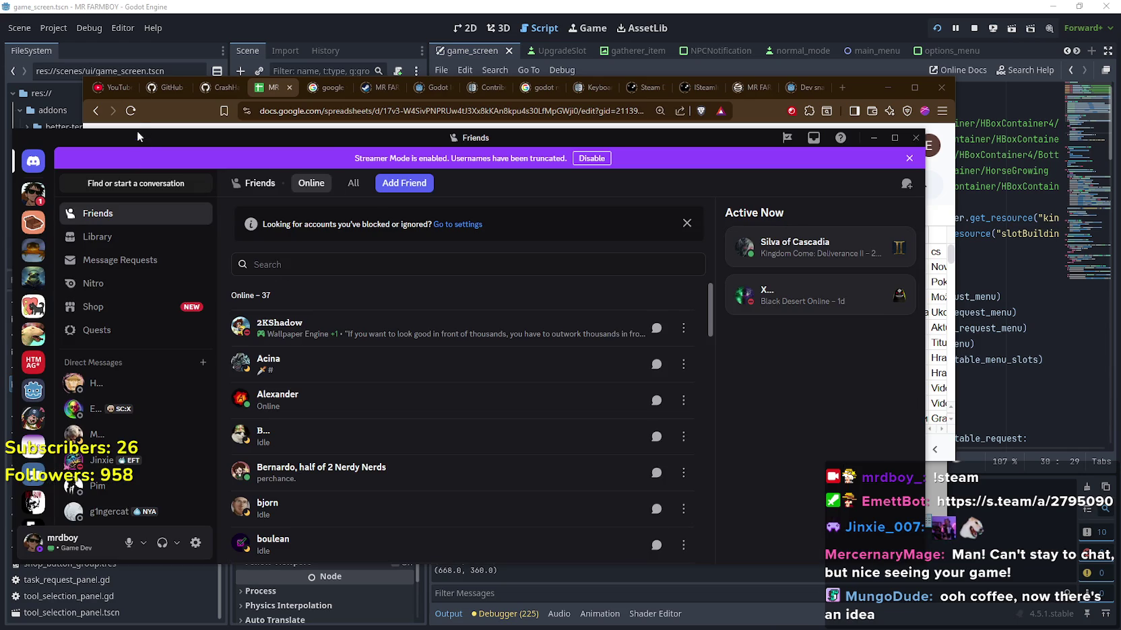
# - Move the Discord window off screen and search Google for 'den den mushi one piece'
pyautogui.moveTo(141, 144); pyautogui.dragTo(967, 171)
pyautogui.moveTo(1073, 176); pyautogui.dragTo(1120, 176)
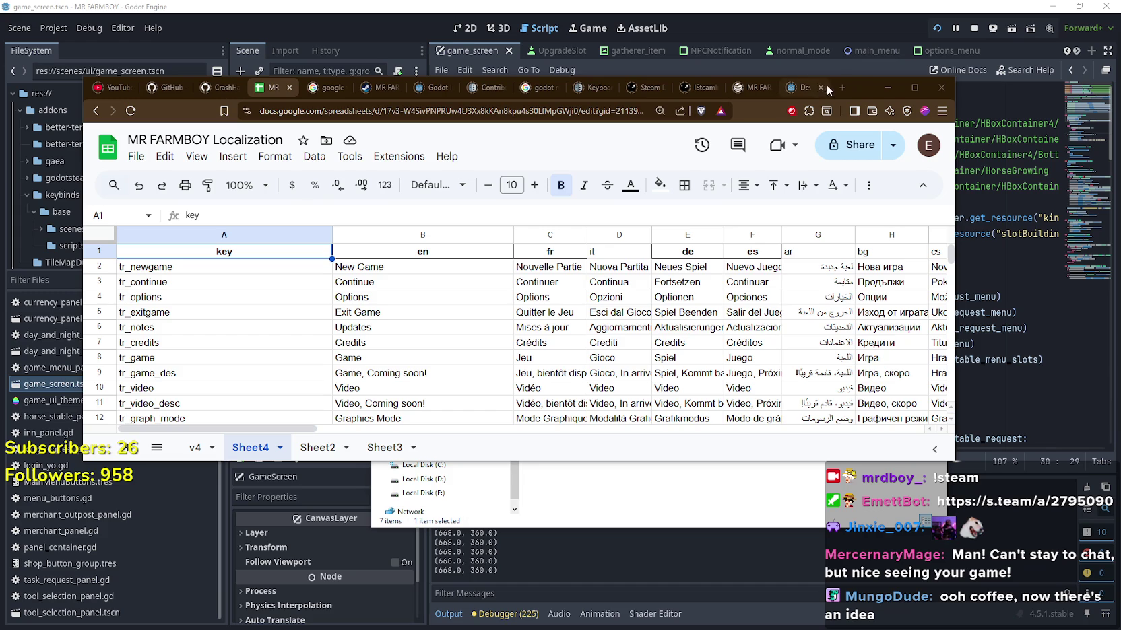
pyautogui.click(843, 92)
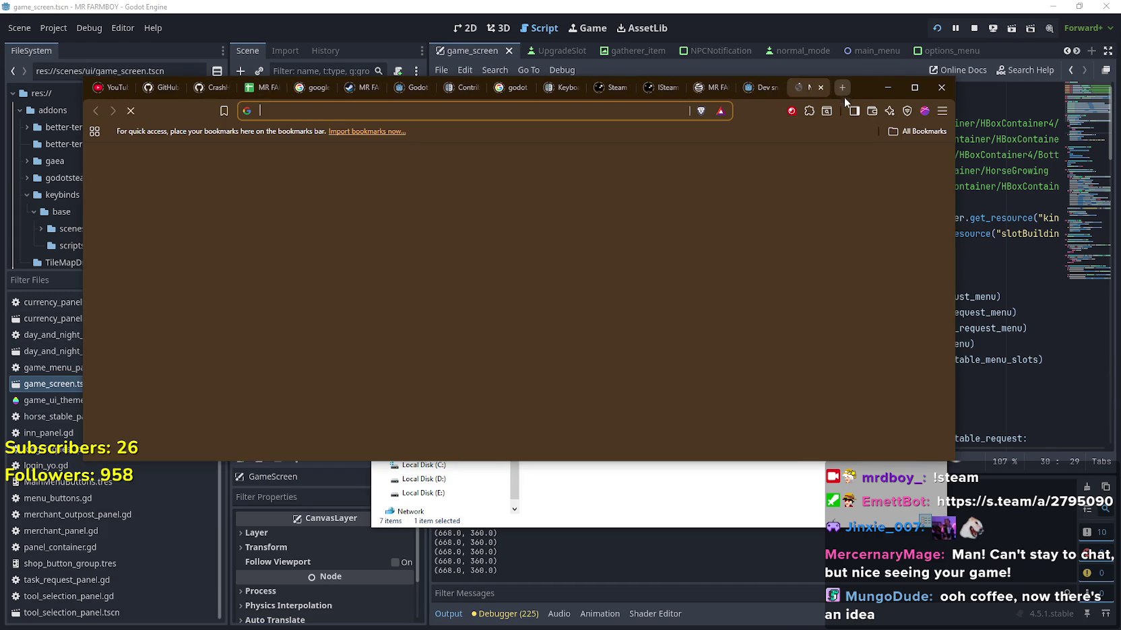
pyautogui.write('den den m')
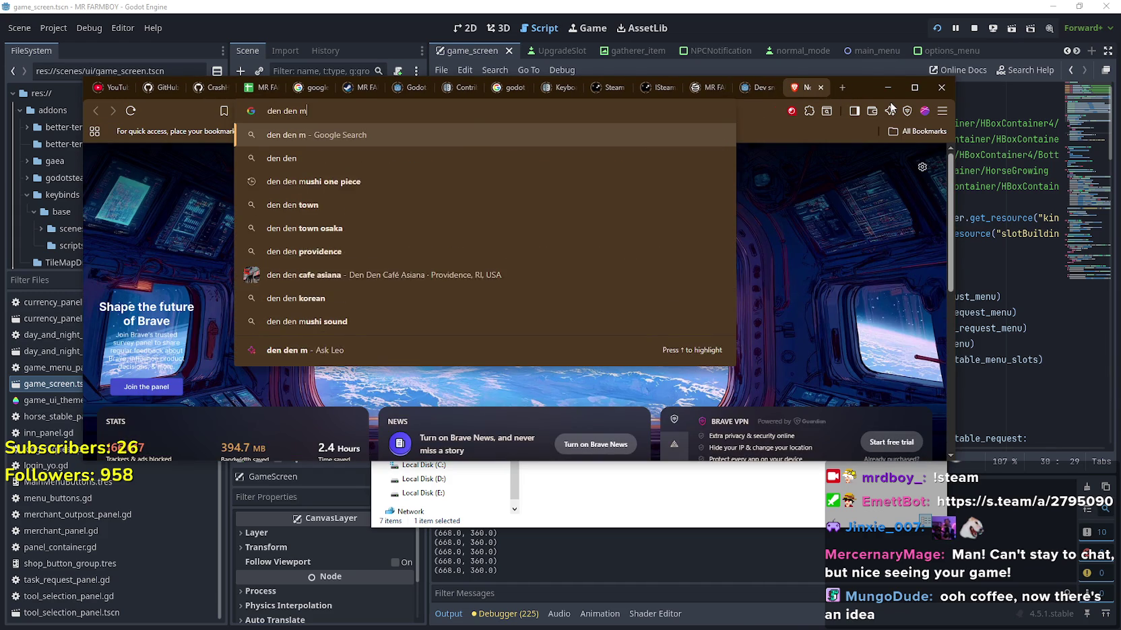
pyautogui.write('ushi one piece')
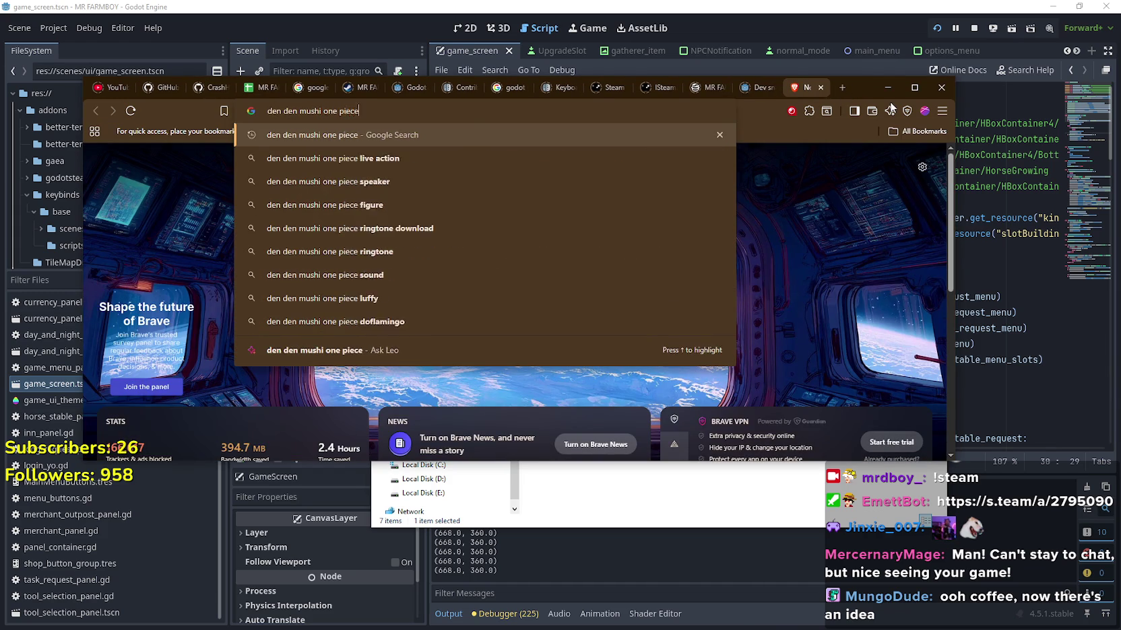
pyautogui.press('Return')
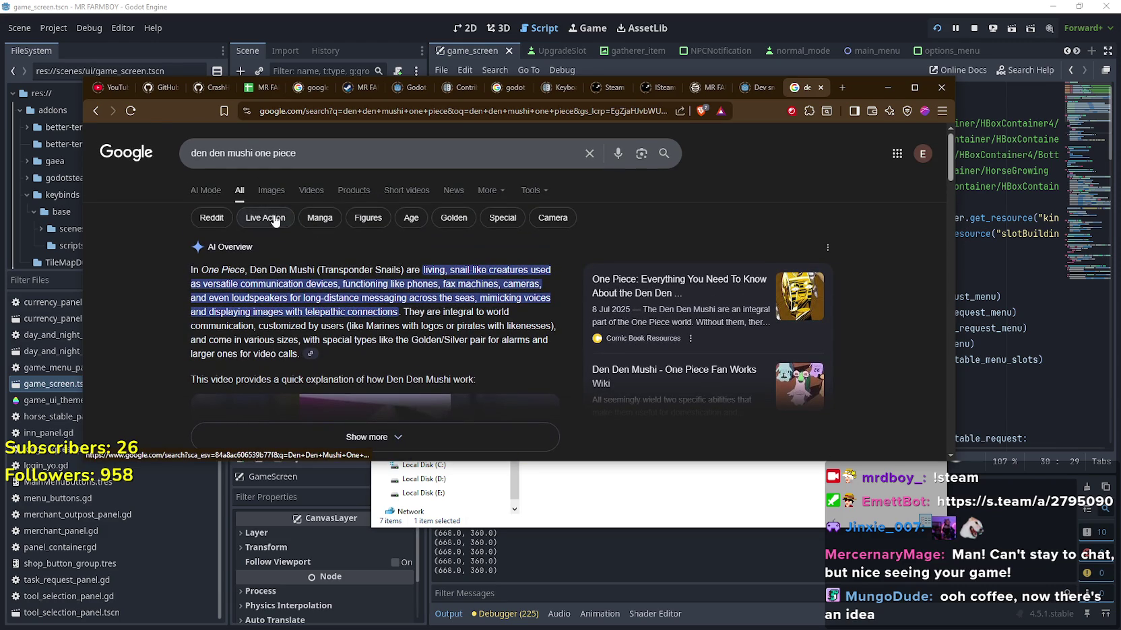
# - Switch to image results and preview the Anytunz Bandcamp Den Den Mushi picture
pyautogui.click(266, 192)
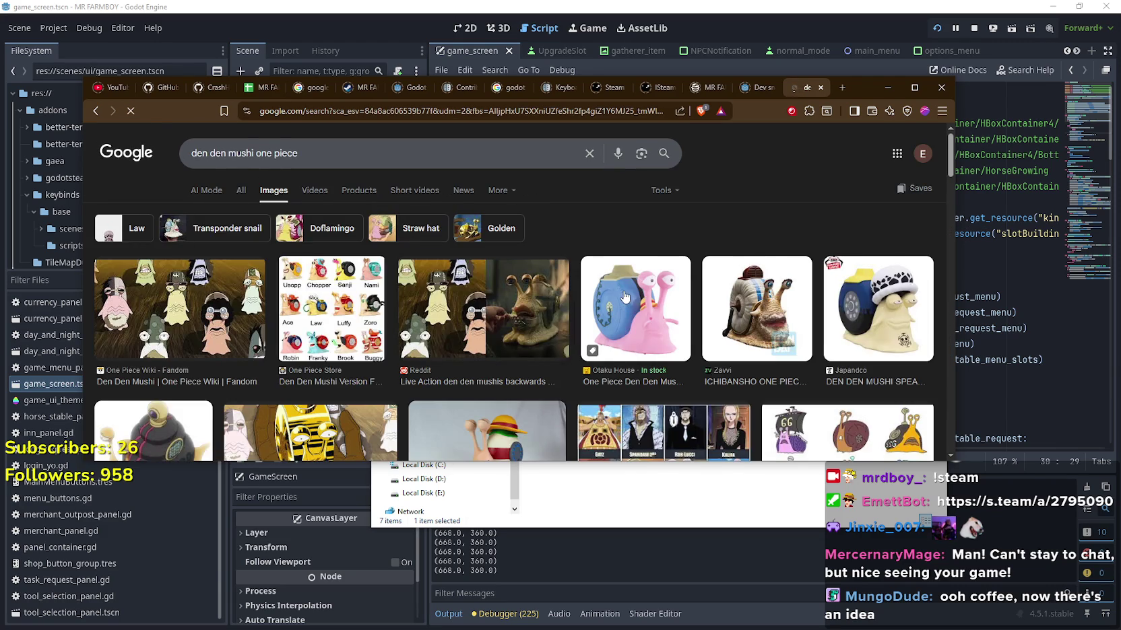
pyautogui.scroll(-1, 606, 296)
pyautogui.scroll(-2, 610, 299)
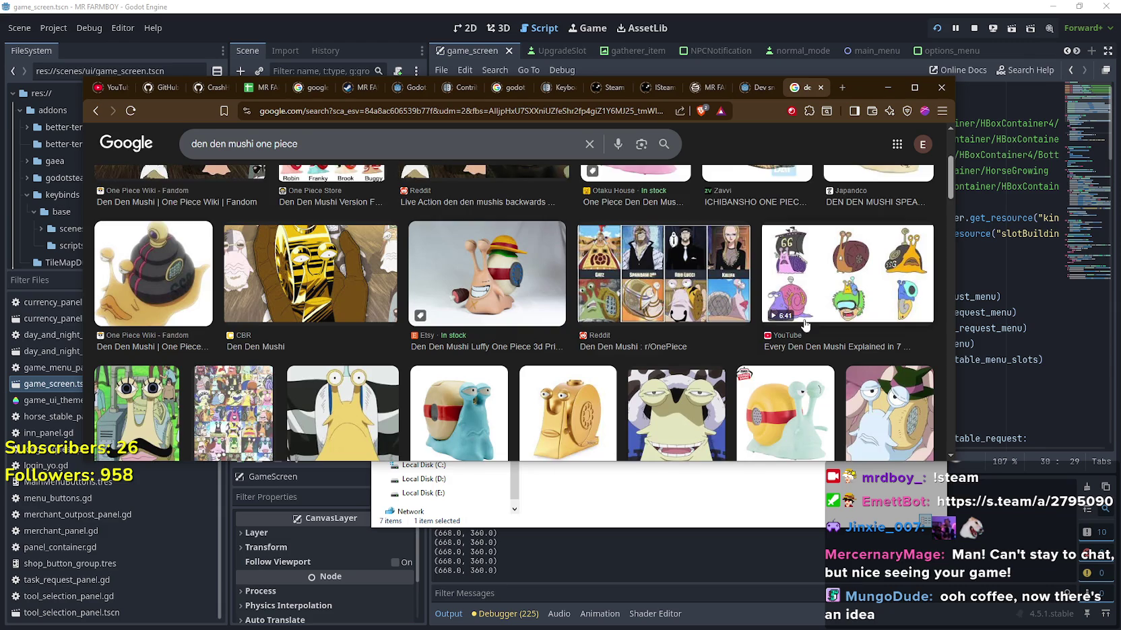
pyautogui.scroll(-1, 807, 326)
pyautogui.scroll(-1, 597, 362)
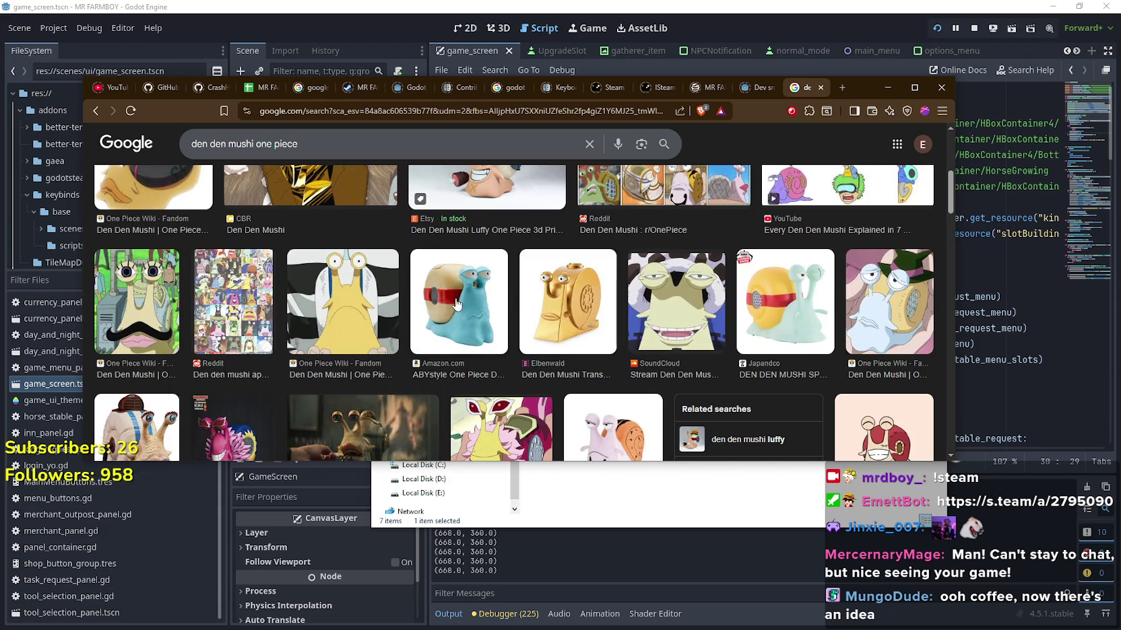
pyautogui.scroll(-2, 139, 288)
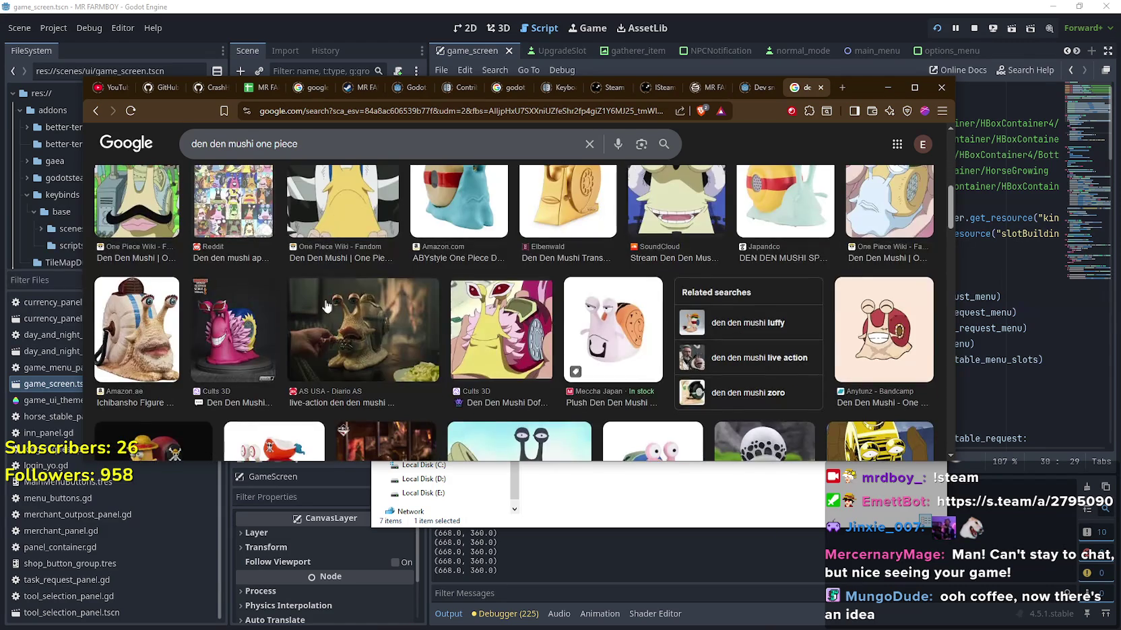
pyautogui.scroll(-1, 478, 327)
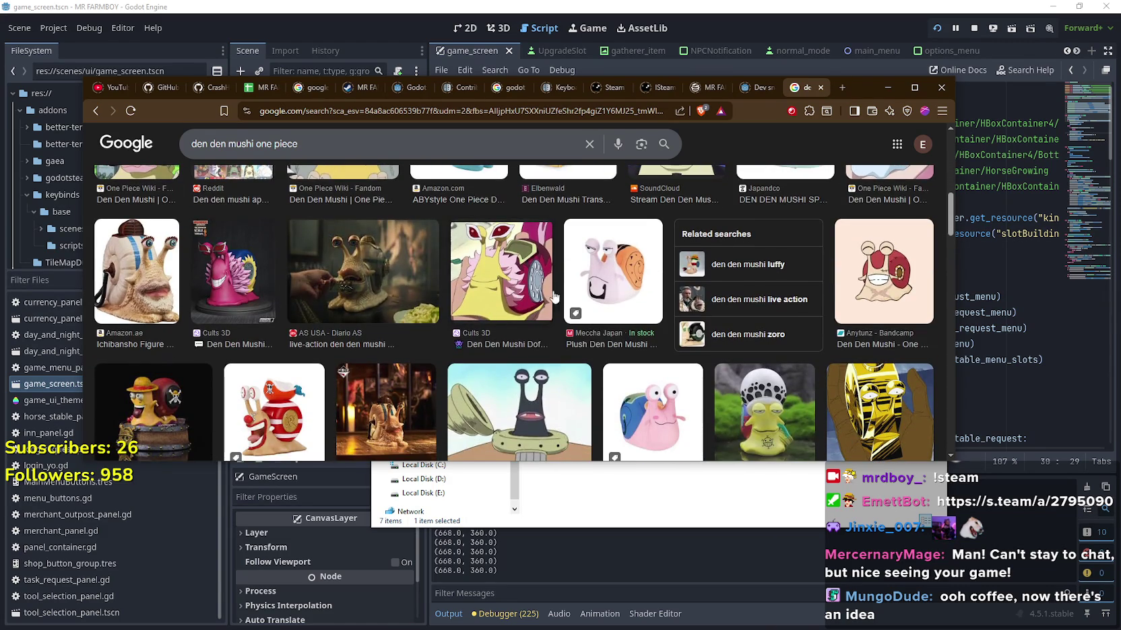
pyautogui.scroll(-1, 543, 298)
pyautogui.click(884, 237)
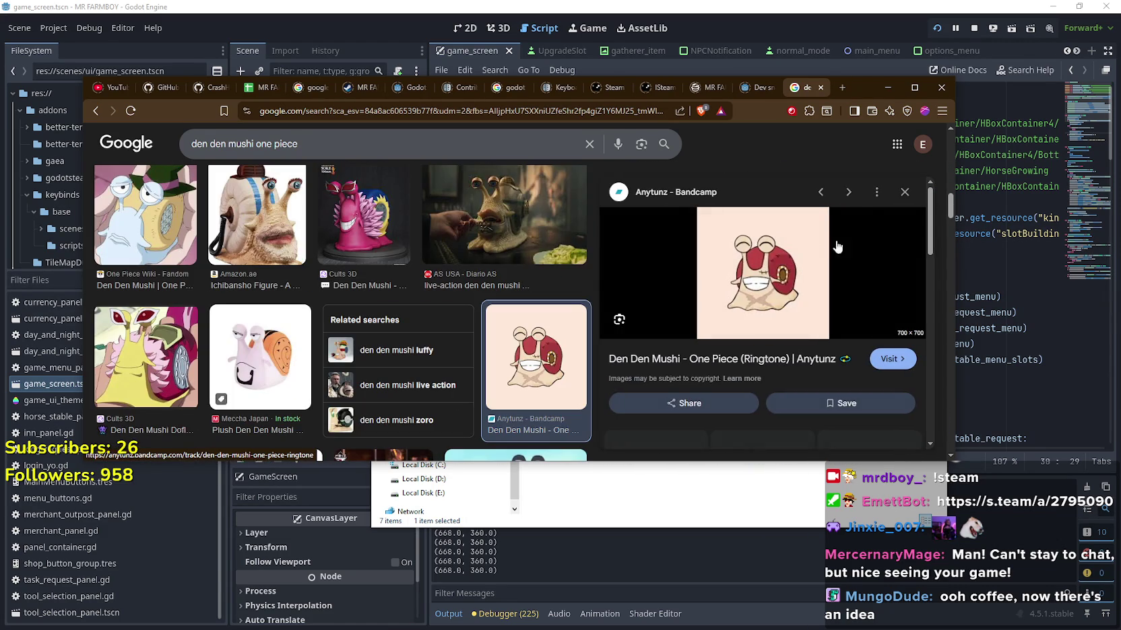
# - Open the Anytunz snail preview as a full-size image in a new tab
pyautogui.rightClick(749, 279)
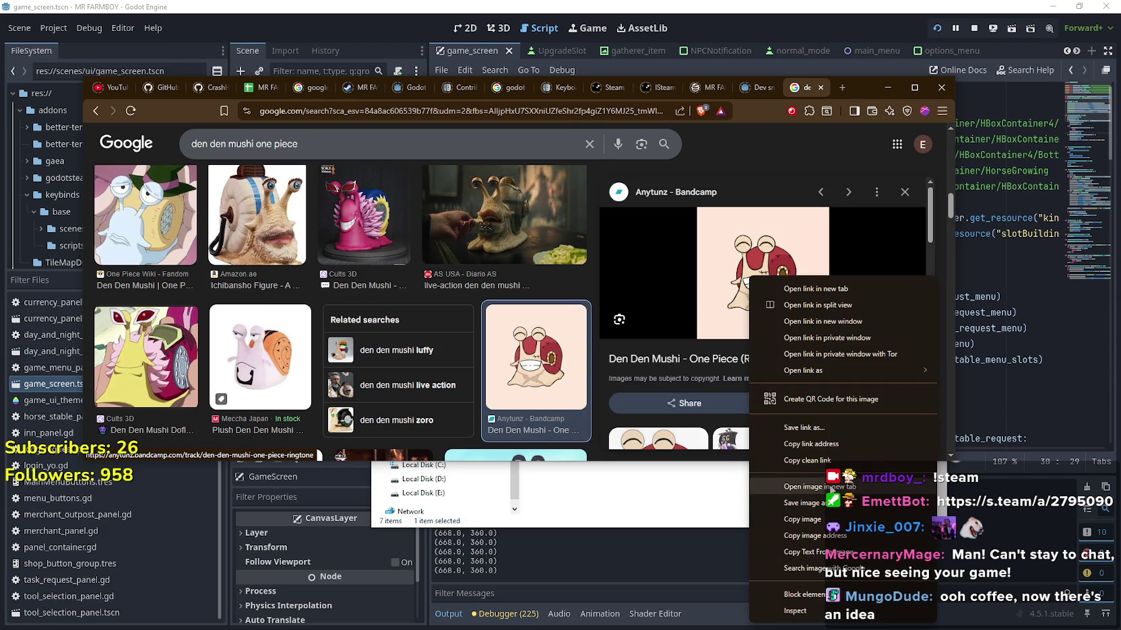
pyautogui.click(812, 487)
pyautogui.click(814, 88)
pyautogui.click(566, 265)
pyautogui.click(566, 265)
pyautogui.rightClick(574, 272)
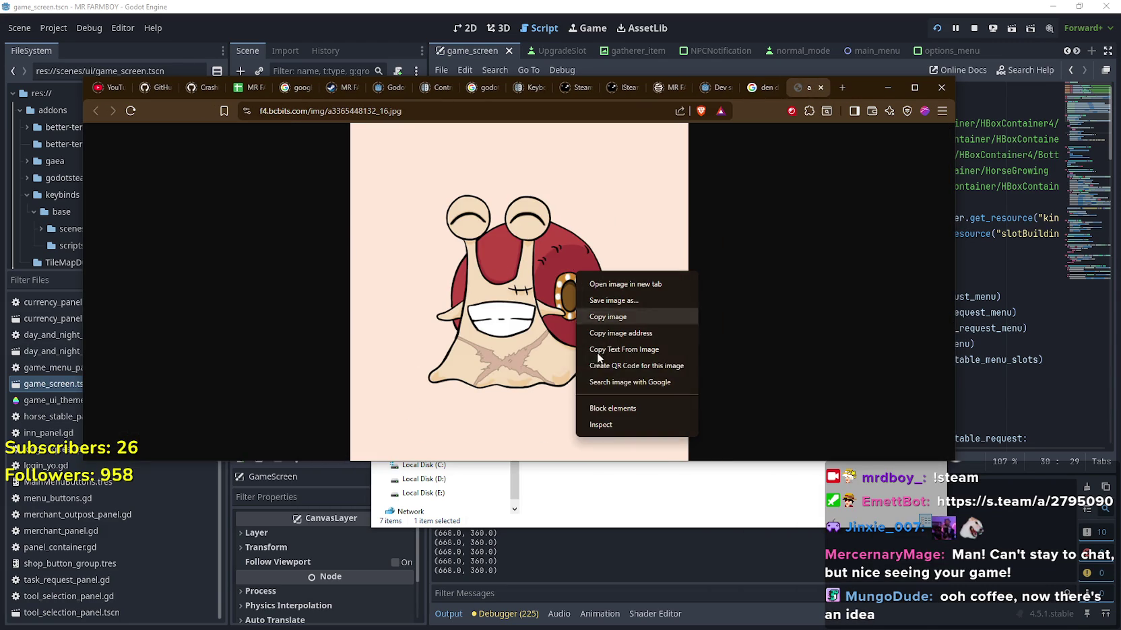
pyautogui.click(618, 307)
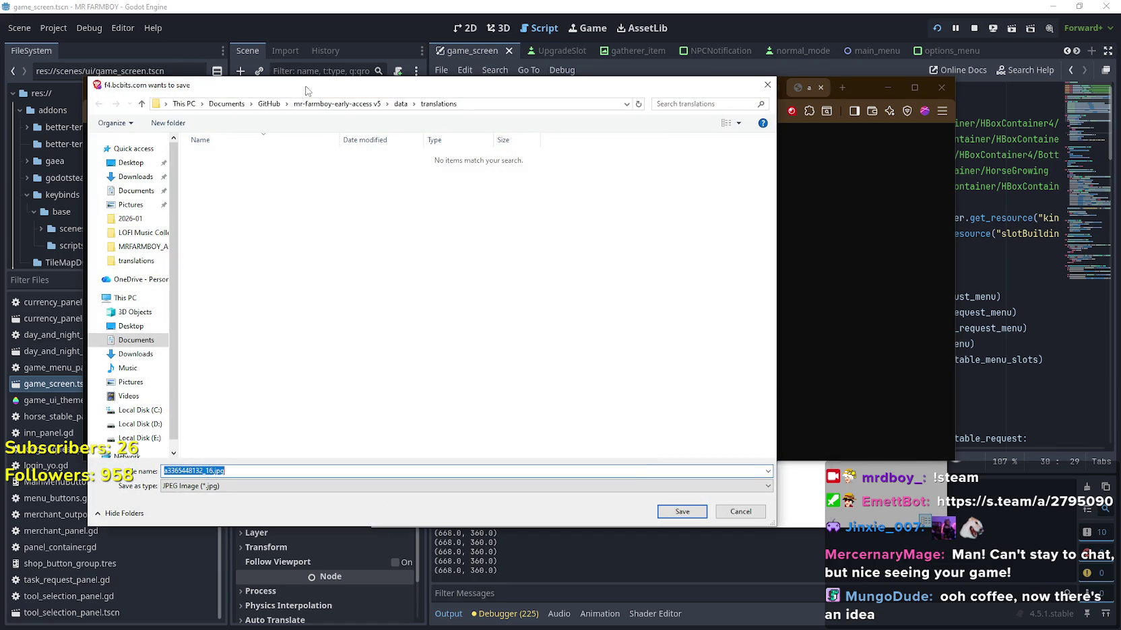
pyautogui.press('Return')
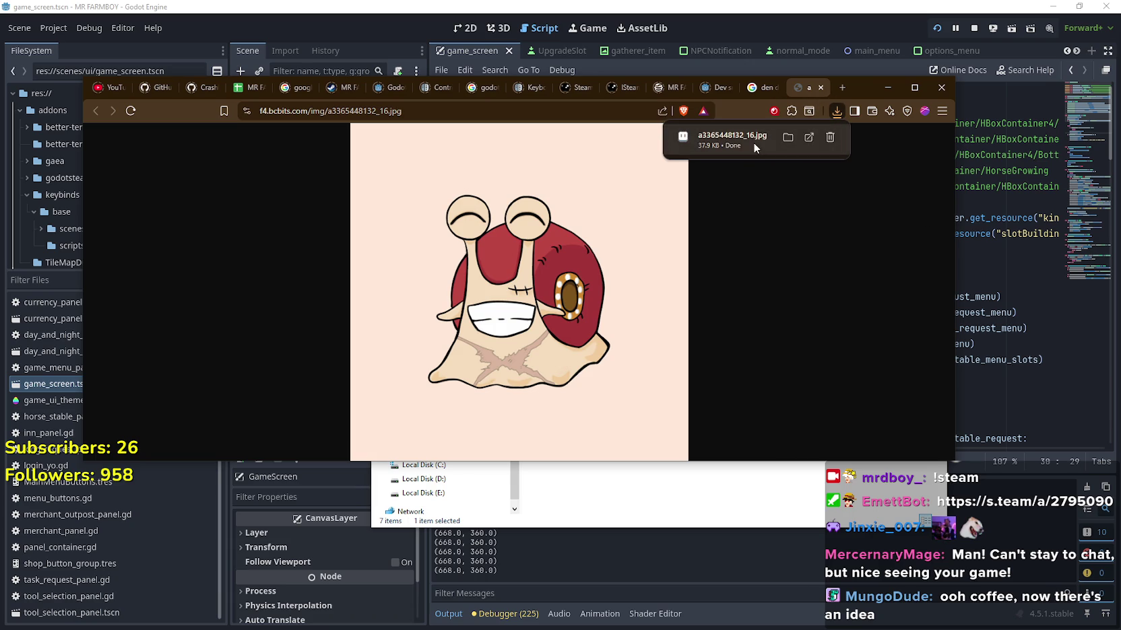
pyautogui.click(820, 88)
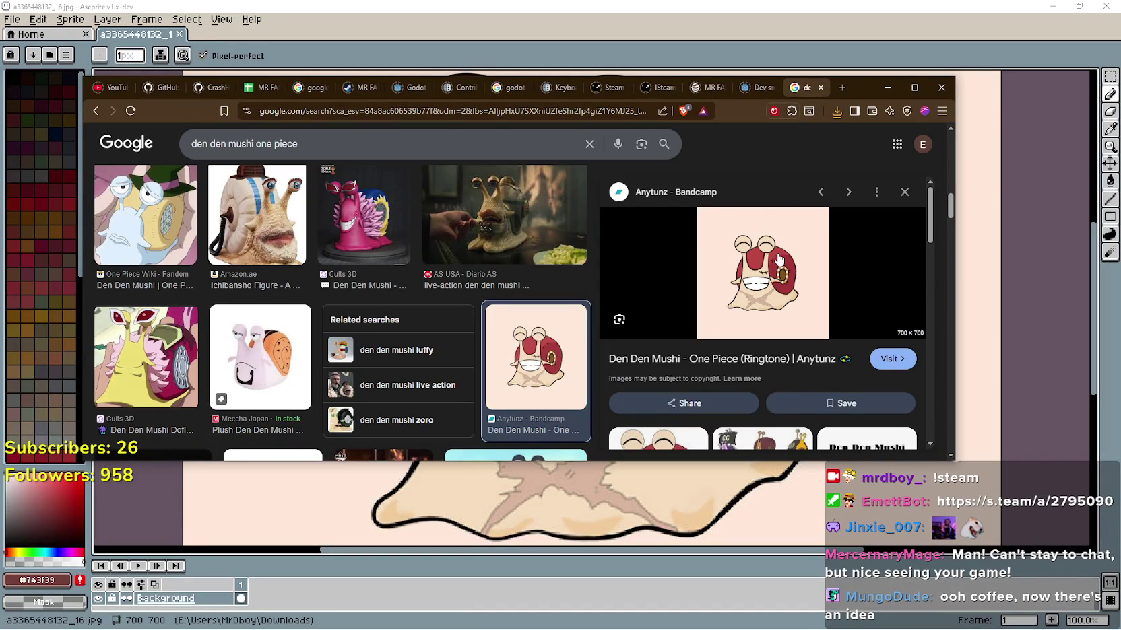
# - Minimize the browser so the snail image in Aseprite is in front
pyautogui.scroll(-2, 778, 259)
pyautogui.scroll(2, 779, 259)
pyautogui.scroll(-1, 781, 303)
pyautogui.scroll(-5, 784, 337)
pyautogui.scroll(6, 864, 249)
pyautogui.click(888, 88)
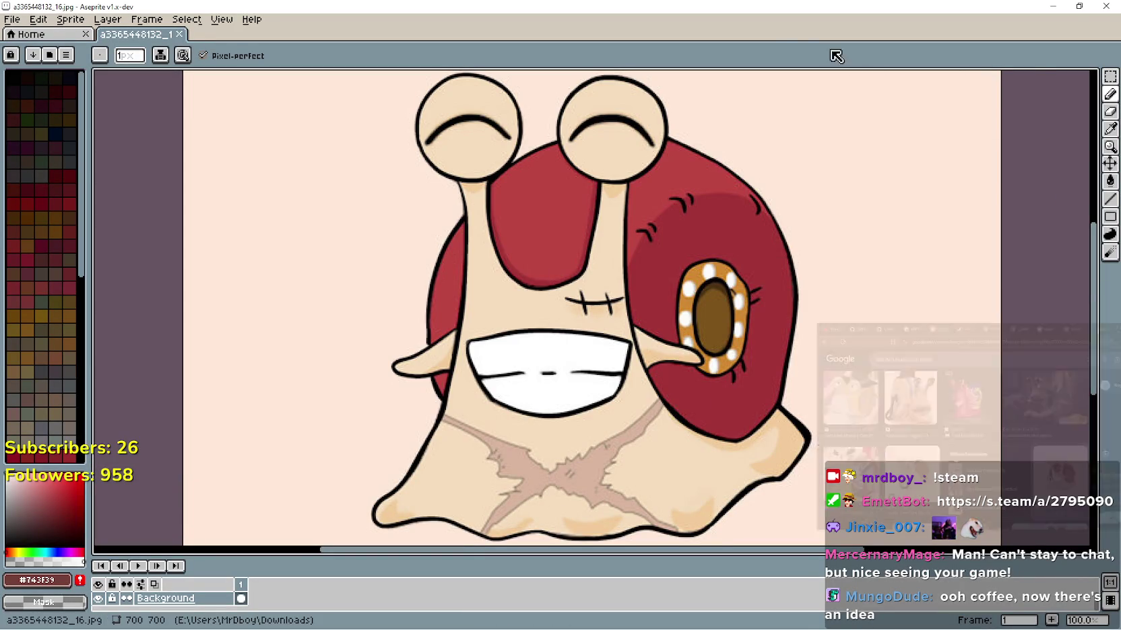
pyautogui.scroll(-2, 808, 195)
pyautogui.scroll(1, 765, 195)
pyautogui.scroll(2, 765, 195)
pyautogui.scroll(-2, 765, 195)
pyautogui.scroll(1, 765, 195)
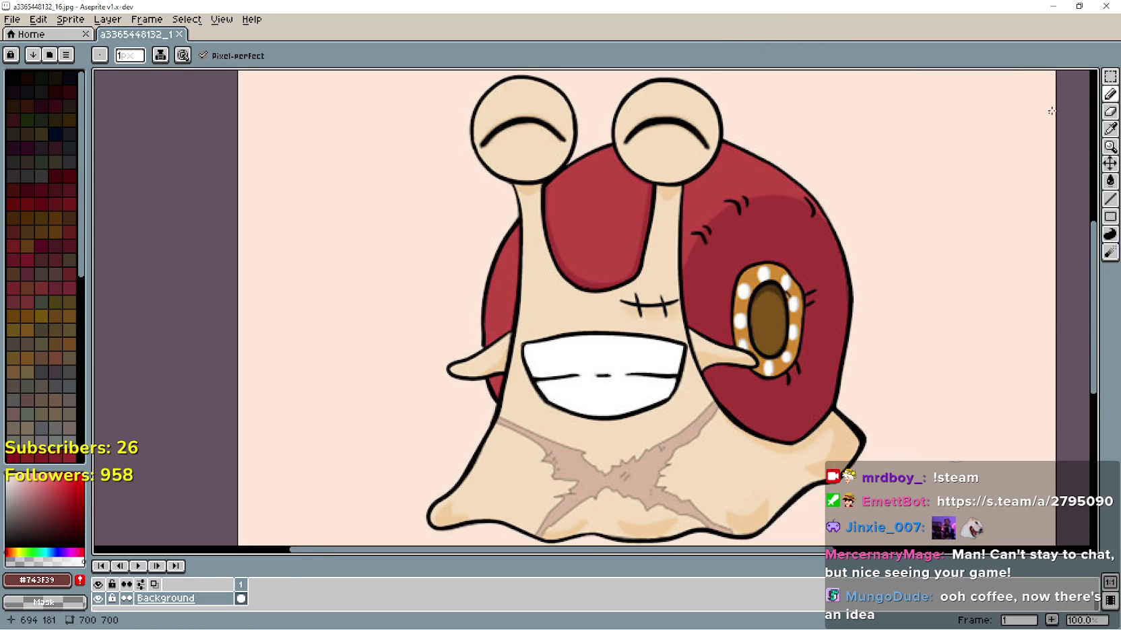
# - Select a rectangle around the snail with the Rectangular Marquee
pyautogui.click(1110, 76)
pyautogui.scroll(-2, 666, 220)
pyautogui.moveTo(573, 179); pyautogui.dragTo(717, 320)
pyautogui.scroll(3, 782, 383)
pyautogui.scroll(-3, 799, 366)
pyautogui.moveTo(799, 366)
pyautogui.mouseDown()
pyautogui.moveTo(603, 215)
pyautogui.moveTo(628, 193)
pyautogui.mouseUp()
pyautogui.scroll(2, 628, 193)
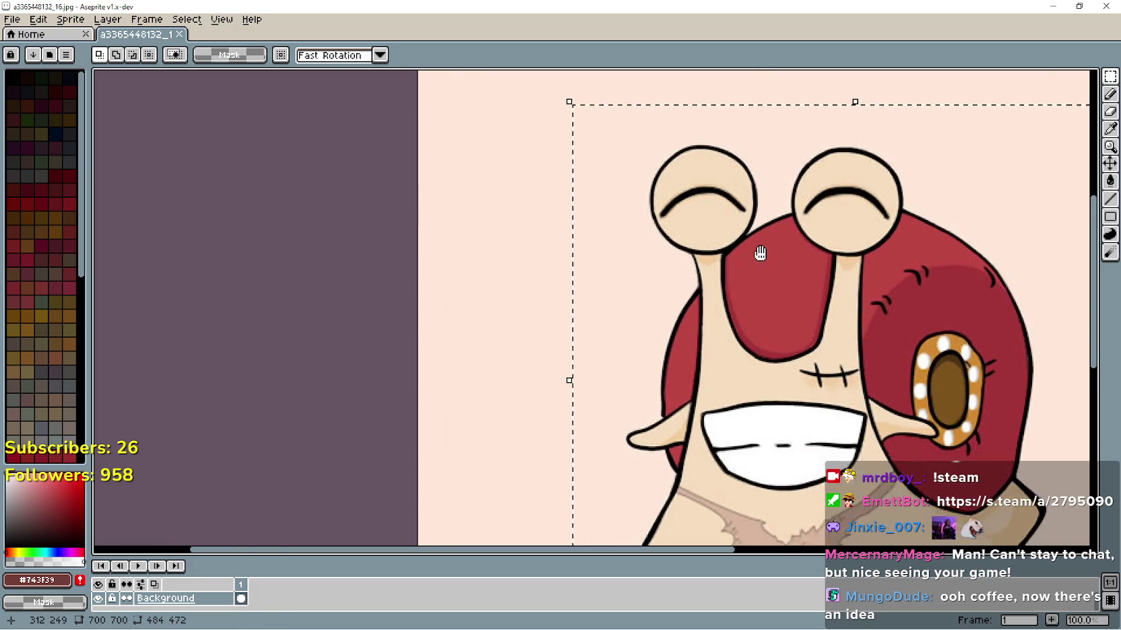
pyautogui.scroll(-2, 785, 265)
pyautogui.scroll(2, 676, 242)
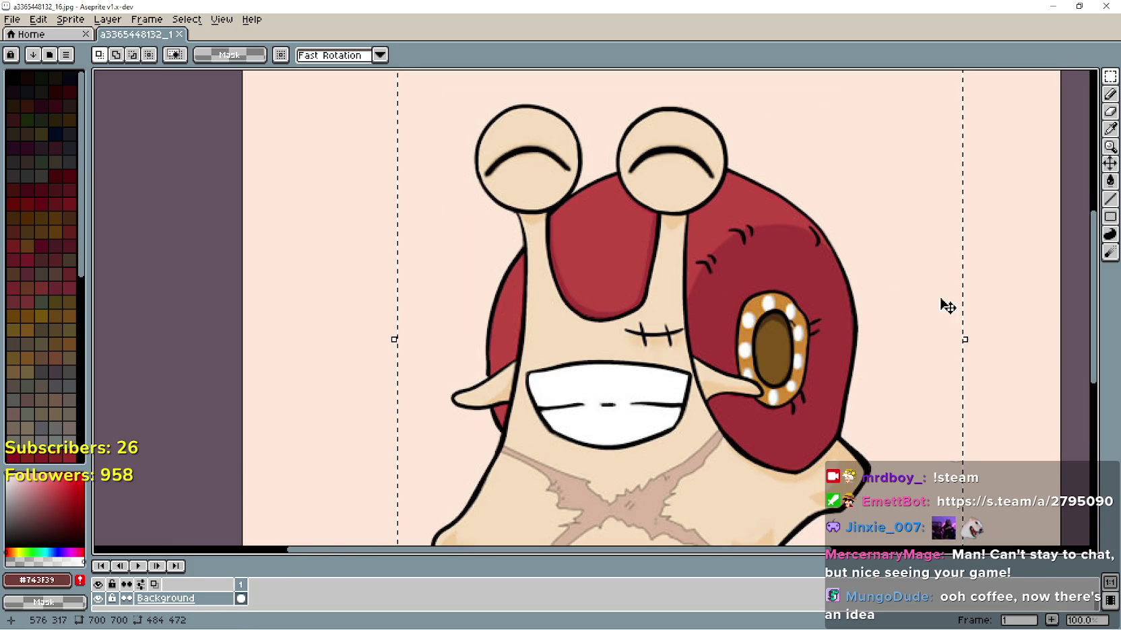
# - Paint-bucket the peach background black, then undo the fill to restore it
pyautogui.click(1038, 279)
pyautogui.click(1110, 180)
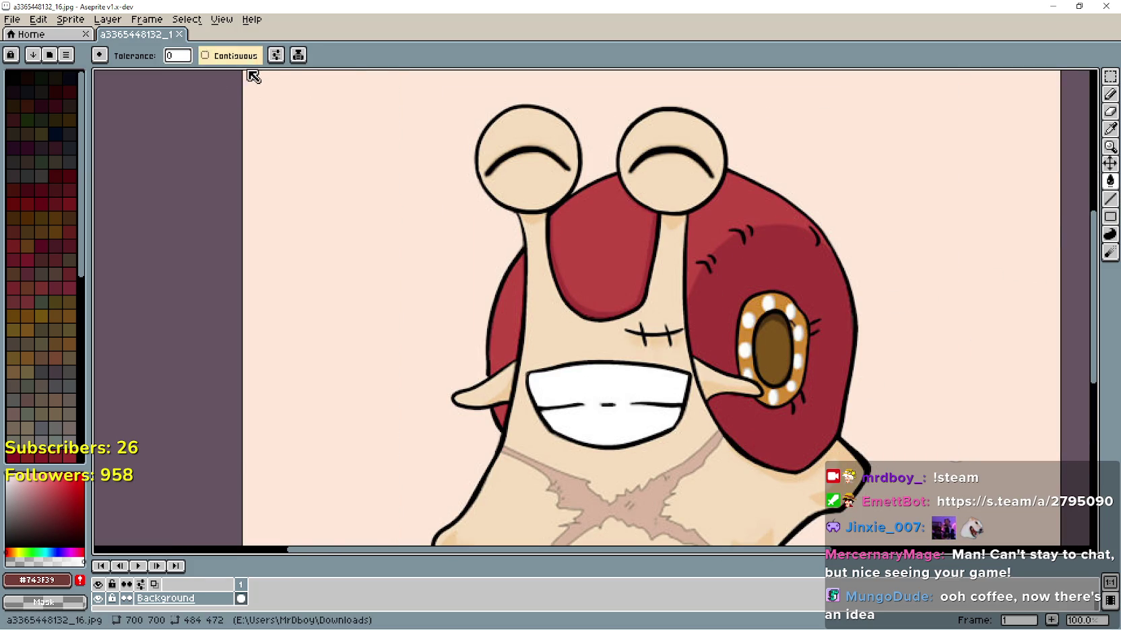
pyautogui.click(290, 158)
pyautogui.scroll(-2, 345, 221)
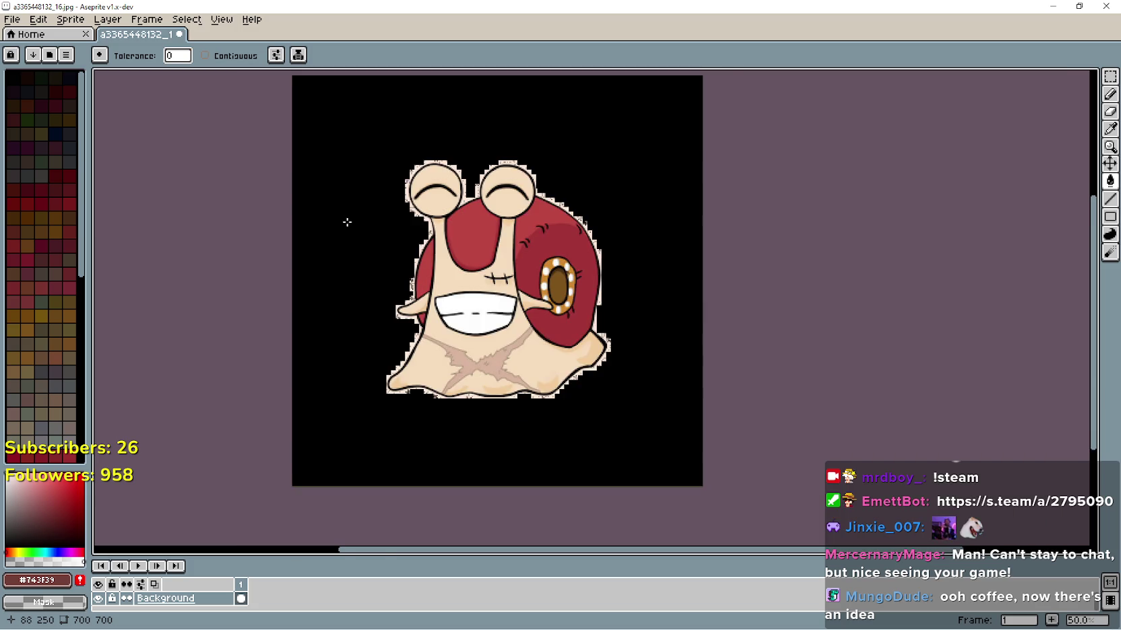
pyautogui.scroll(3, 515, 273)
pyautogui.scroll(-3, 514, 273)
pyautogui.hotkey('ctrl', 'z')
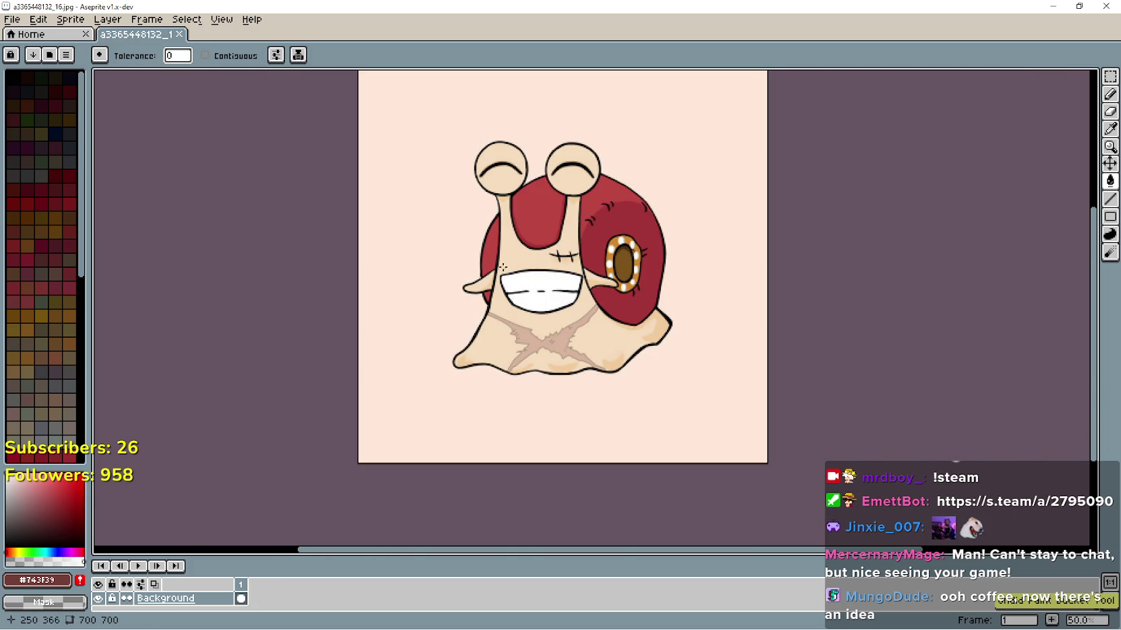
pyautogui.hotkey('ctrl', 'y')
pyautogui.press('v')
pyautogui.hotkey('ctrl', 'z')
pyautogui.press('g')
pyautogui.scroll(2, 586, 249)
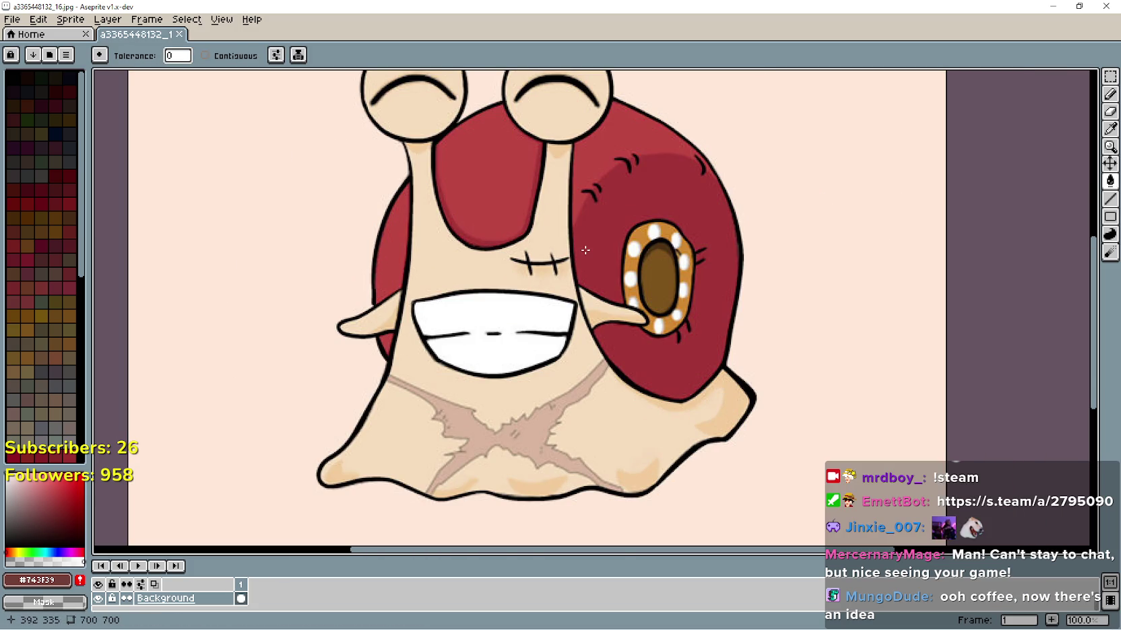
pyautogui.scroll(1, 529, 243)
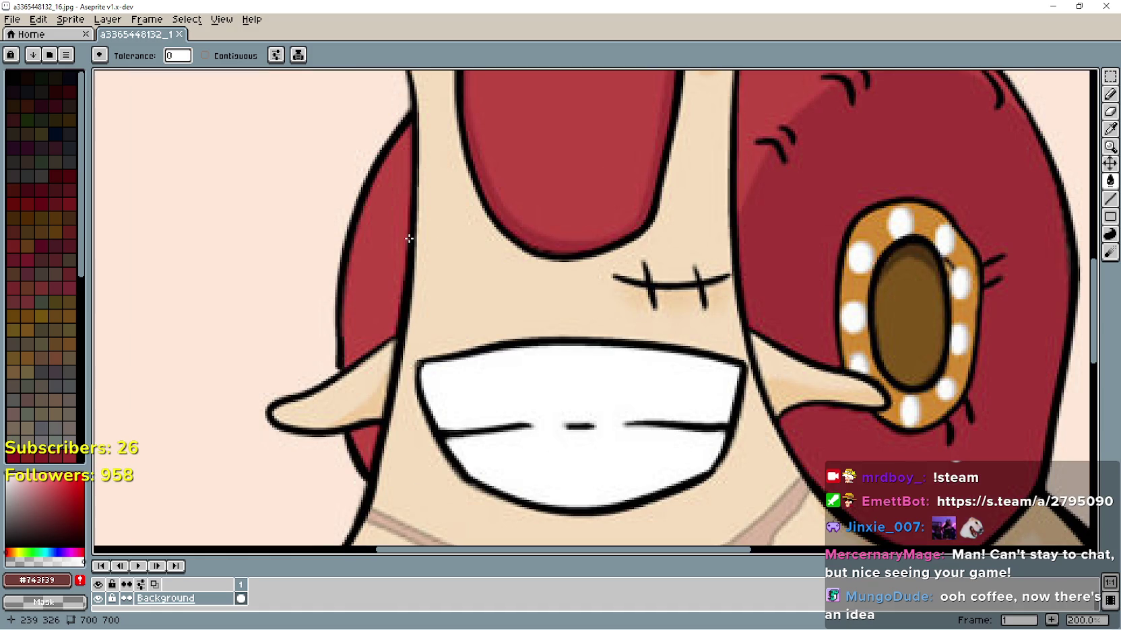
pyautogui.scroll(4, 283, 406)
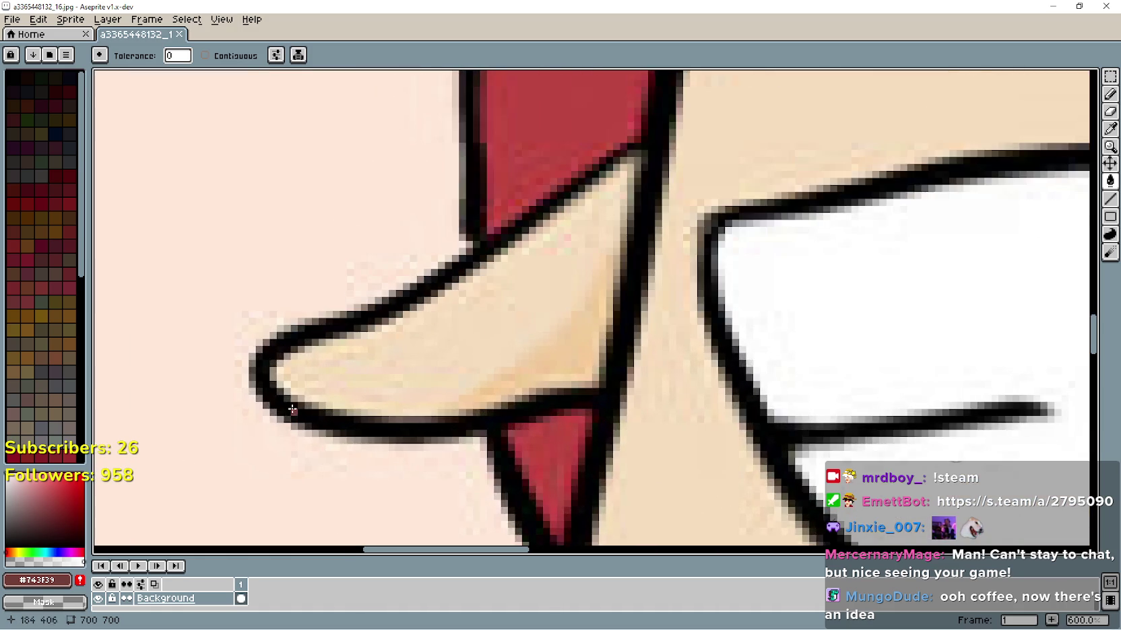
pyautogui.scroll(3, 295, 290)
pyautogui.scroll(3, 293, 291)
pyautogui.scroll(-10, 438, 343)
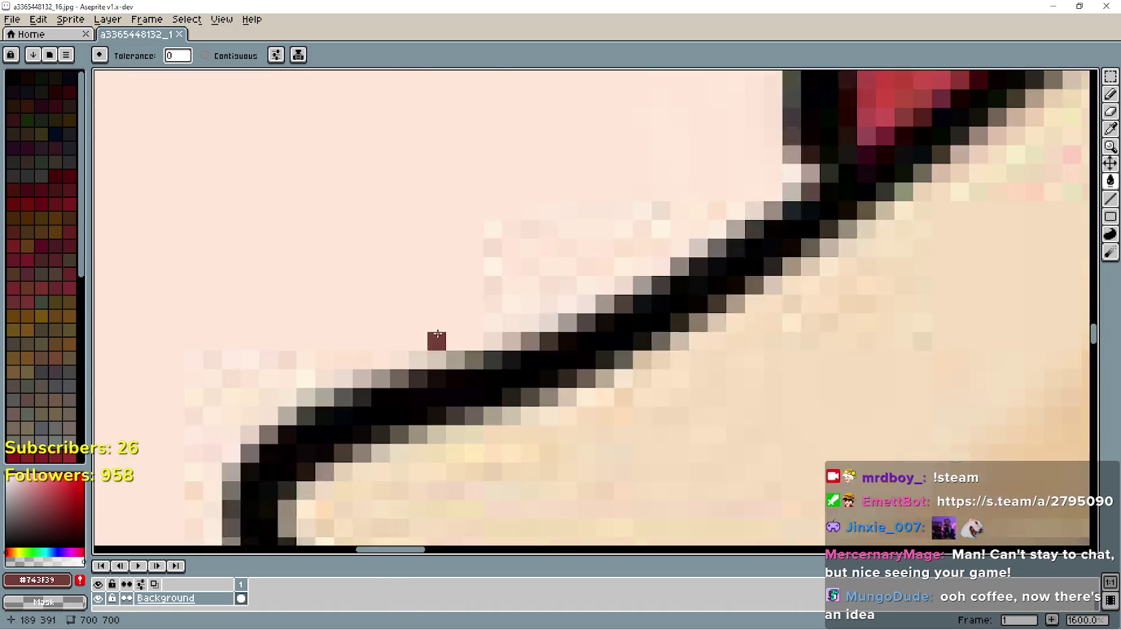
pyautogui.scroll(1, 540, 310)
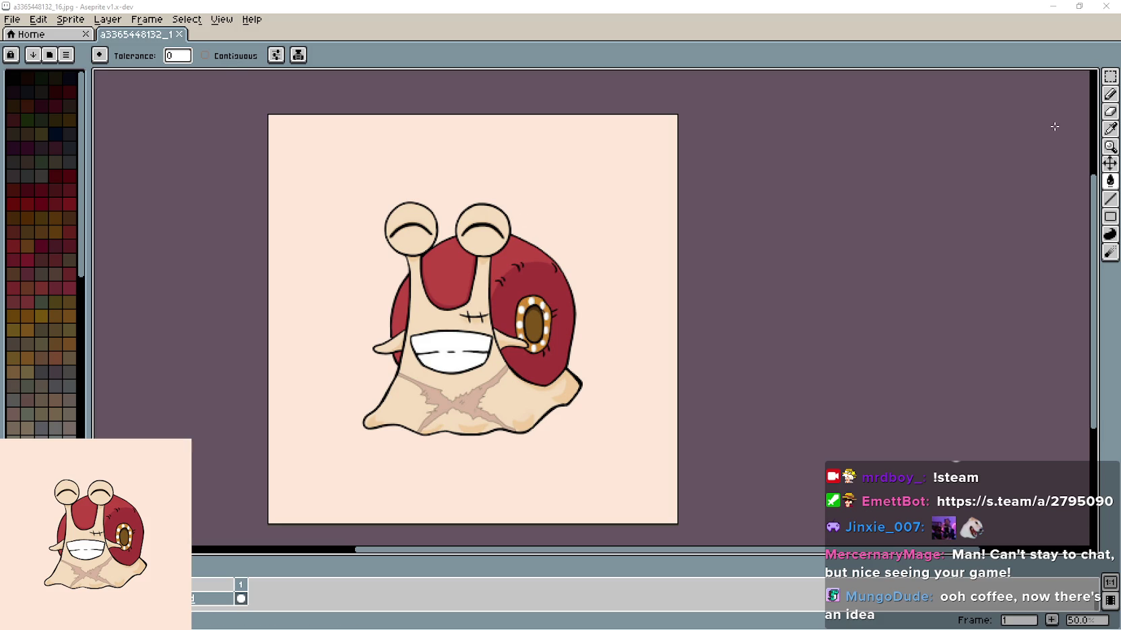
pyautogui.click(1110, 76)
# - Paste the selected snail into a new 480×496 sprite and commit it
pyautogui.moveTo(327, 172)
pyautogui.mouseDown()
pyautogui.moveTo(513, 400)
pyautogui.moveTo(586, 460)
pyautogui.moveTo(606, 459)
pyautogui.mouseUp()
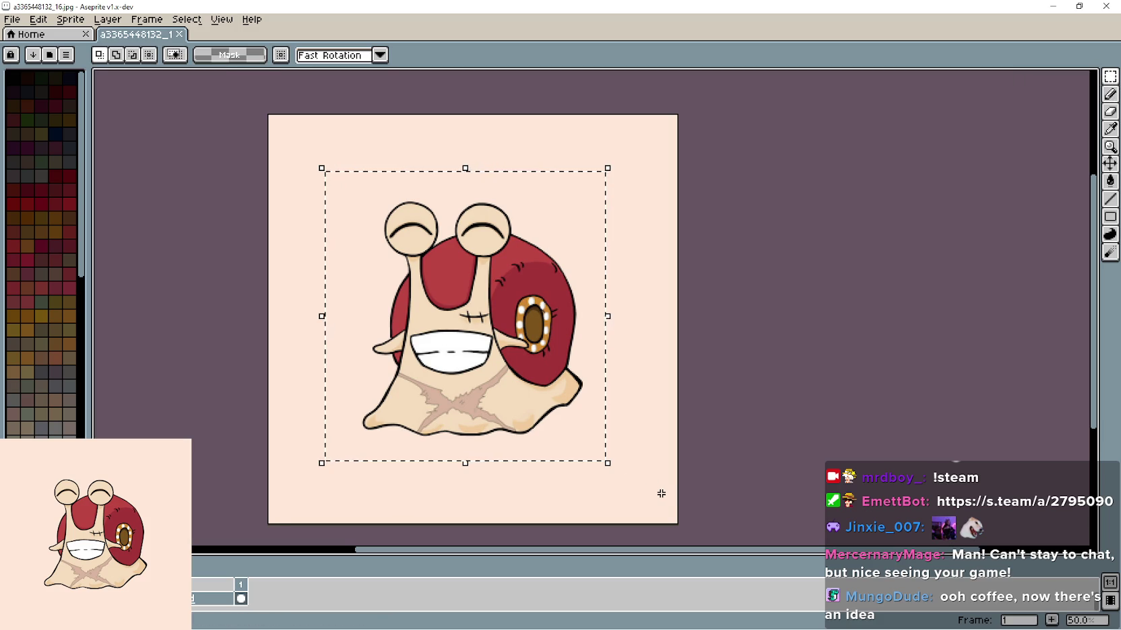
pyautogui.click(15, 21)
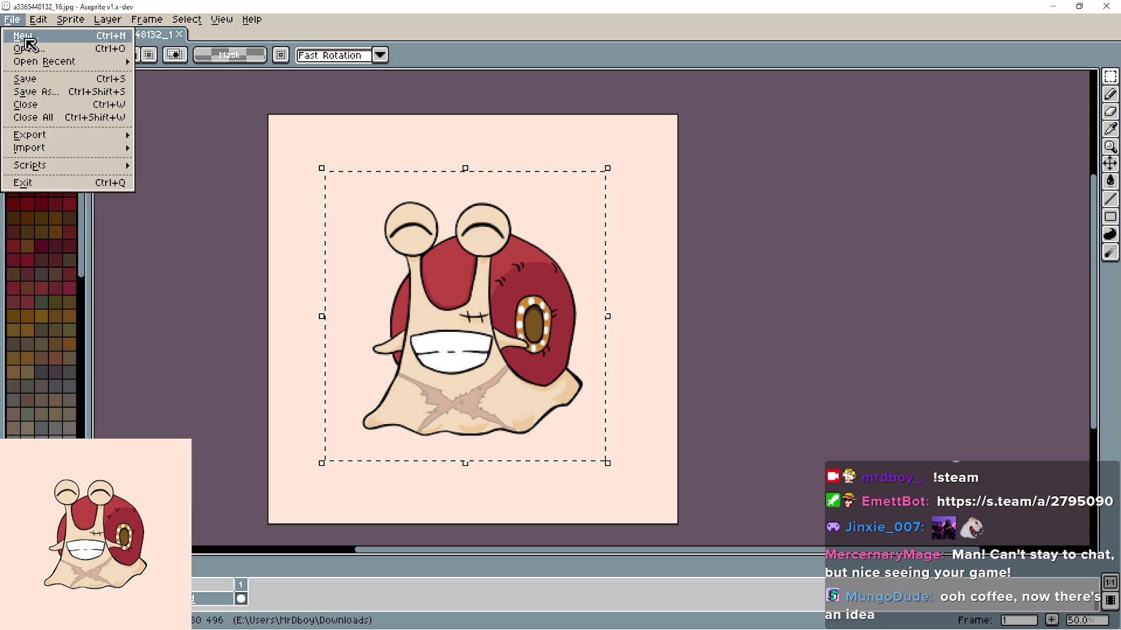
pyautogui.click(27, 35)
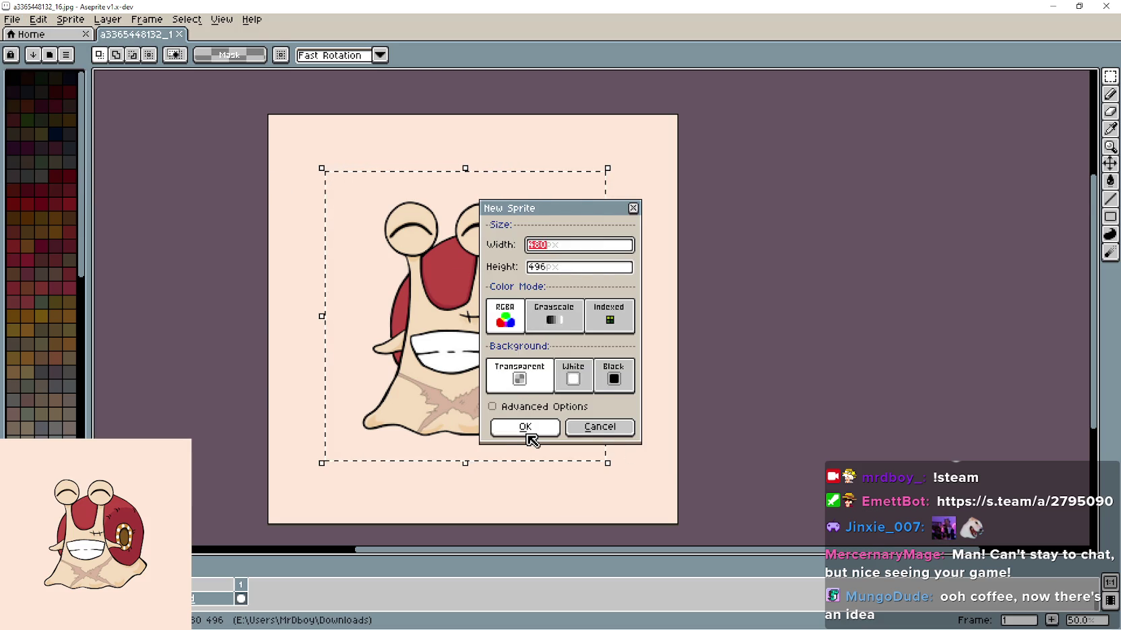
pyautogui.click(528, 435)
pyautogui.hotkey('ctrl', 'v')
pyautogui.scroll(-2, 583, 340)
pyautogui.scroll(2, 583, 340)
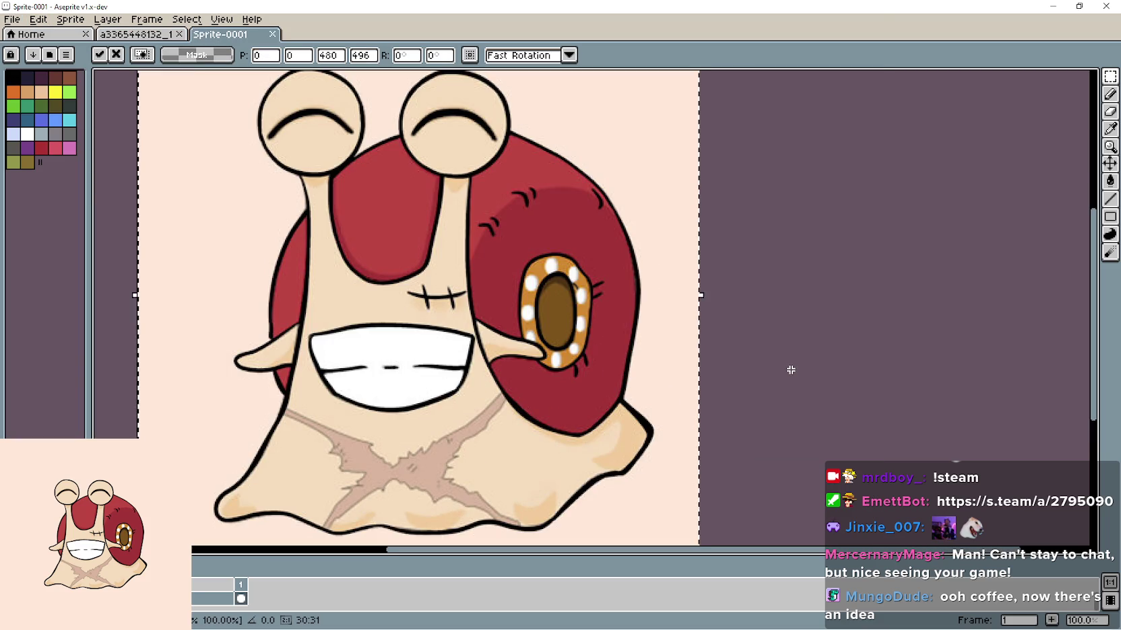
pyautogui.press('Return')
# - Flip the whole snail sprite horizontally and clear the selection
pyautogui.scroll(-1, 771, 371)
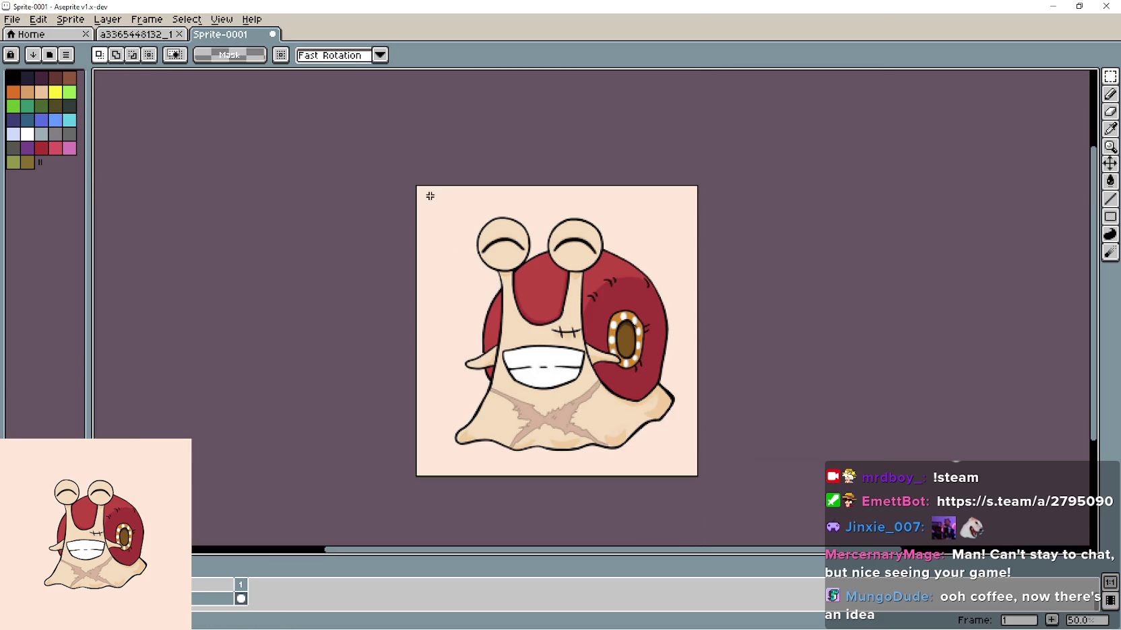
pyautogui.moveTo(412, 182); pyautogui.dragTo(700, 478)
pyautogui.hotkey('shift', 'h')
pyautogui.hotkey('ctrl', 'd')
pyautogui.click(10, 19)
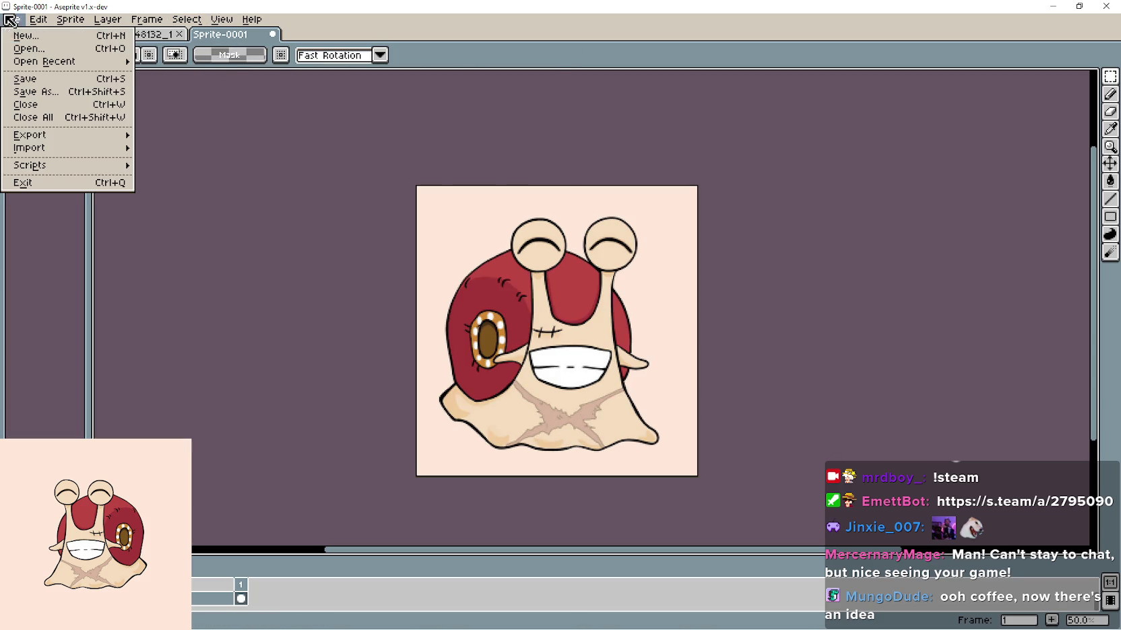
pyautogui.click(52, 94)
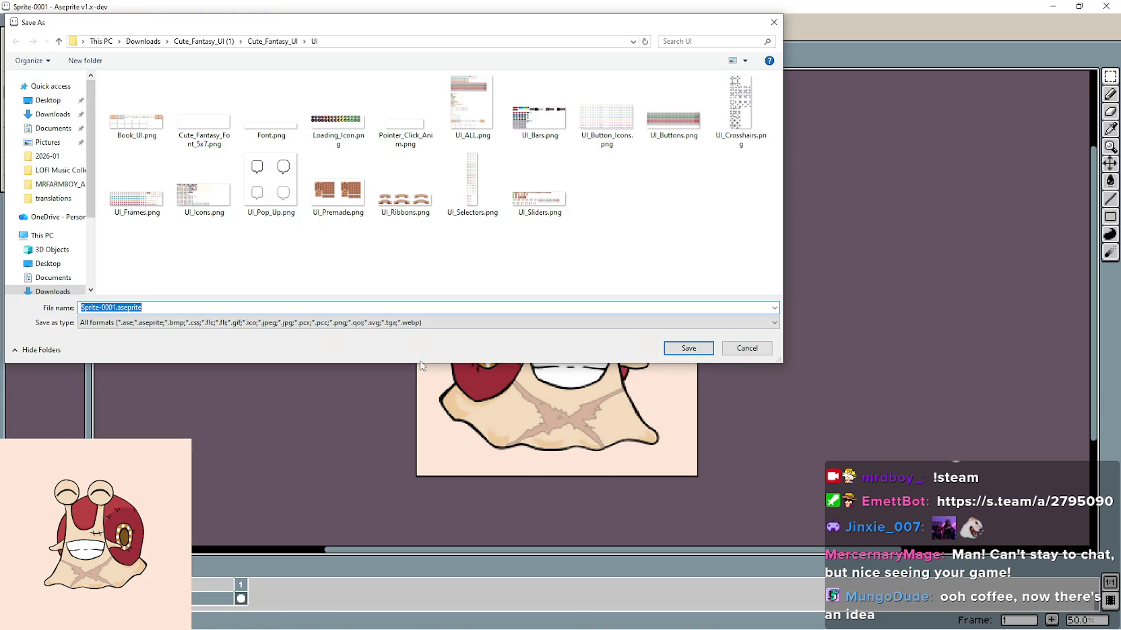
pyautogui.click(142, 41)
pyautogui.click(161, 111)
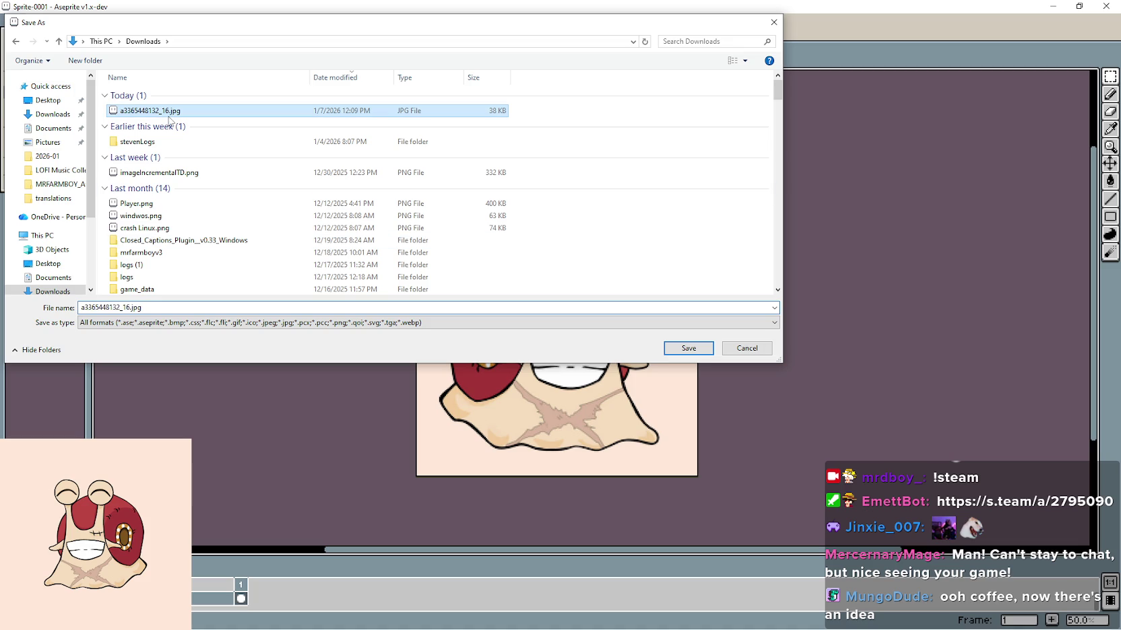
pyautogui.click(133, 308)
pyautogui.click(132, 308)
pyautogui.write('2')
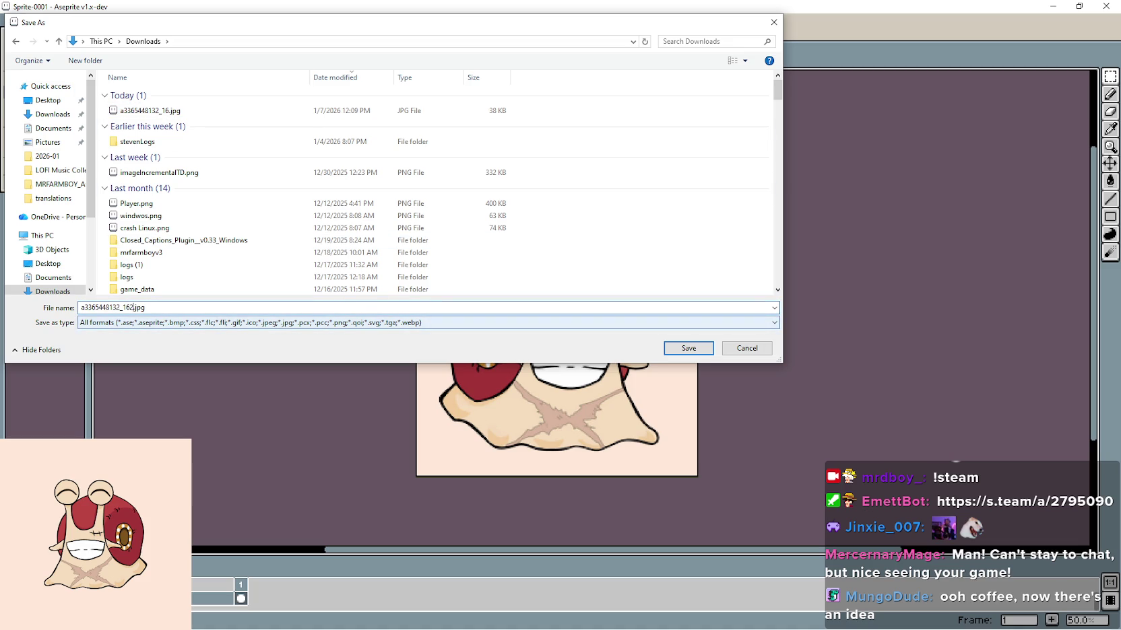
pyautogui.click(685, 351)
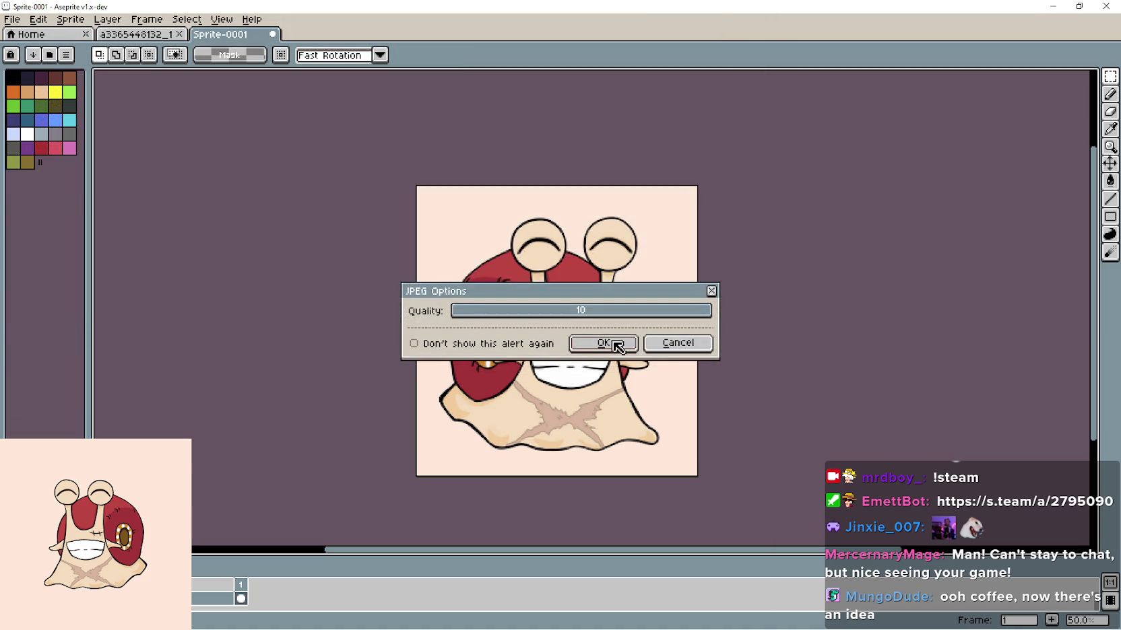
pyautogui.click(613, 345)
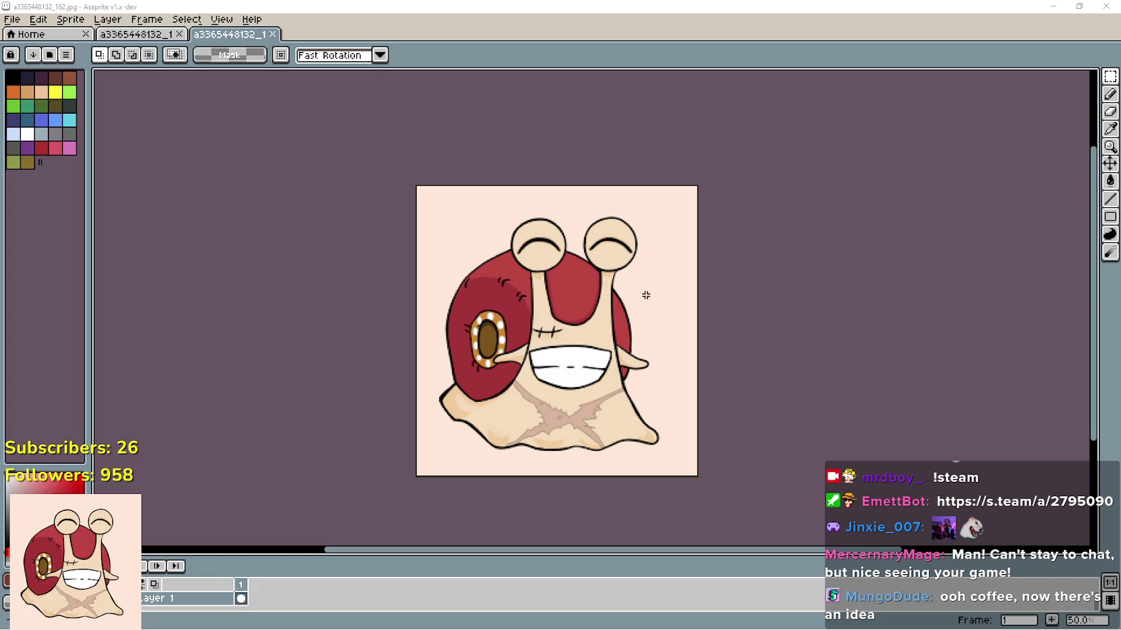
# - Sample the peach background with the Eyedropper and select its hex code ffe8d8
pyautogui.click(1110, 128)
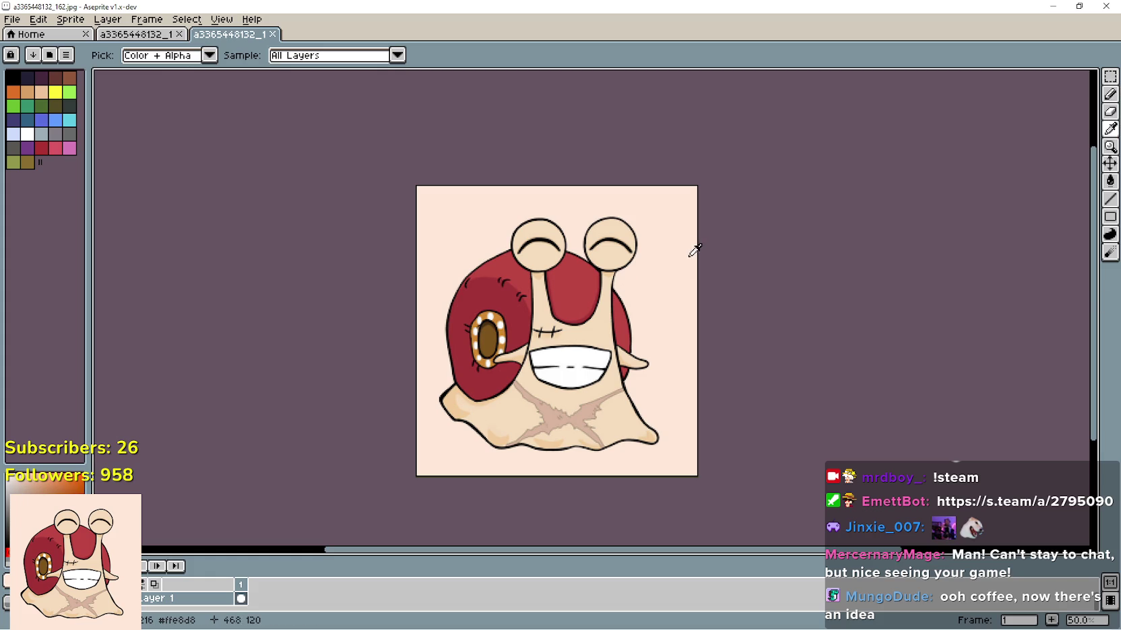
pyautogui.click(41, 581)
pyautogui.click(195, 488)
pyautogui.press('Return')
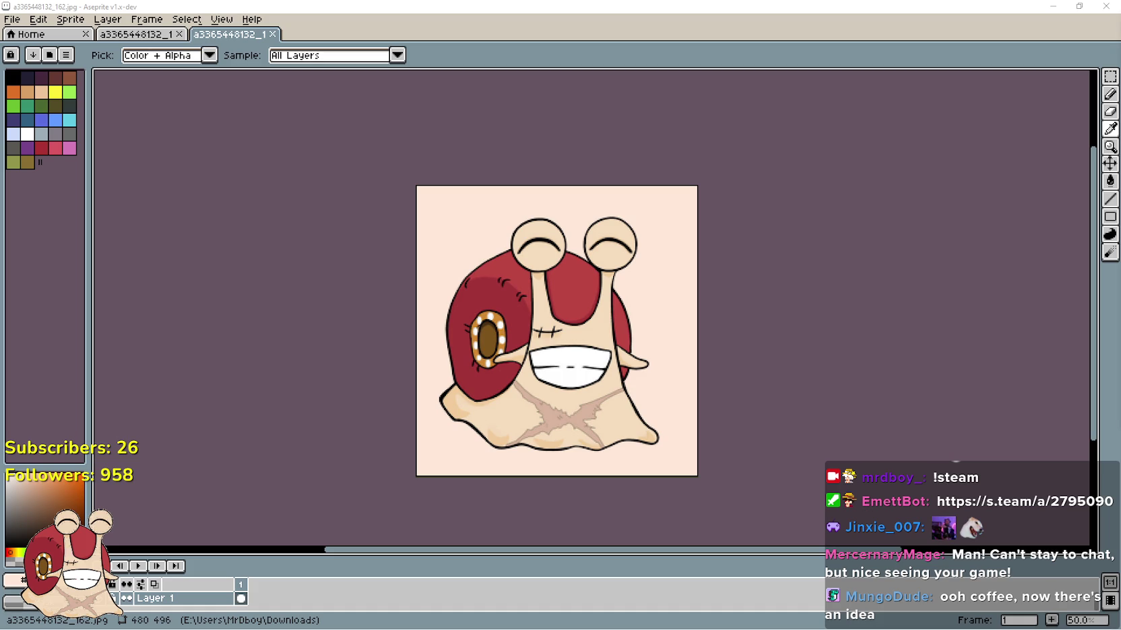
# - Restore the Aseprite window to a smaller size
pyautogui.doubleClick(813, 7)
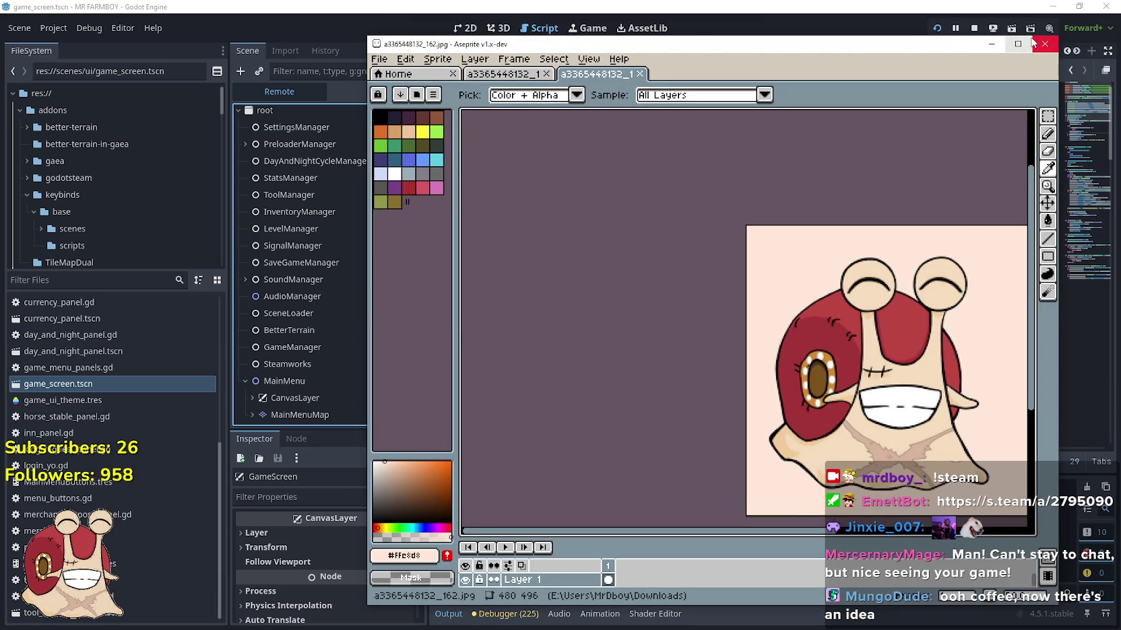
# - Minimize Aseprite and hide the PhatPhrogStudios folder so Godot and Steam show
pyautogui.click(1040, 38)
pyautogui.click(1052, 6)
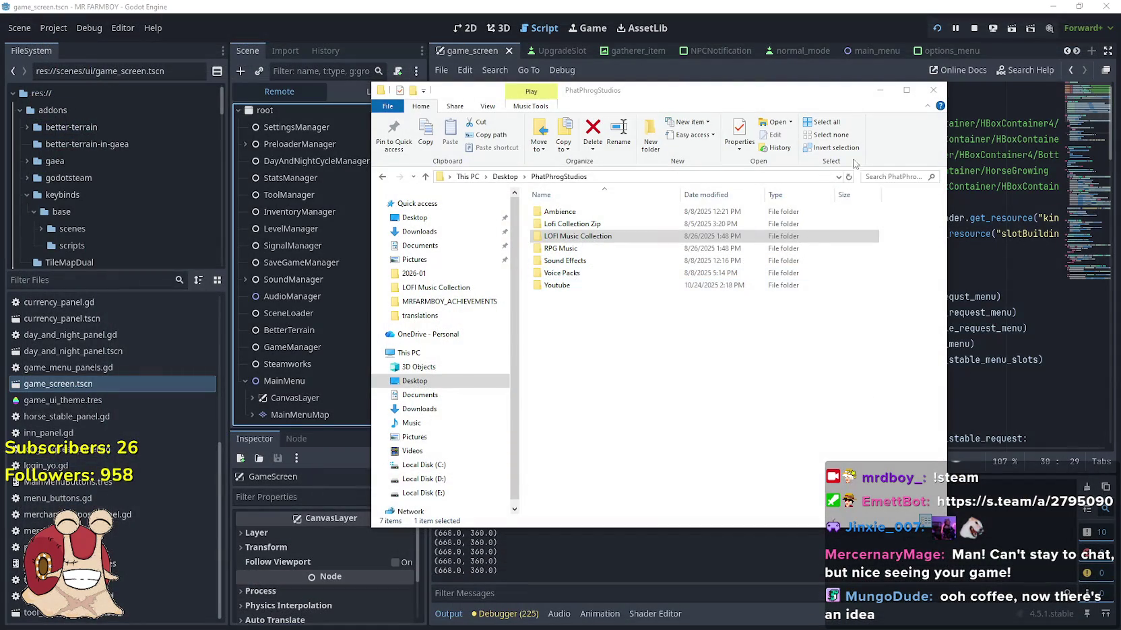
pyautogui.click(880, 90)
pyautogui.click(799, 344)
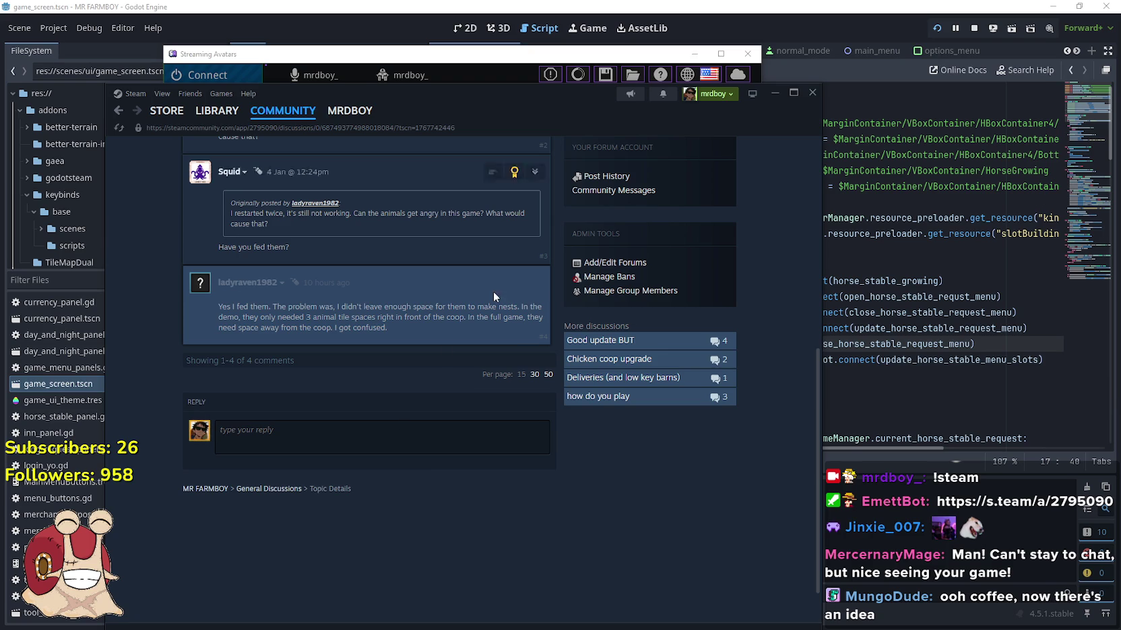
# - Drag the Steam forum thread up and right over the Streaming Avatars window
pyautogui.scroll(3, 429, 473)
pyautogui.moveTo(425, 108); pyautogui.dragTo(629, 64)
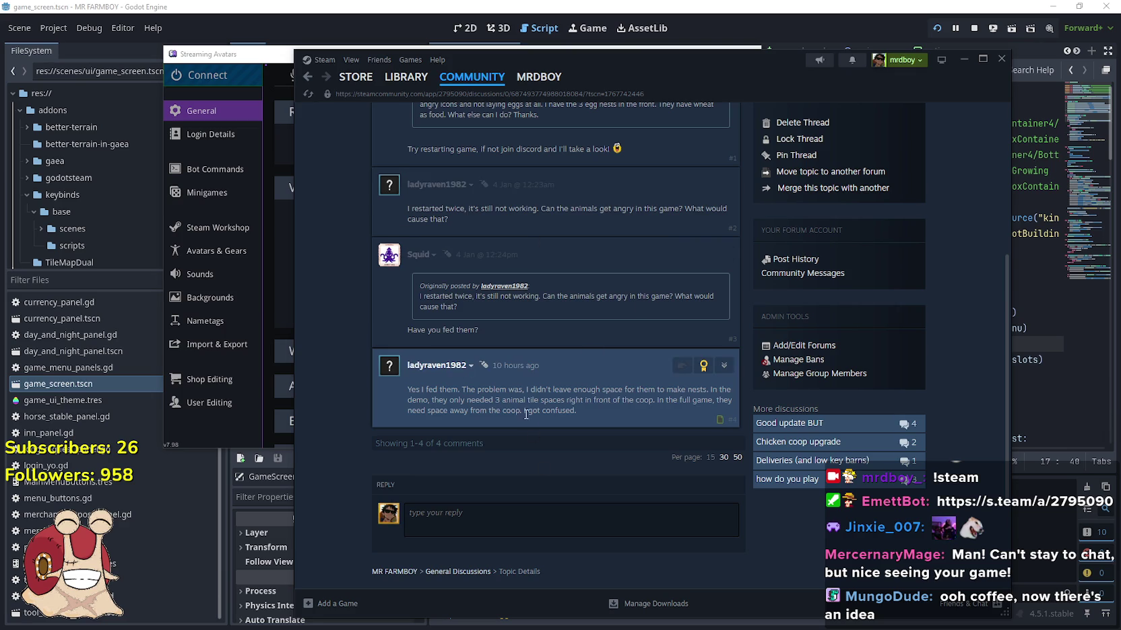
pyautogui.scroll(-1, 485, 395)
pyautogui.click(221, 98)
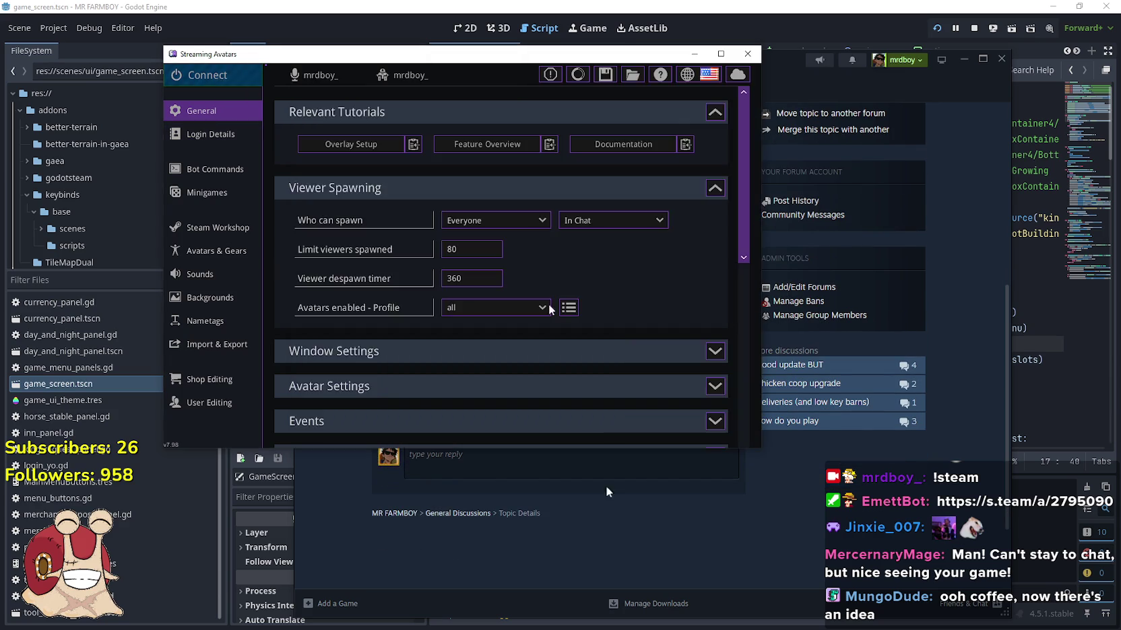
pyautogui.click(471, 484)
pyautogui.scroll(-1, 504, 362)
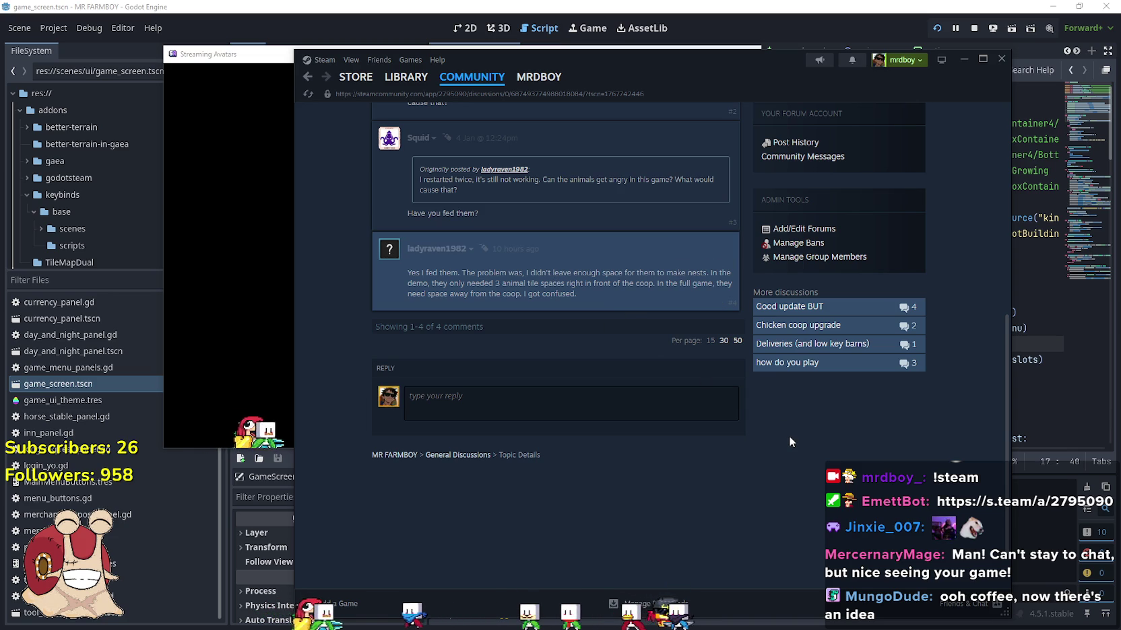
# - Open the 'Comments after 12-Odd Hours' thread from MR FARMBOY discussions, then raise Streaming Avatars
pyautogui.scroll(6, 789, 435)
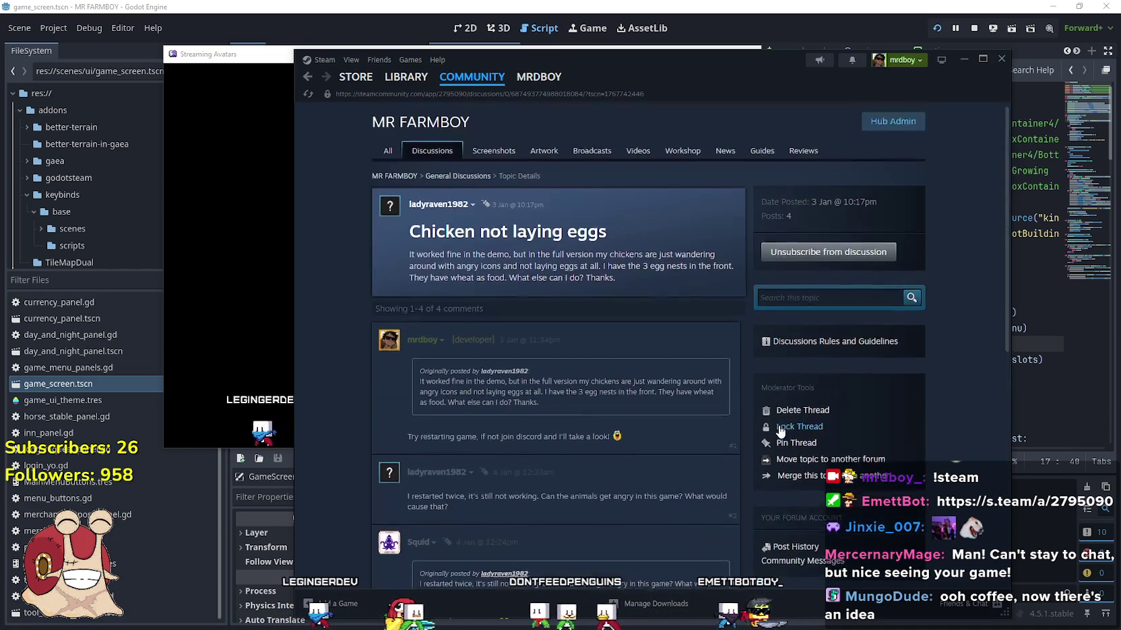
pyautogui.click(431, 154)
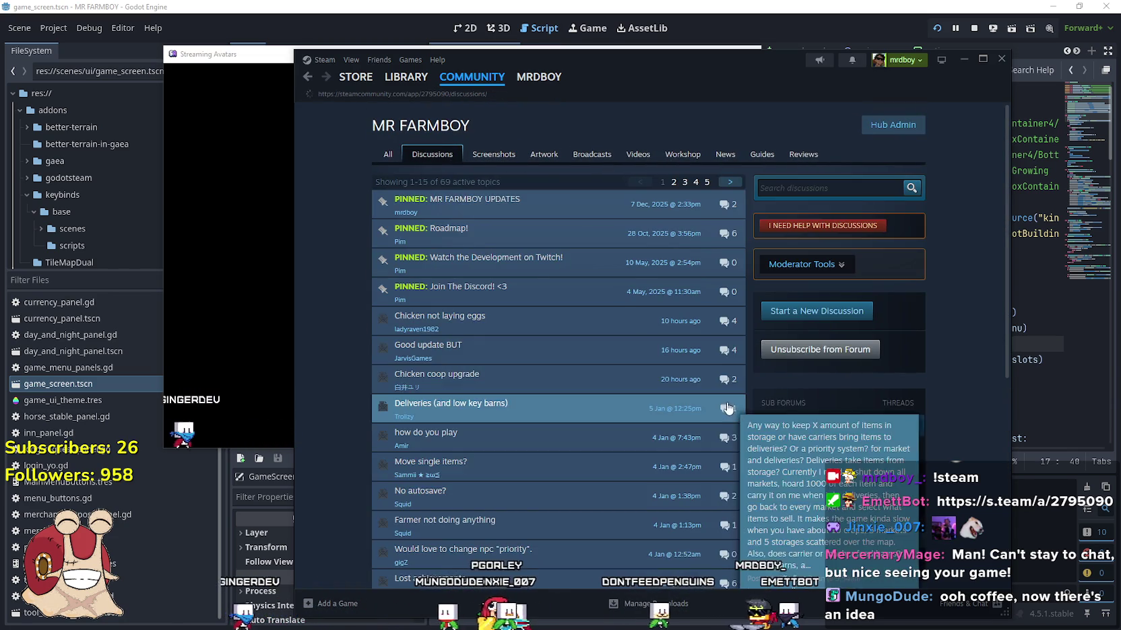
pyautogui.scroll(-3, 839, 247)
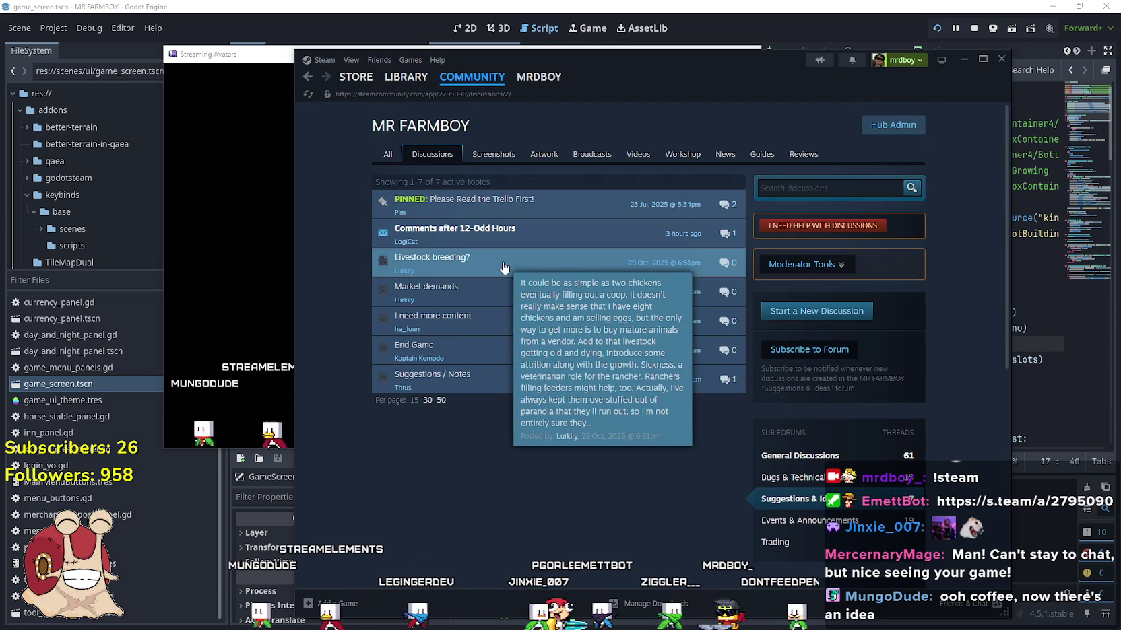
pyautogui.click(532, 233)
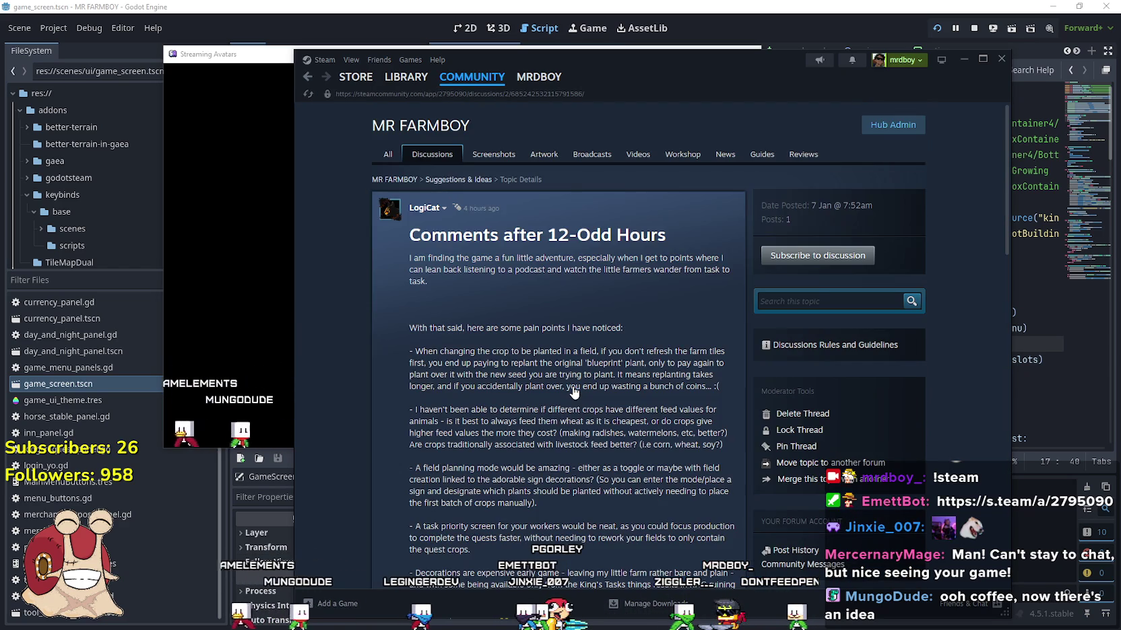
pyautogui.moveTo(424, 228)
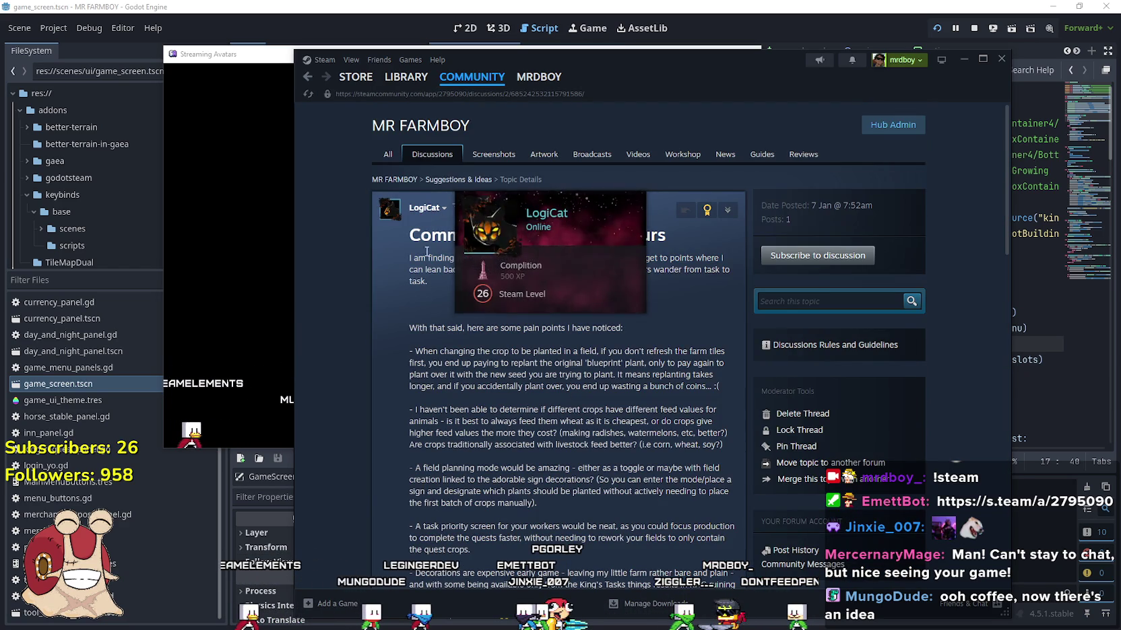
pyautogui.click(212, 202)
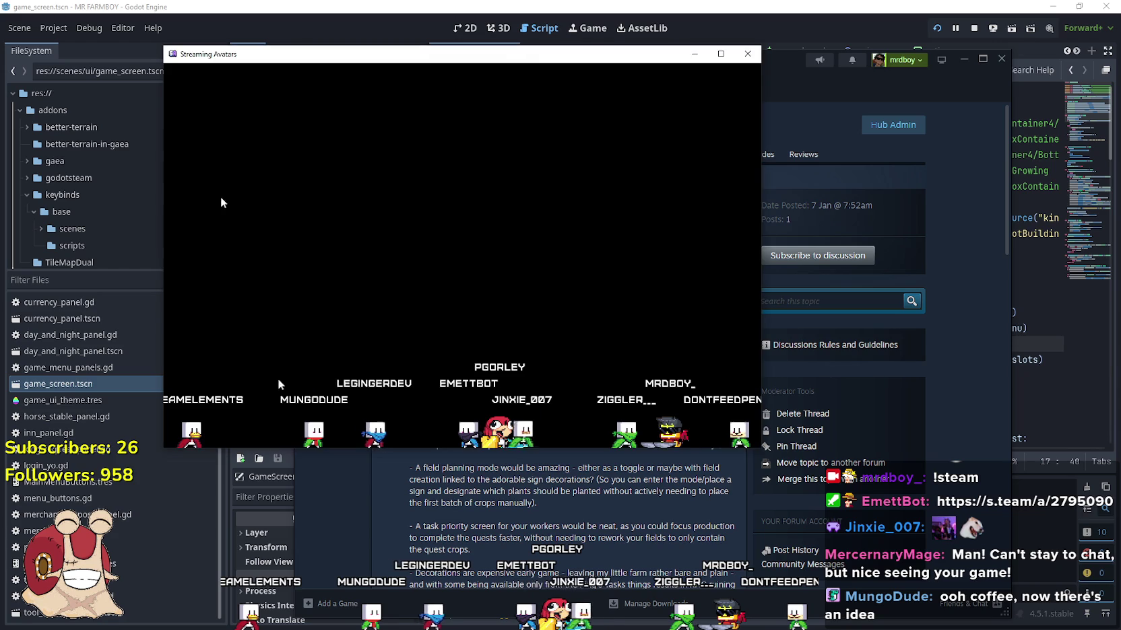
# - Minimize Streaming Avatars, move Steam to the screen top and the game window top-left
pyautogui.click(694, 53)
pyautogui.moveTo(727, 80); pyautogui.dragTo(806, 33)
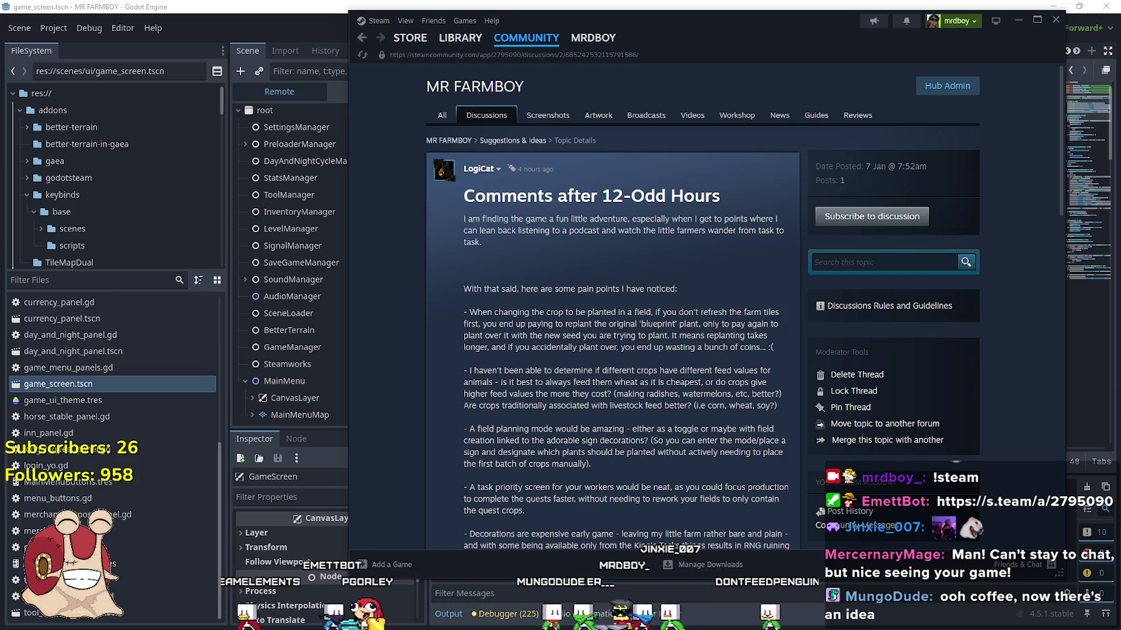
pyautogui.hotkey('alt', 'Tab')
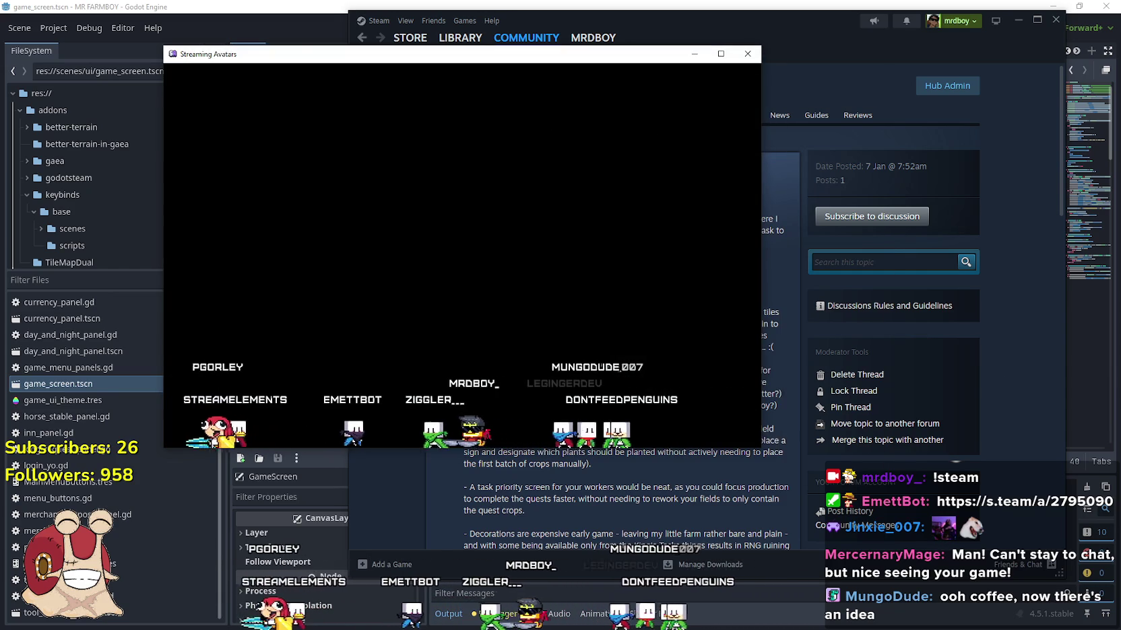
pyautogui.hotkey('alt', 'Tab')
pyautogui.hotkey('alt', 'Tab')
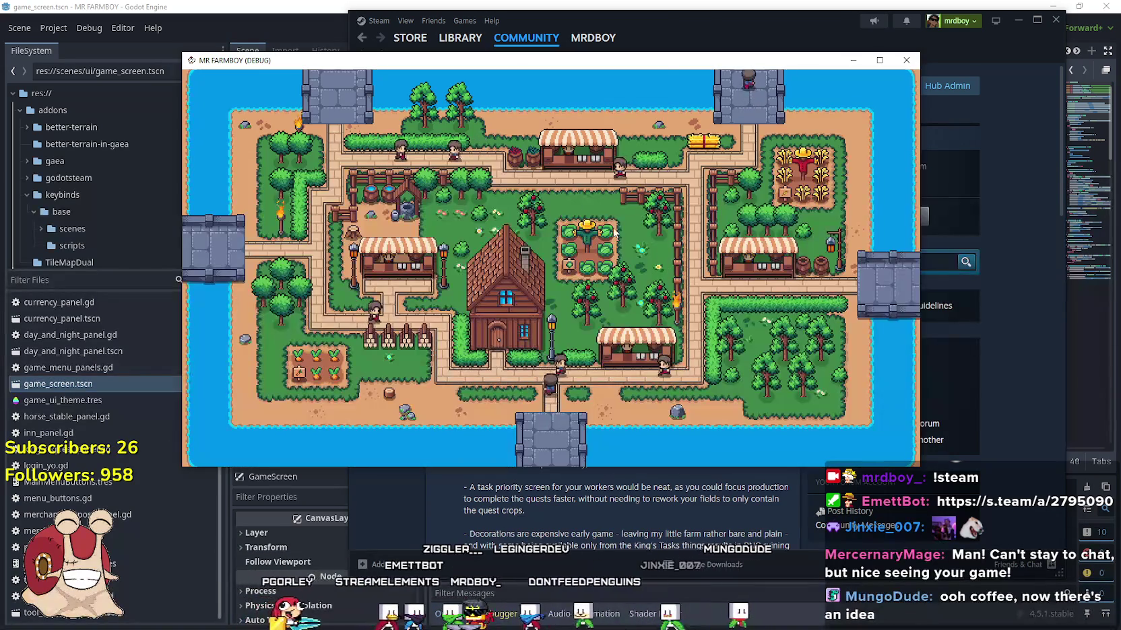
pyautogui.moveTo(659, 62); pyautogui.dragTo(487, 20)
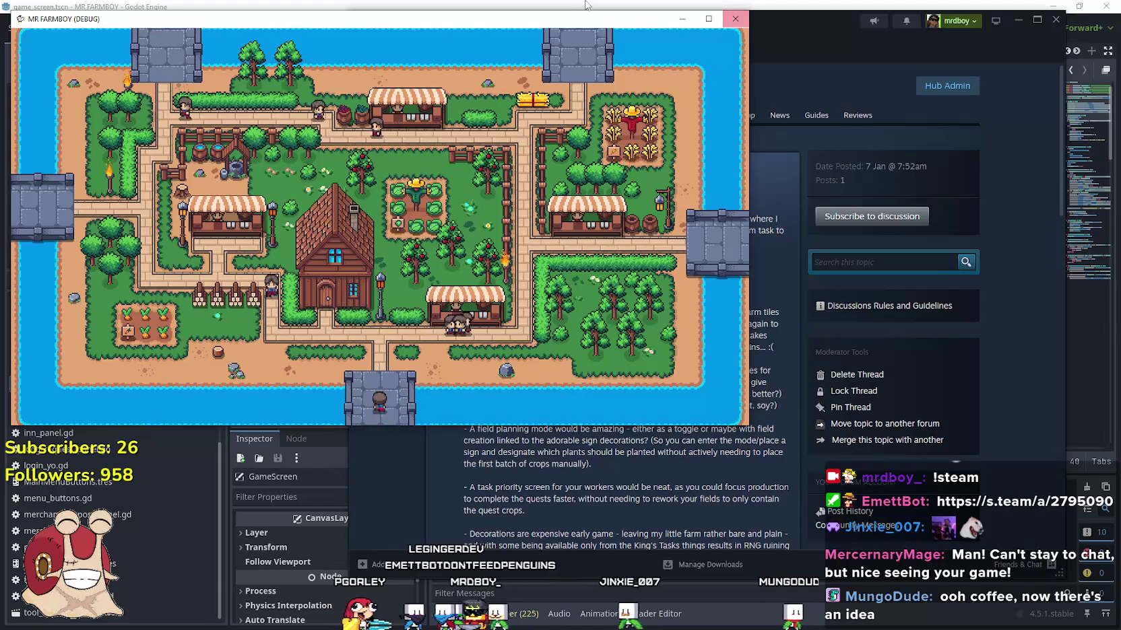
# - Show the GameScreen scene tree, run the game, and put the discussion thread in front
pyautogui.click(631, 4)
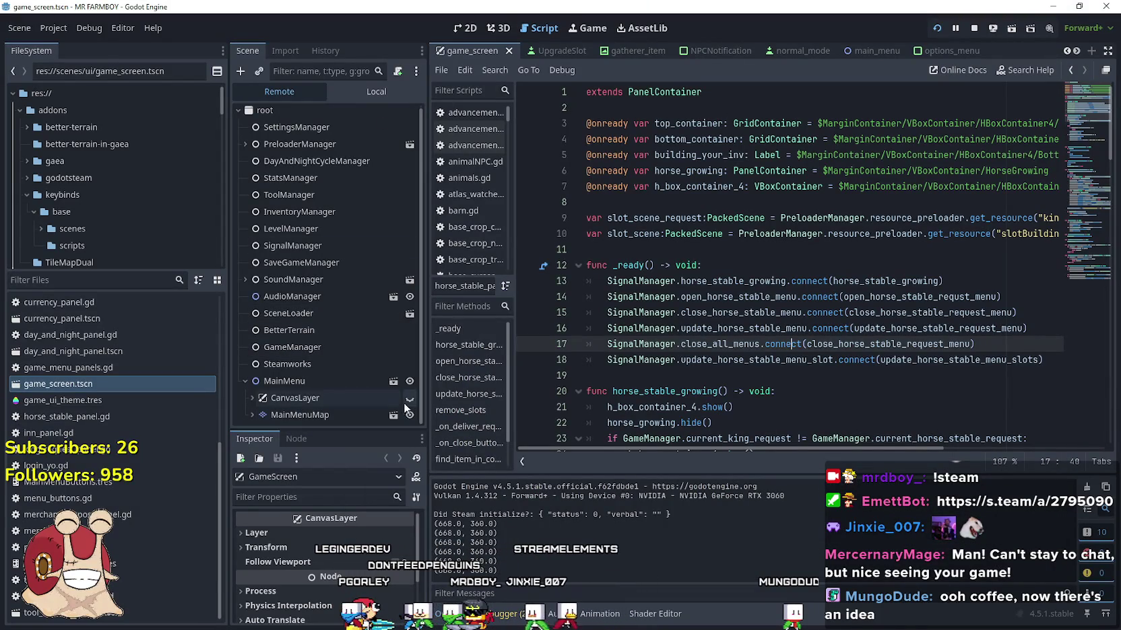
pyautogui.click(353, 98)
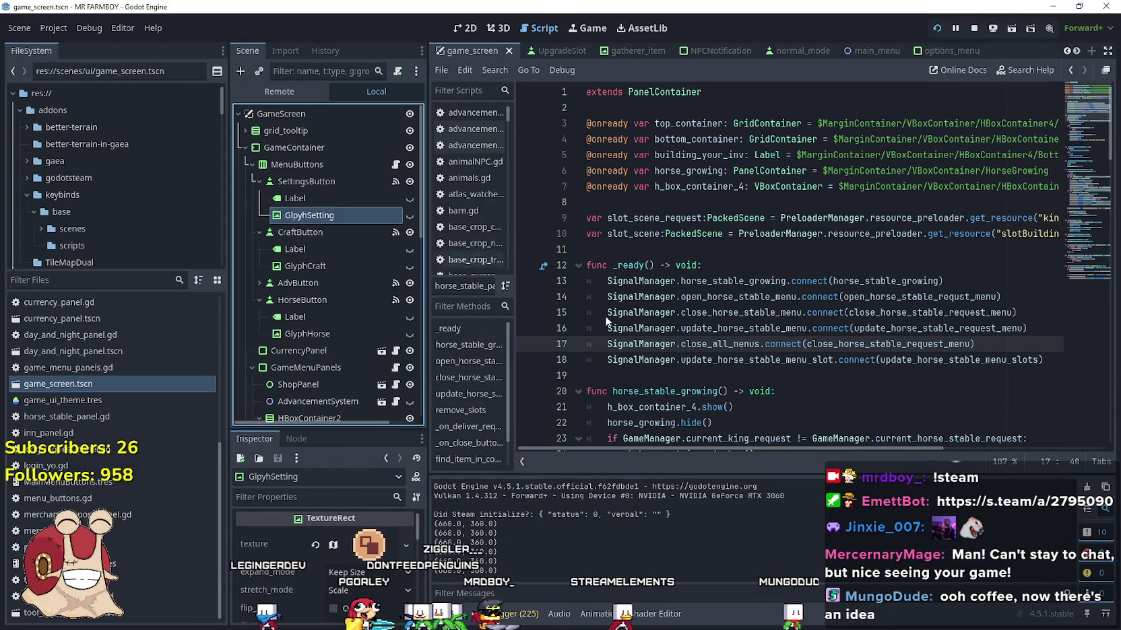
pyautogui.hotkey('alt', 'Tab')
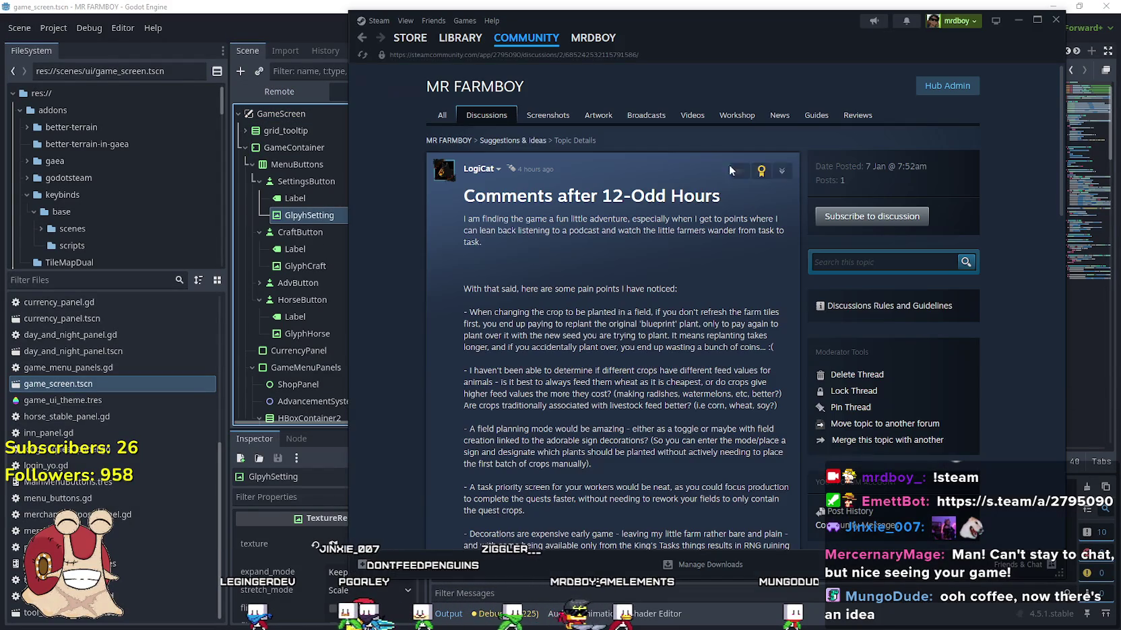
pyautogui.hotkey('alt', 'Tab')
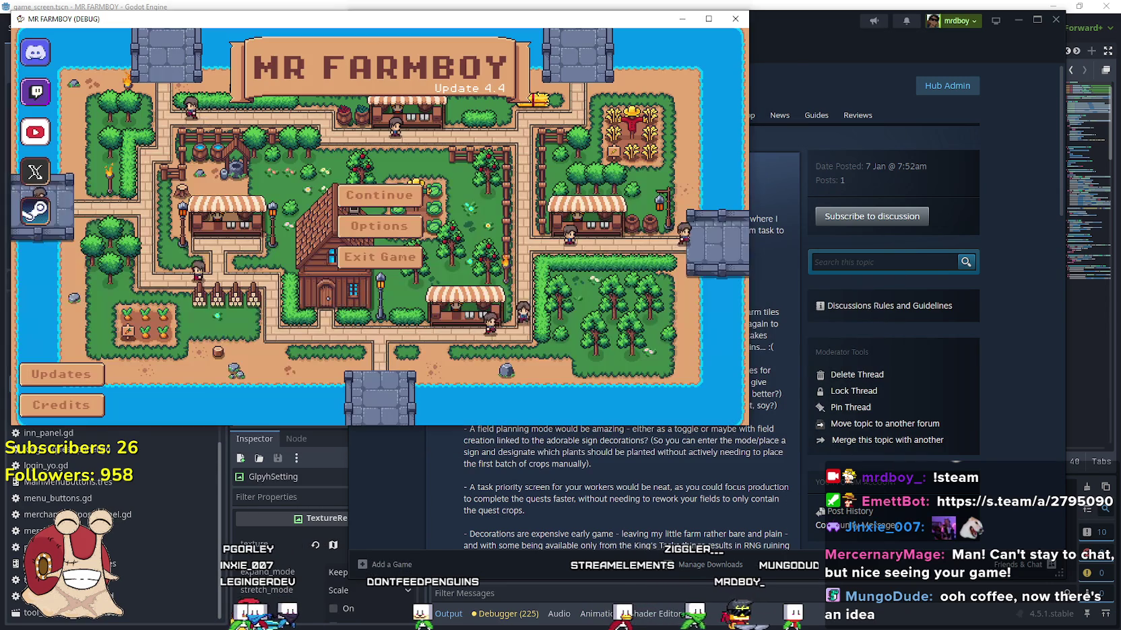
pyautogui.moveTo(831, 41); pyautogui.dragTo(875, 54)
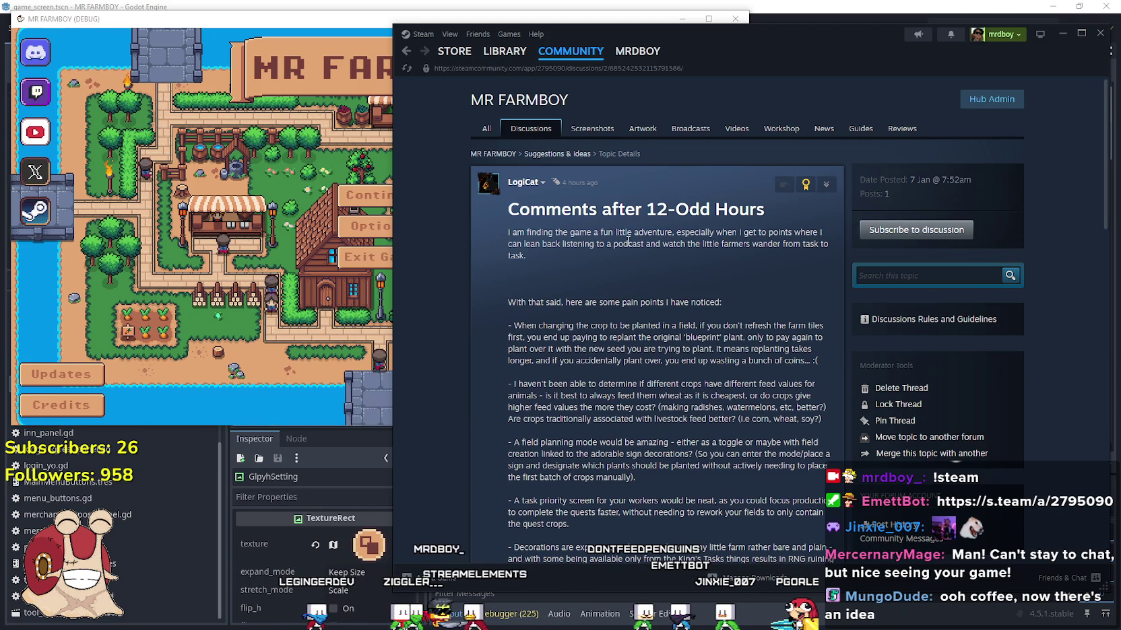
# - Read the thread's opening line and pain-points introduction by highlighting them, then scroll further down
pyautogui.moveTo(684, 232)
pyautogui.mouseDown()
pyautogui.moveTo(782, 231)
pyautogui.moveTo(691, 257)
pyautogui.moveTo(549, 244)
pyautogui.moveTo(774, 245)
pyautogui.moveTo(823, 261)
pyautogui.mouseUp()
pyautogui.click(549, 244)
pyautogui.click(591, 245)
pyautogui.moveTo(516, 302); pyautogui.dragTo(748, 307)
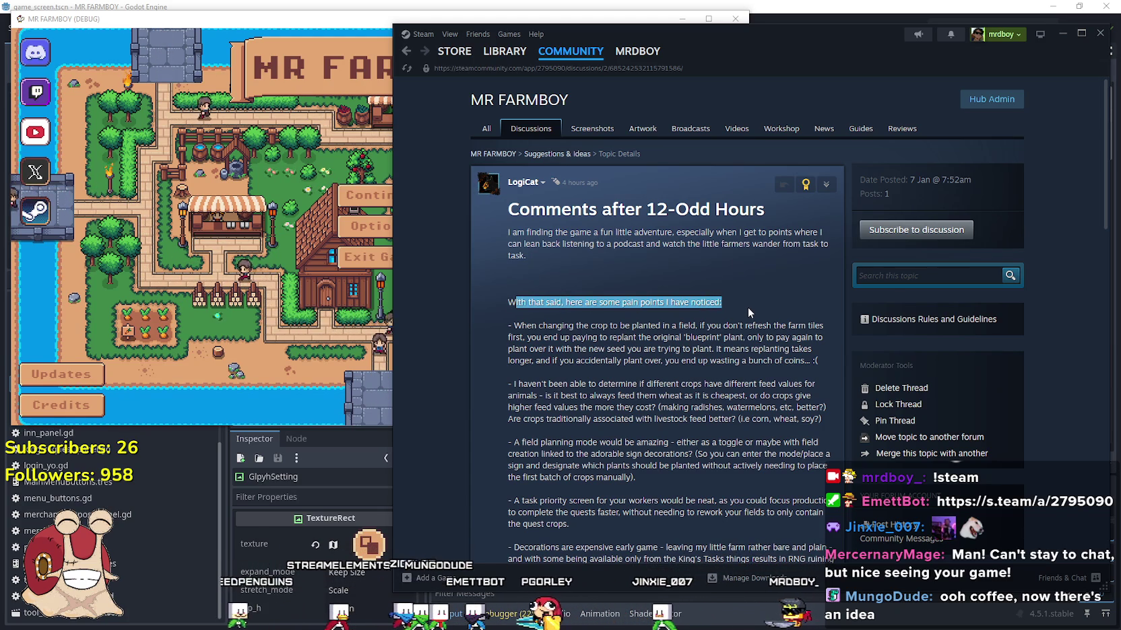
pyautogui.scroll(-1, 515, 324)
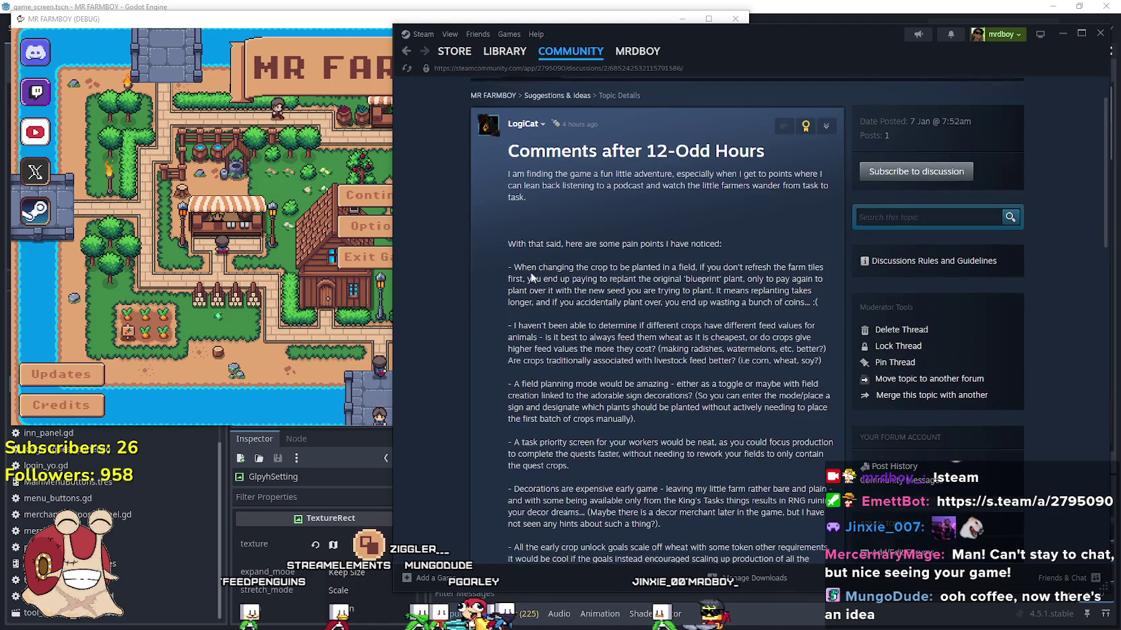
pyautogui.moveTo(514, 266)
pyautogui.mouseDown()
pyautogui.moveTo(594, 279)
pyautogui.moveTo(689, 263)
pyautogui.moveTo(846, 270)
pyautogui.moveTo(673, 289)
pyautogui.moveTo(518, 261)
pyautogui.moveTo(569, 279)
pyautogui.moveTo(827, 278)
pyautogui.moveTo(548, 245)
pyautogui.moveTo(674, 279)
pyautogui.moveTo(602, 279)
pyautogui.moveTo(797, 278)
pyautogui.moveTo(569, 300)
pyautogui.mouseUp()
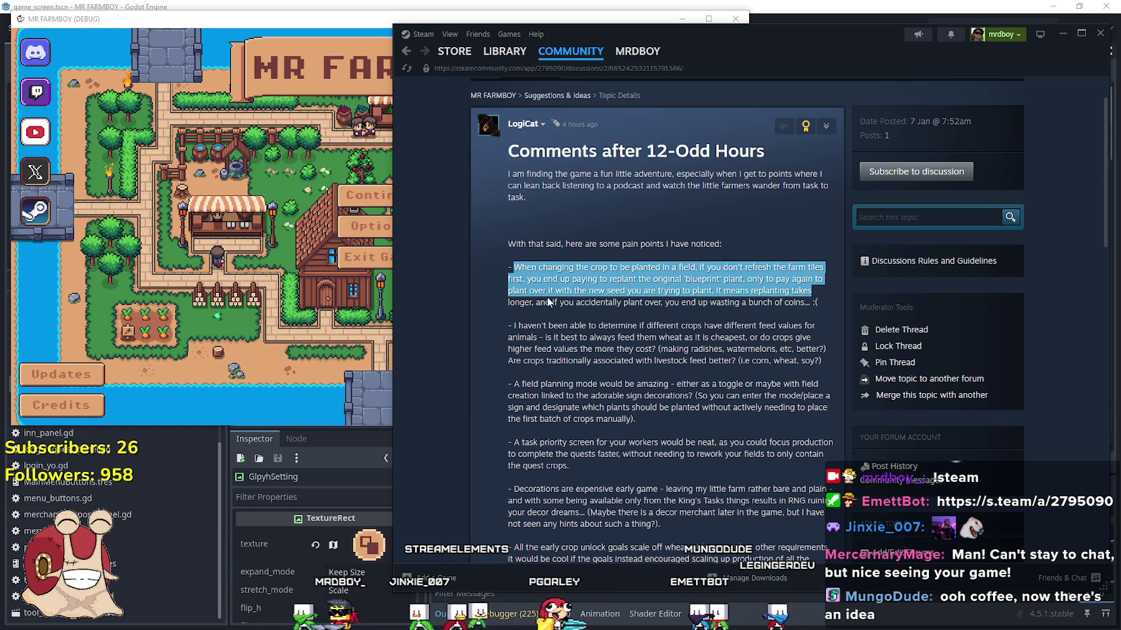
pyautogui.scroll(-2, 542, 299)
pyautogui.moveTo(812, 233); pyautogui.dragTo(527, 209)
pyautogui.click(652, 252)
pyautogui.moveTo(812, 232)
pyautogui.mouseDown()
pyautogui.moveTo(532, 210)
pyautogui.moveTo(521, 222)
pyautogui.moveTo(539, 243)
pyautogui.moveTo(775, 233)
pyautogui.moveTo(819, 243)
pyautogui.mouseUp()
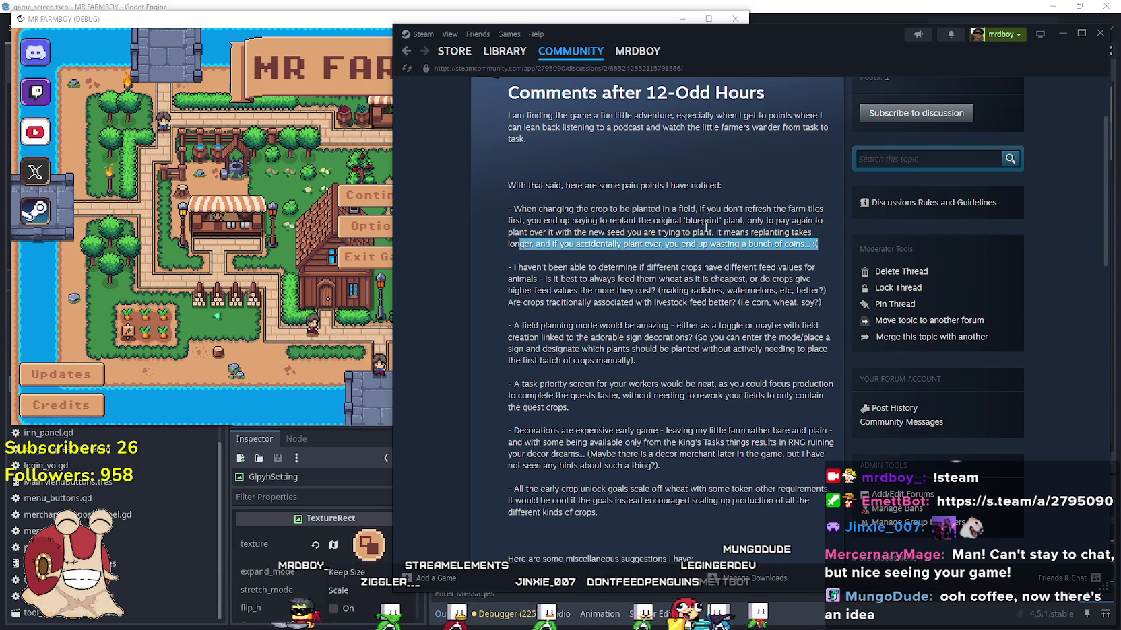
pyautogui.click(684, 235)
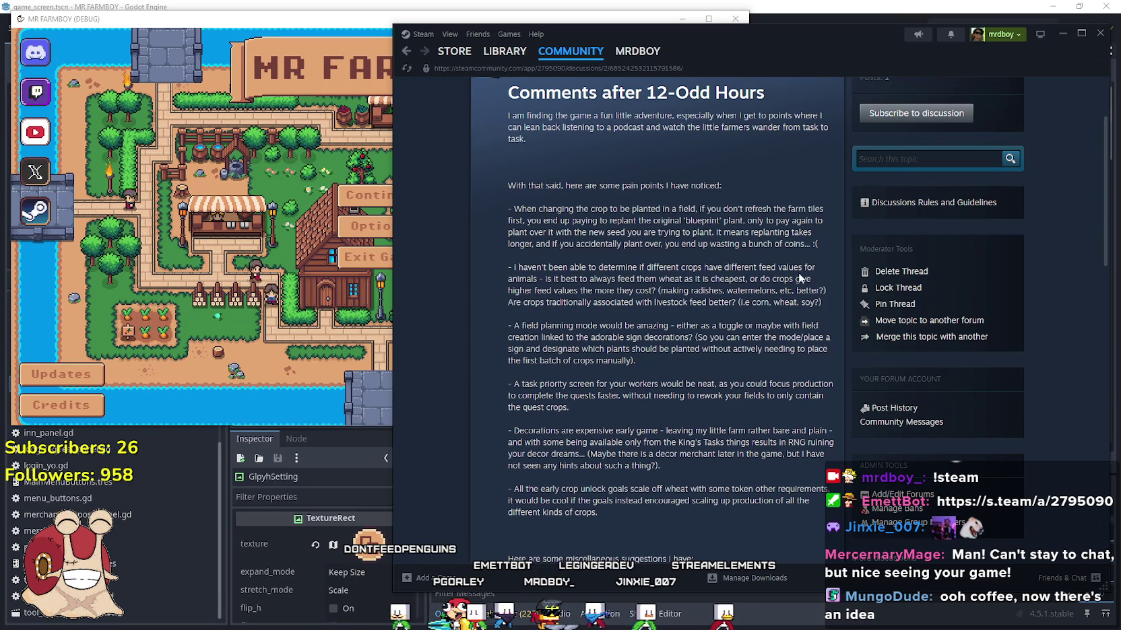
pyautogui.moveTo(779, 267)
pyautogui.mouseDown()
pyautogui.moveTo(812, 280)
pyautogui.moveTo(824, 308)
pyautogui.mouseUp()
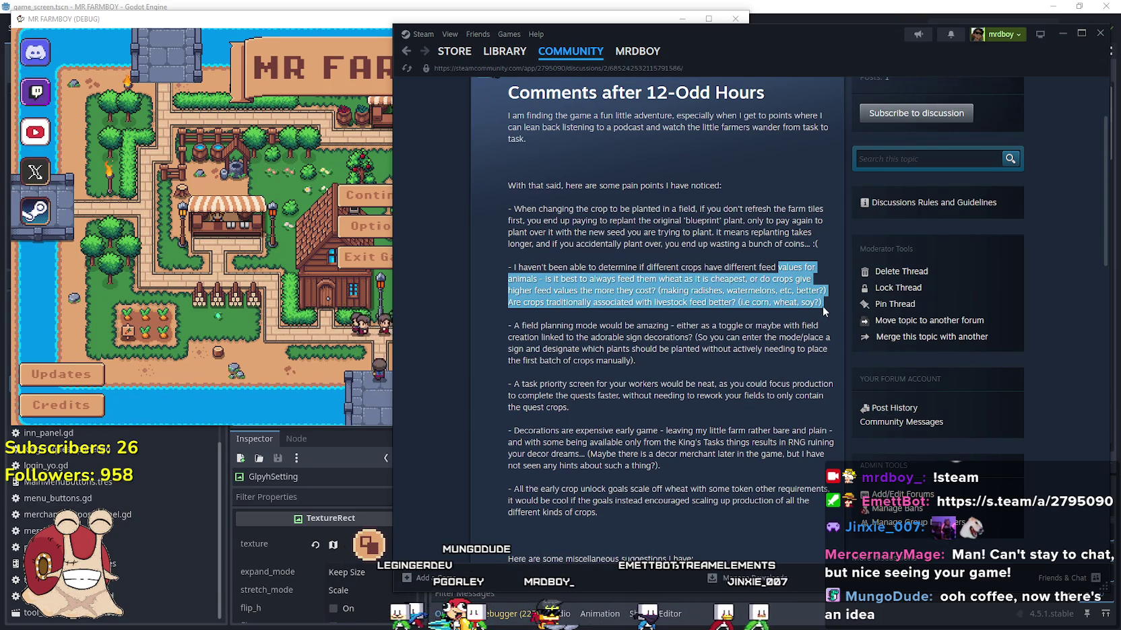
pyautogui.click(627, 301)
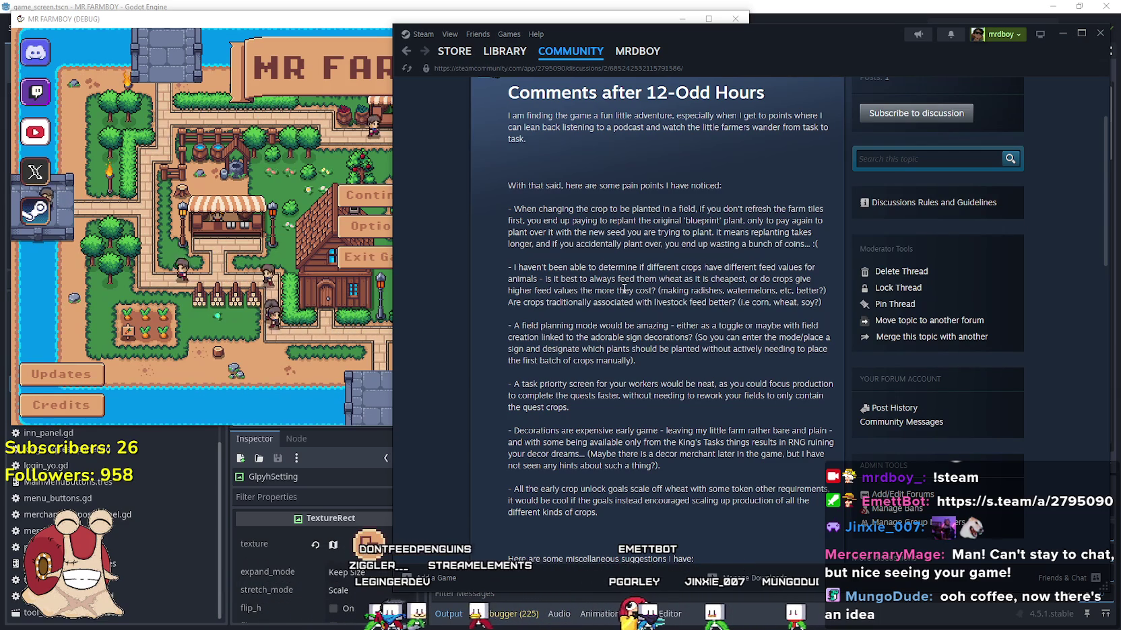
pyautogui.moveTo(823, 303)
pyautogui.mouseDown()
pyautogui.moveTo(510, 261)
pyautogui.moveTo(470, 295)
pyautogui.moveTo(488, 304)
pyautogui.moveTo(502, 256)
pyautogui.mouseUp()
pyautogui.click(650, 352)
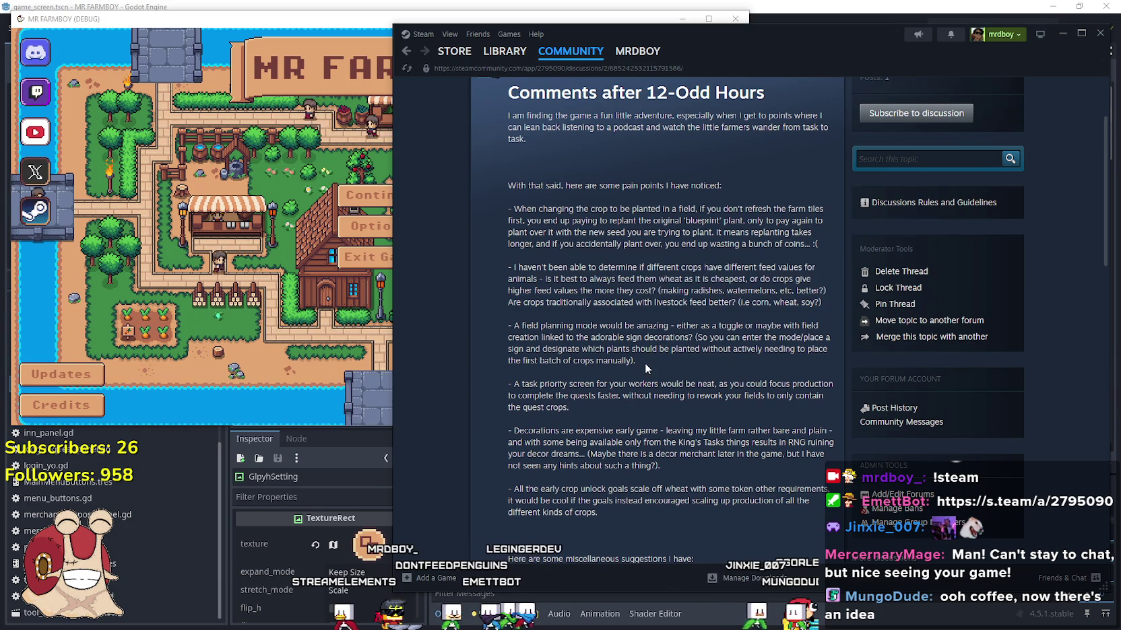
pyautogui.moveTo(677, 362)
pyautogui.mouseDown()
pyautogui.moveTo(508, 337)
pyautogui.moveTo(511, 324)
pyautogui.mouseUp()
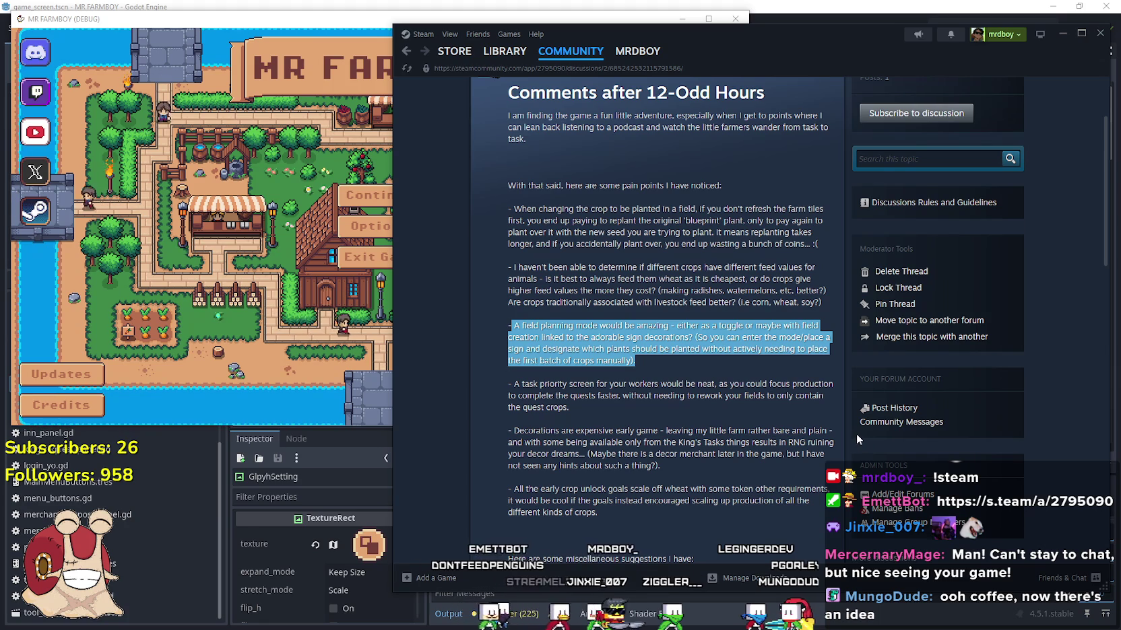
pyautogui.click(574, 337)
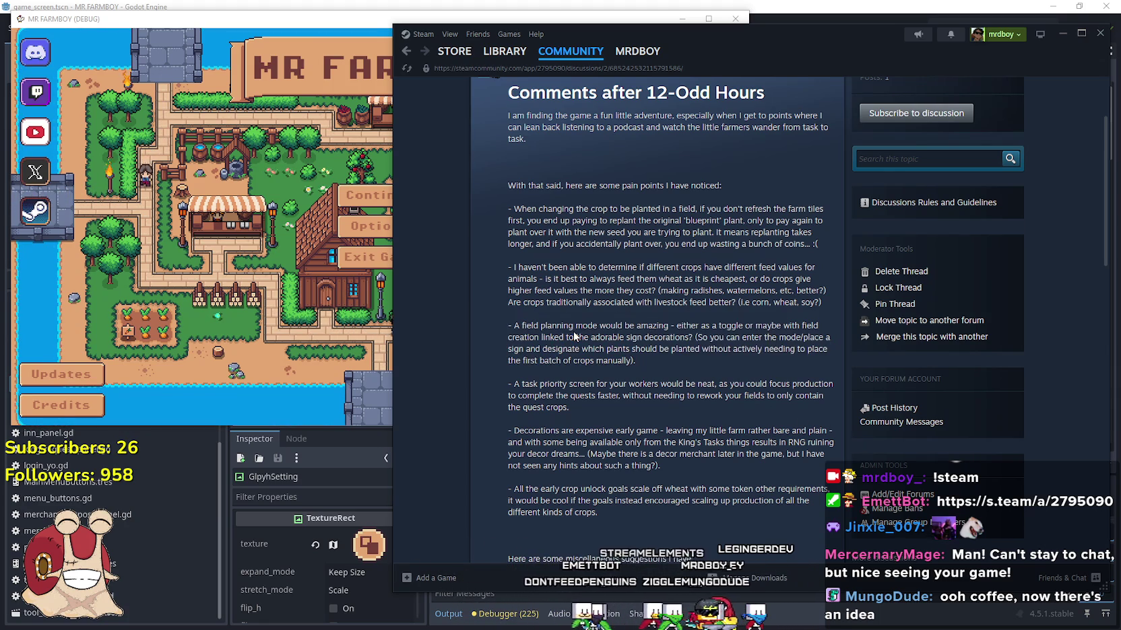
pyautogui.moveTo(569, 337)
pyautogui.mouseDown()
pyautogui.moveTo(711, 337)
pyautogui.moveTo(701, 367)
pyautogui.mouseUp()
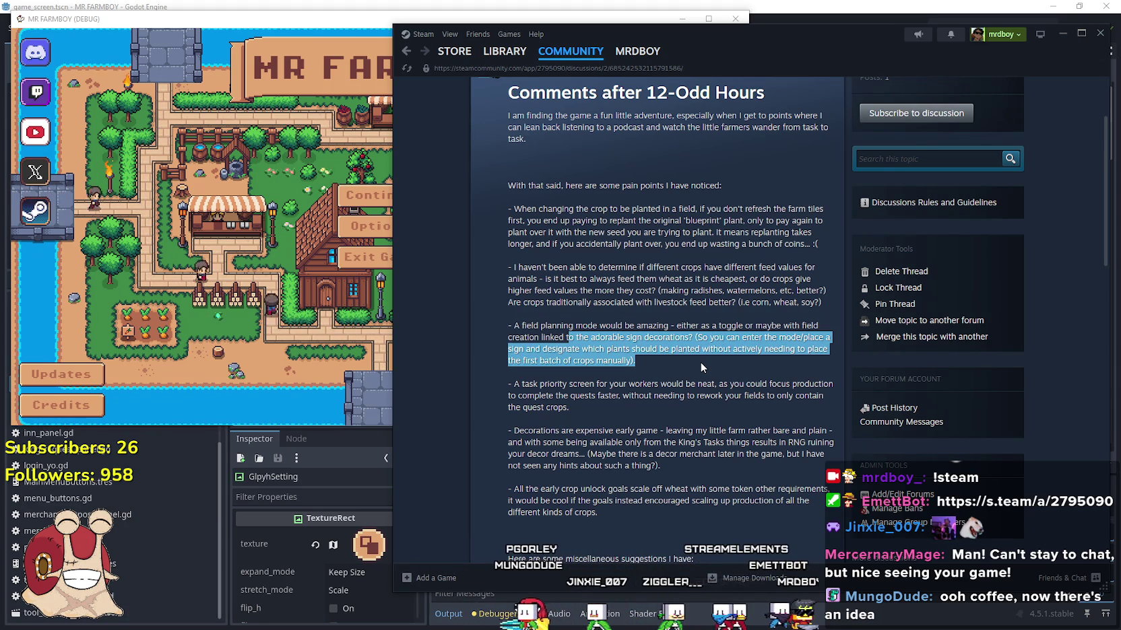
pyautogui.moveTo(700, 363)
pyautogui.mouseDown()
pyautogui.moveTo(492, 355)
pyautogui.moveTo(805, 351)
pyautogui.mouseUp()
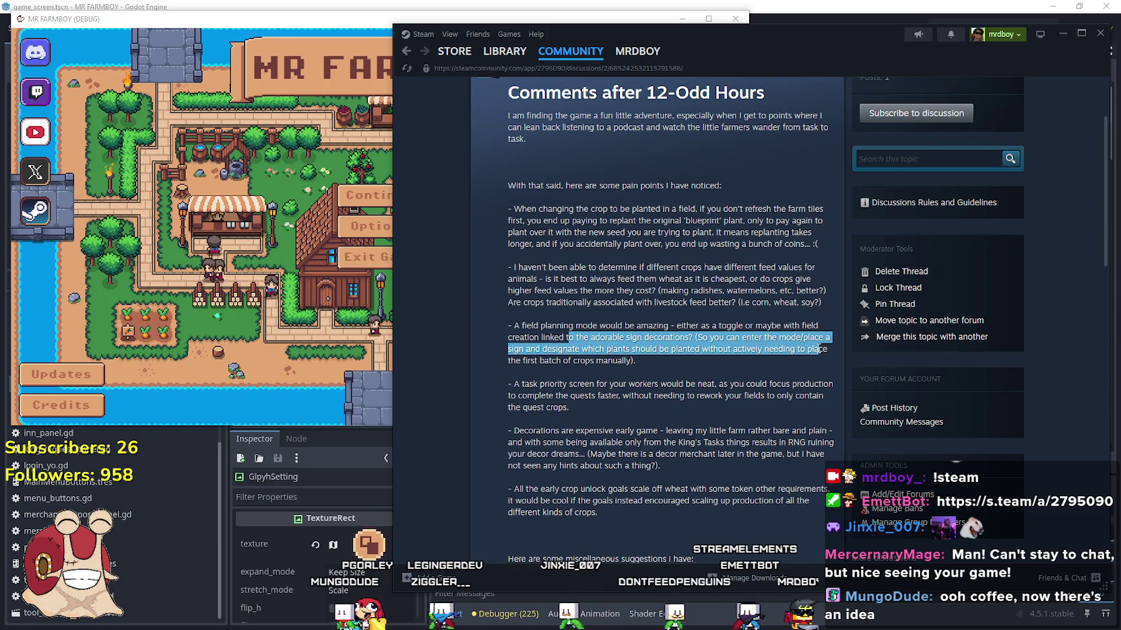
pyautogui.moveTo(820, 348); pyautogui.dragTo(730, 364)
pyautogui.click(698, 361)
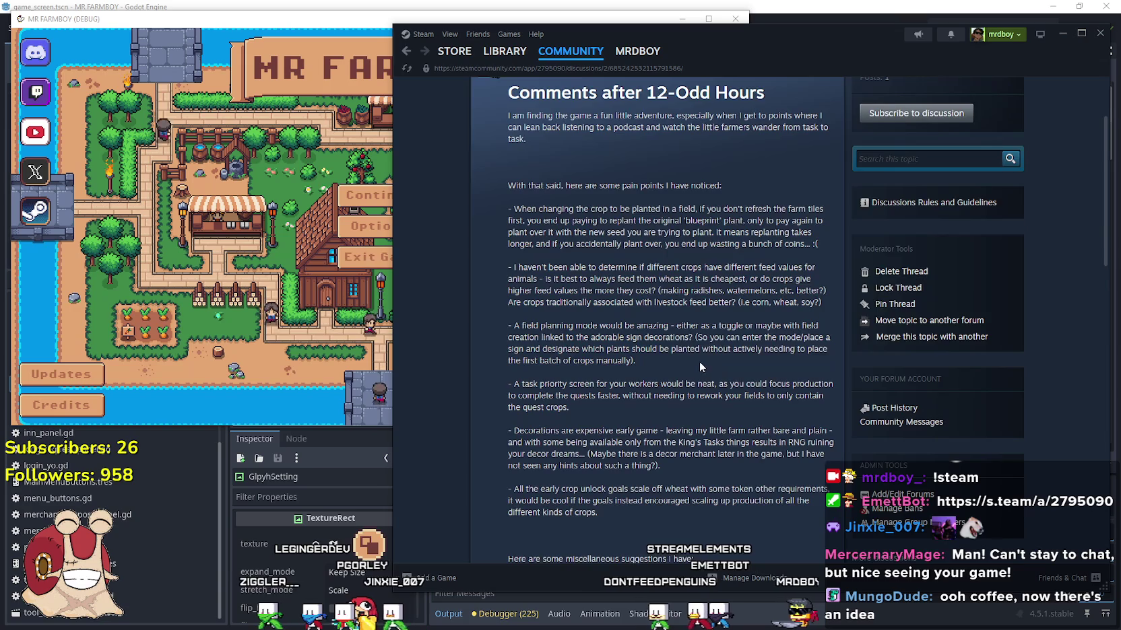
pyautogui.scroll(-2, 698, 361)
pyautogui.tripleClick(534, 210)
pyautogui.moveTo(685, 252)
pyautogui.mouseDown()
pyautogui.moveTo(496, 215)
pyautogui.moveTo(646, 222)
pyautogui.moveTo(612, 237)
pyautogui.mouseUp()
pyautogui.scroll(-1, 496, 215)
pyautogui.scroll(2, 573, 256)
pyautogui.scroll(-2, 672, 311)
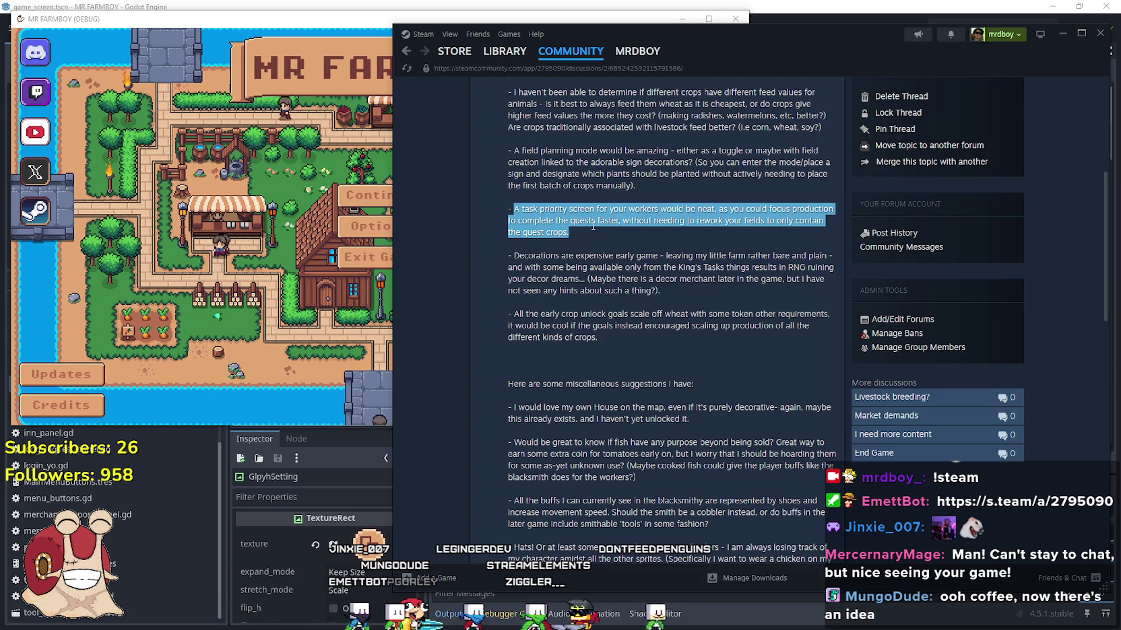
pyautogui.click(582, 235)
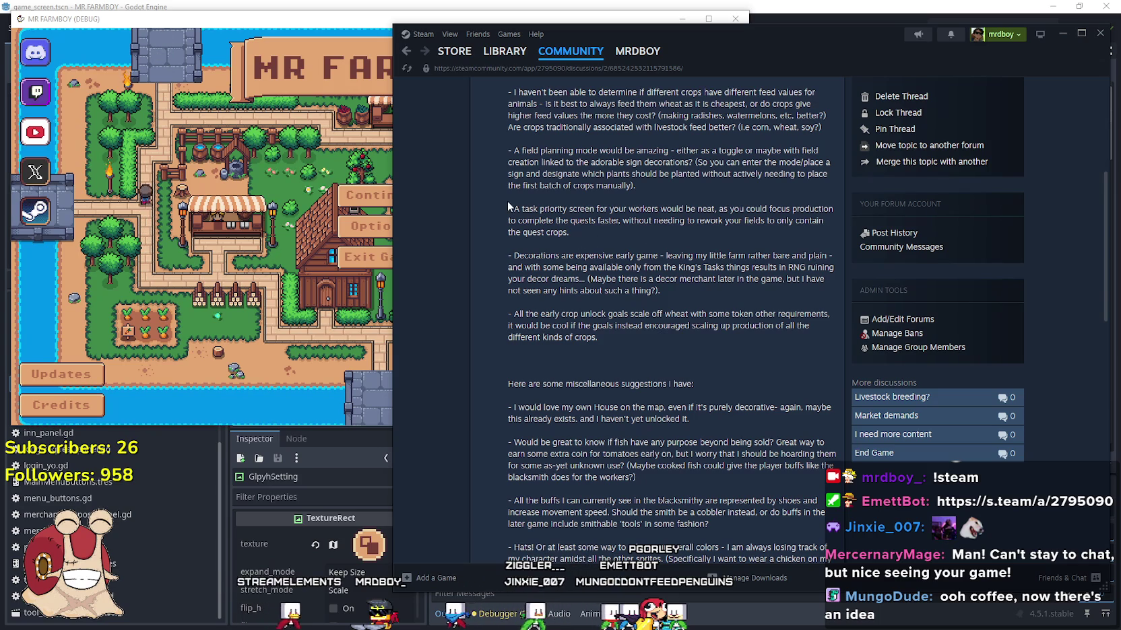
pyautogui.moveTo(516, 208); pyautogui.dragTo(618, 240)
pyautogui.click(534, 251)
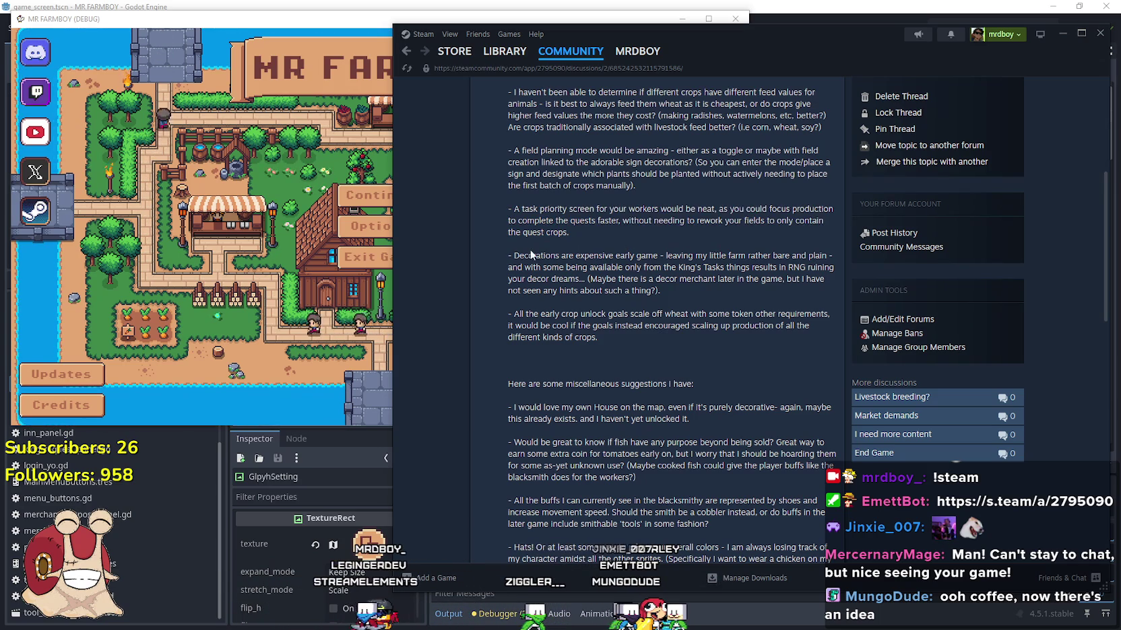
pyautogui.moveTo(512, 255)
pyautogui.mouseDown()
pyautogui.moveTo(660, 270)
pyautogui.moveTo(733, 299)
pyautogui.mouseUp()
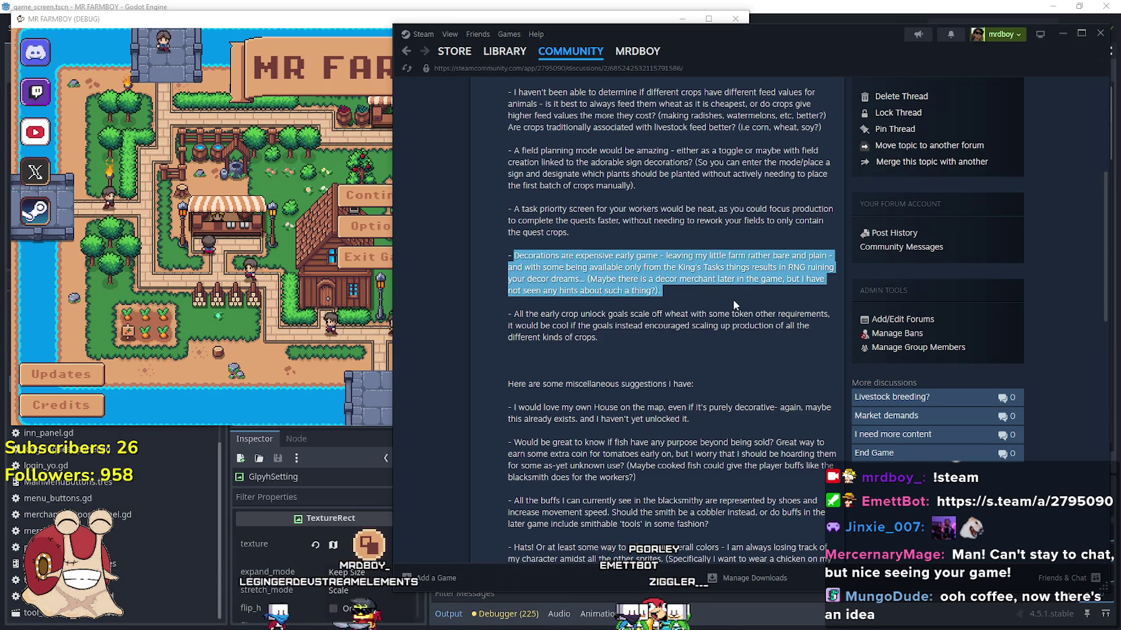
pyautogui.moveTo(732, 300); pyautogui.dragTo(834, 266)
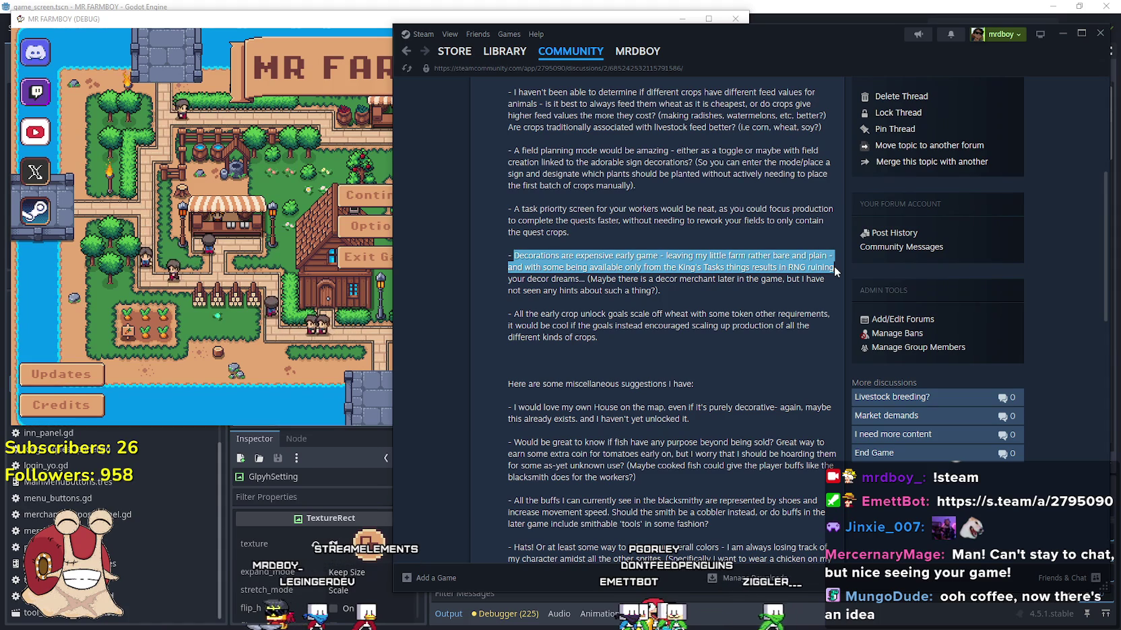
pyautogui.moveTo(834, 266)
pyautogui.mouseDown()
pyautogui.moveTo(822, 268)
pyautogui.moveTo(825, 552)
pyautogui.moveTo(836, 272)
pyautogui.moveTo(804, 286)
pyautogui.moveTo(573, 283)
pyautogui.moveTo(680, 281)
pyautogui.moveTo(796, 305)
pyautogui.mouseUp()
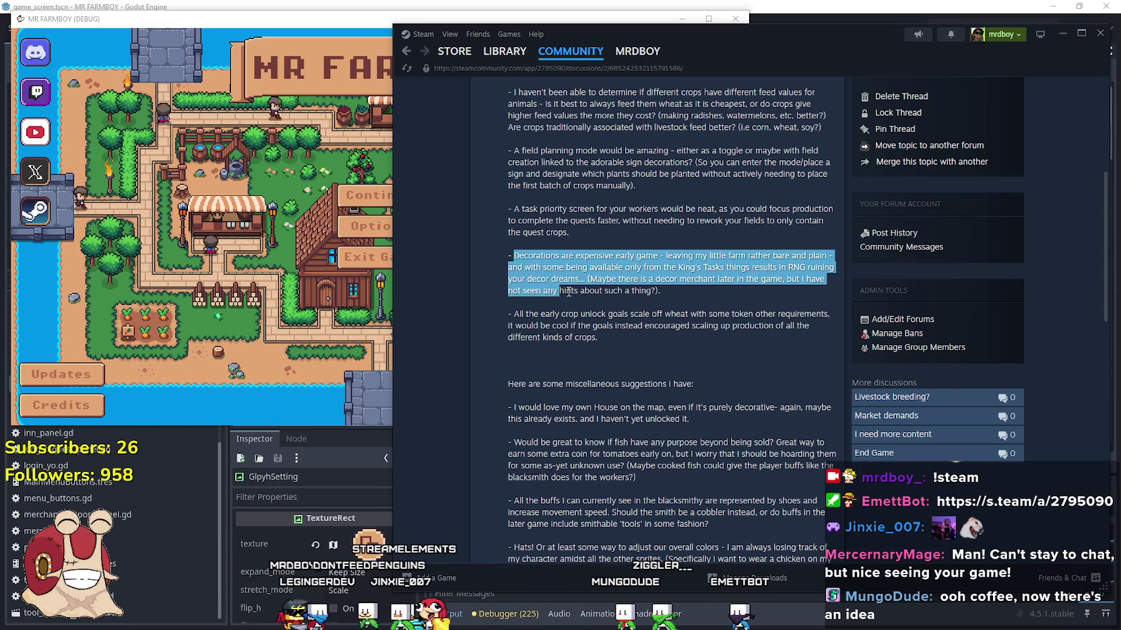
pyautogui.click(530, 326)
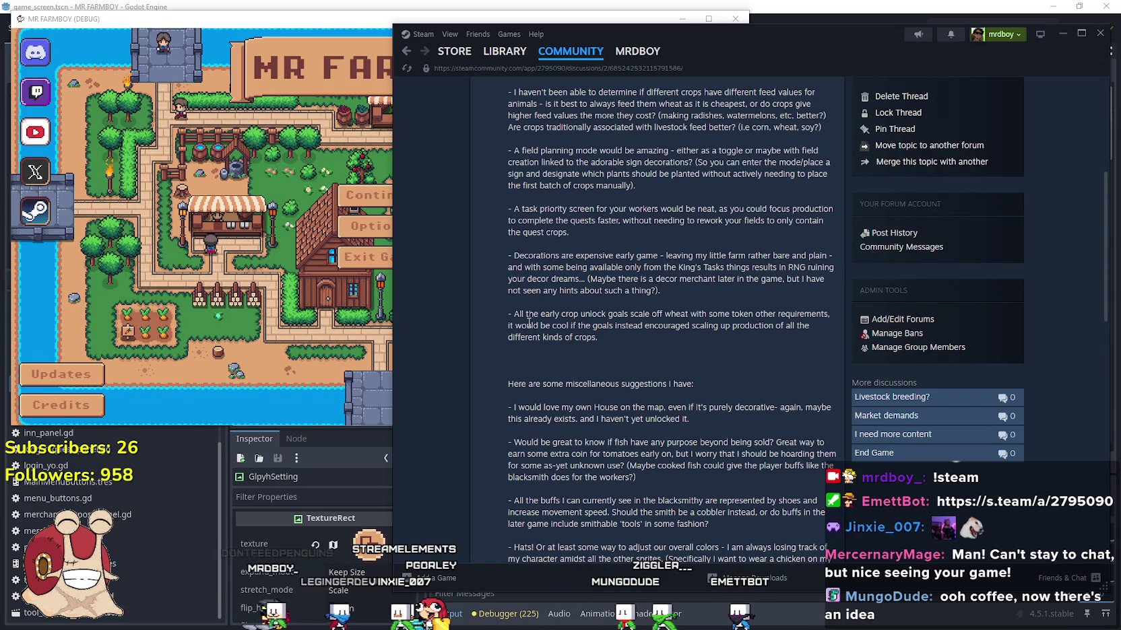
pyautogui.moveTo(513, 314); pyautogui.dragTo(538, 335)
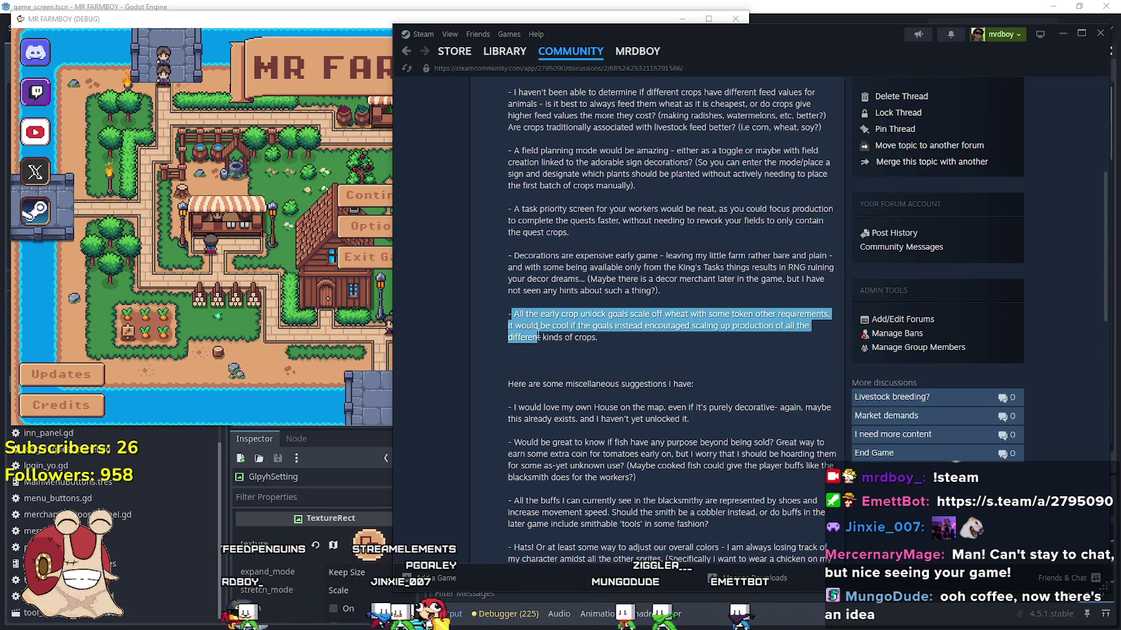
pyautogui.click(646, 335)
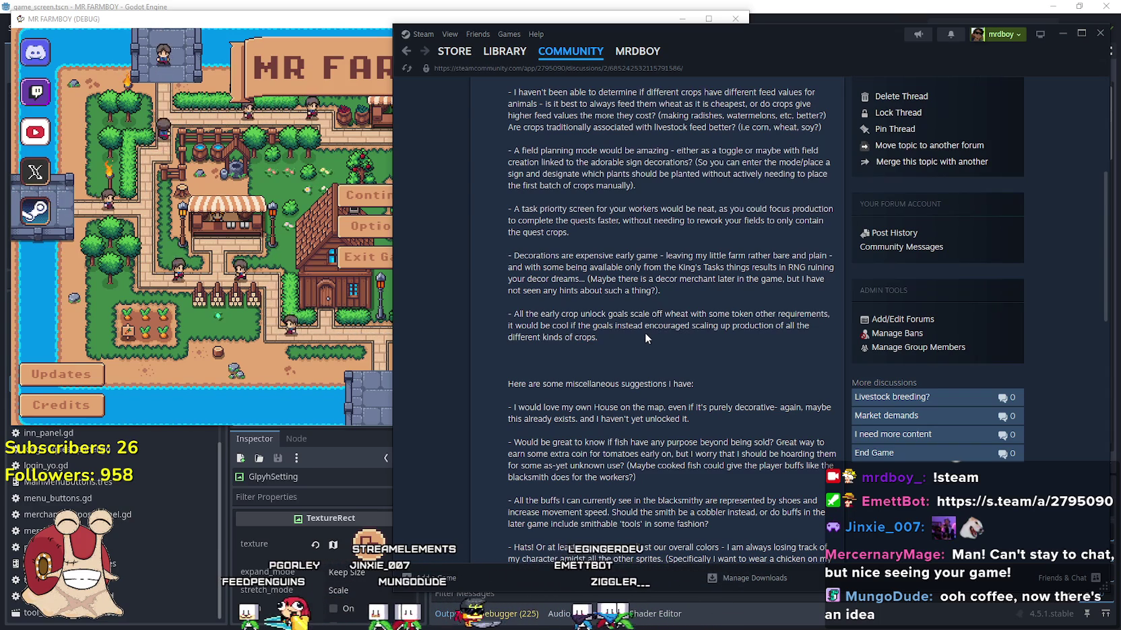
pyautogui.moveTo(503, 314)
pyautogui.mouseDown()
pyautogui.moveTo(855, 314)
pyautogui.moveTo(508, 313)
pyautogui.moveTo(829, 309)
pyautogui.mouseUp()
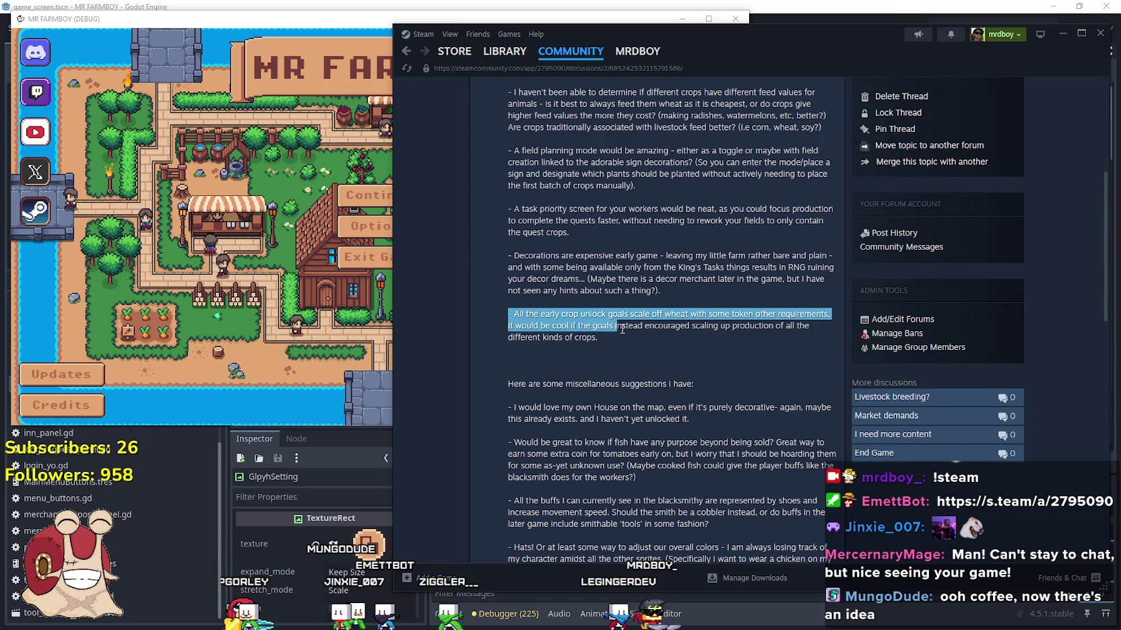
pyautogui.moveTo(631, 327); pyautogui.dragTo(820, 331)
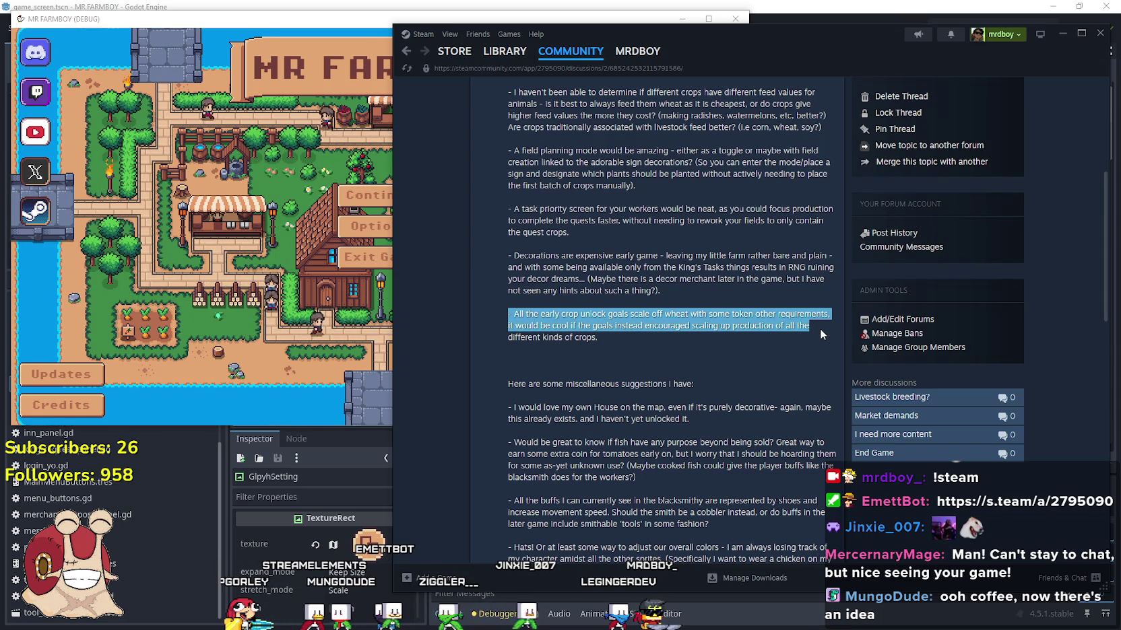
pyautogui.moveTo(606, 339); pyautogui.dragTo(478, 306)
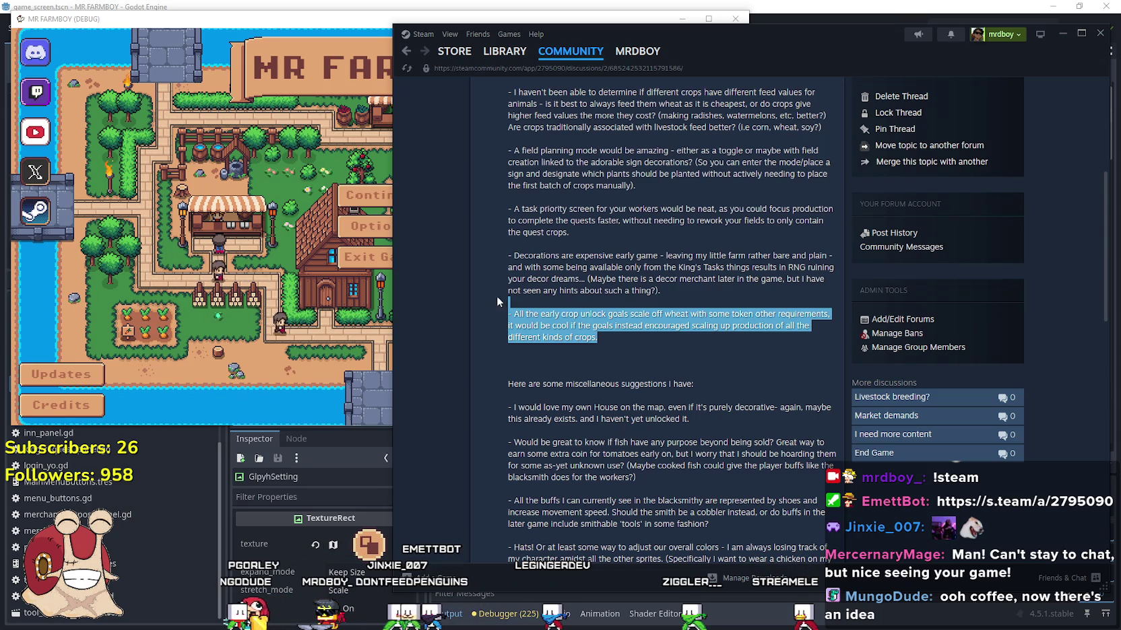
pyautogui.moveTo(646, 363); pyautogui.dragTo(460, 314)
pyautogui.moveTo(676, 359)
pyautogui.mouseDown()
pyautogui.moveTo(639, 341)
pyautogui.moveTo(488, 328)
pyautogui.mouseUp()
pyautogui.moveTo(627, 357); pyautogui.dragTo(444, 314)
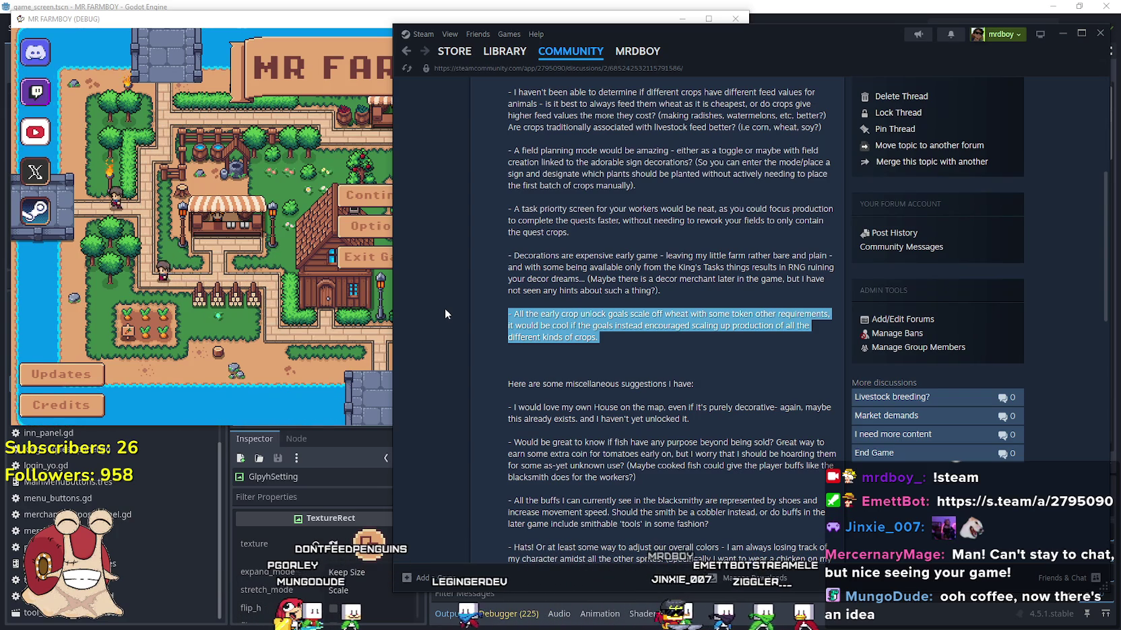
pyautogui.click(563, 368)
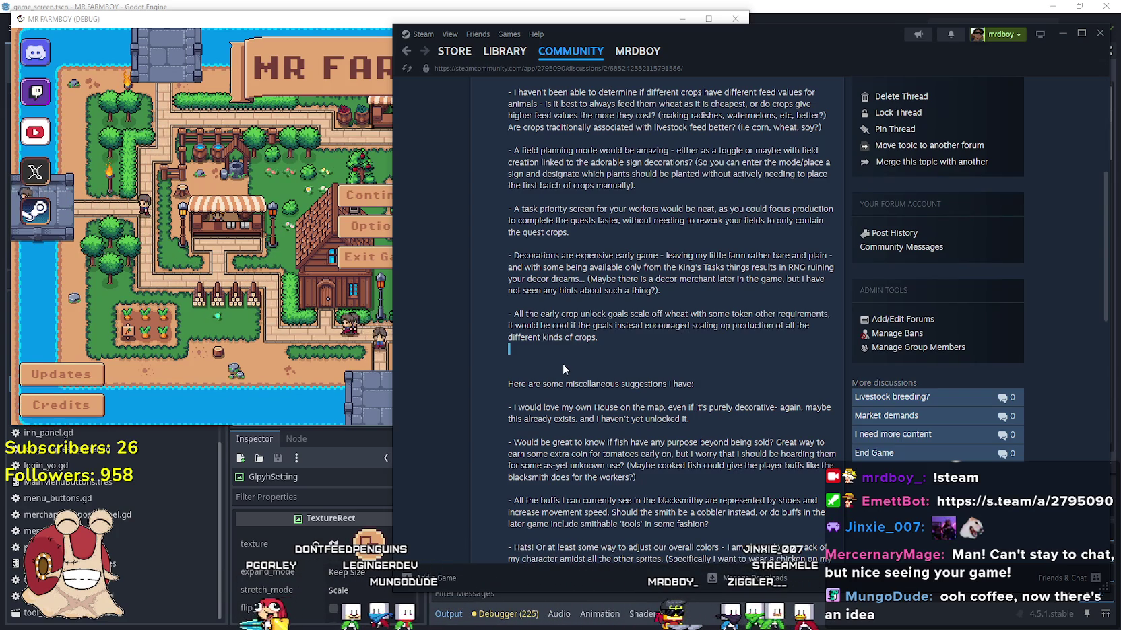
pyautogui.scroll(2, 563, 368)
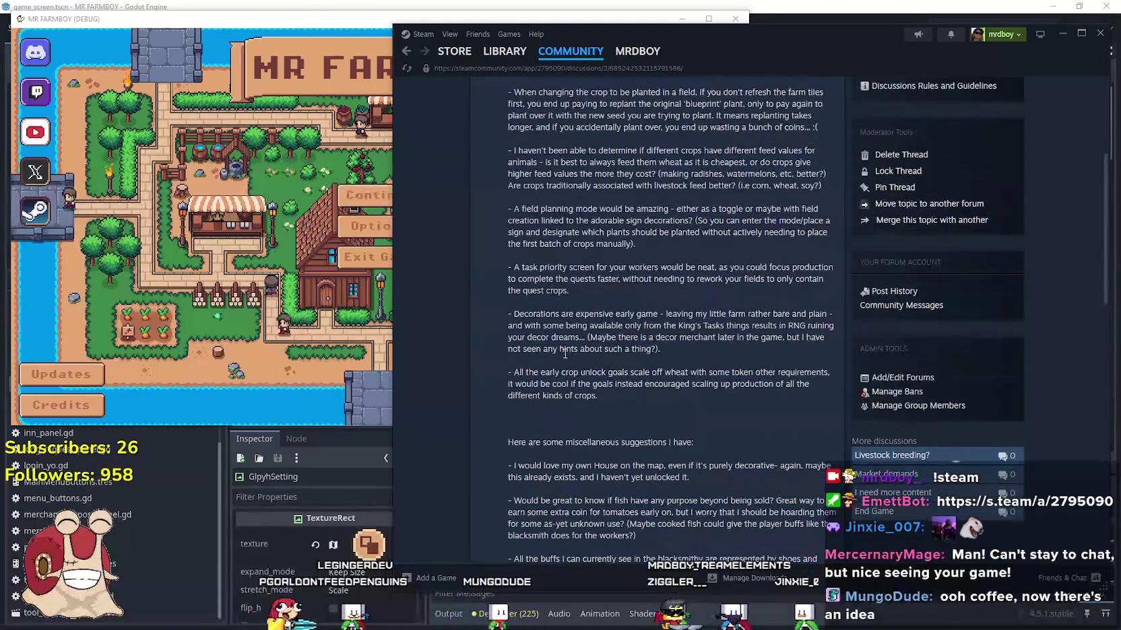
pyautogui.moveTo(657, 404); pyautogui.dragTo(500, 382)
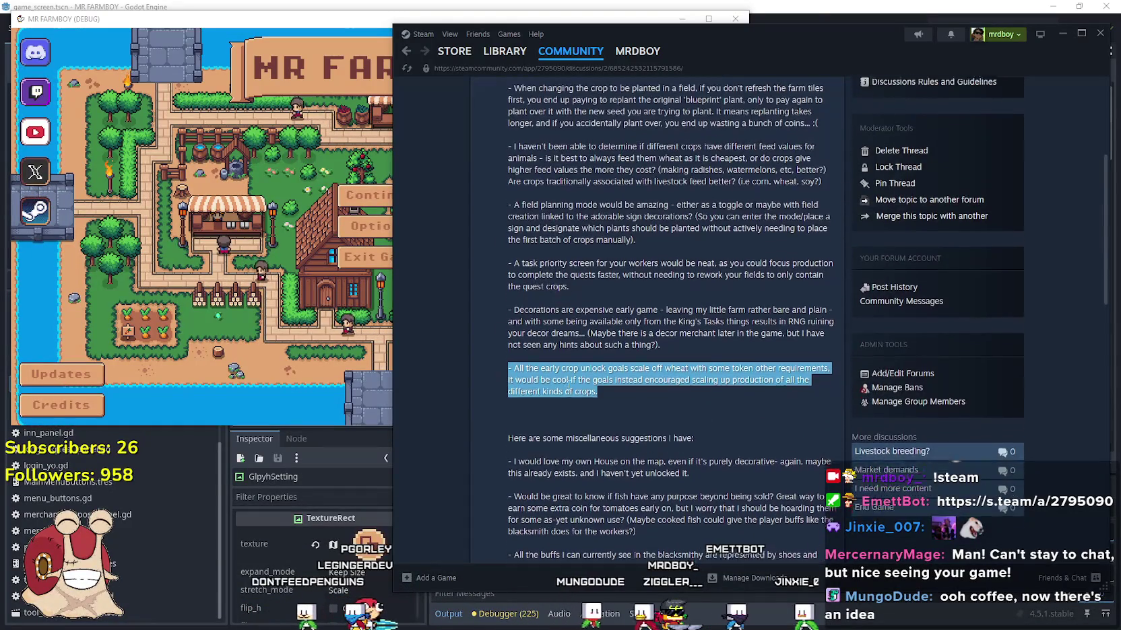
pyautogui.scroll(3, 573, 404)
pyautogui.moveTo(628, 418); pyautogui.dragTo(495, 380)
pyautogui.scroll(-2, 531, 385)
pyautogui.moveTo(595, 454); pyautogui.dragTo(479, 424)
pyautogui.moveTo(634, 302); pyautogui.dragTo(486, 263)
pyautogui.scroll(-1, 658, 370)
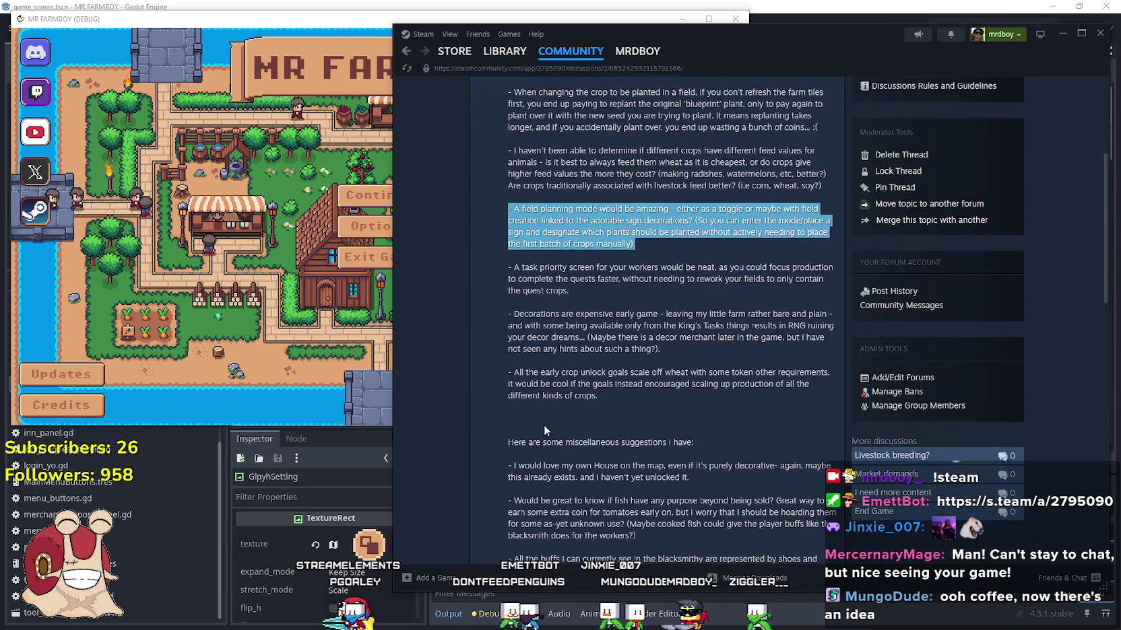
pyautogui.moveTo(510, 443); pyautogui.dragTo(720, 432)
pyautogui.scroll(2, 720, 432)
pyautogui.moveTo(558, 267); pyautogui.dragTo(667, 383)
pyautogui.scroll(2, 667, 384)
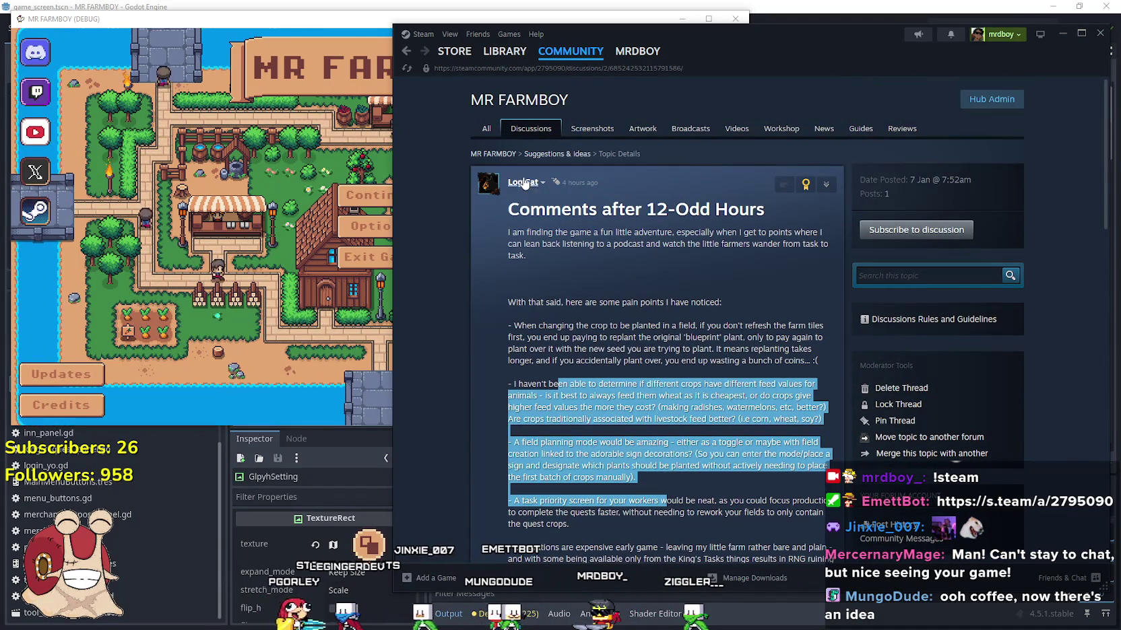
pyautogui.moveTo(599, 231)
pyautogui.mouseDown()
pyautogui.moveTo(610, 461)
pyautogui.moveTo(611, 436)
pyautogui.mouseUp()
pyautogui.click(611, 436)
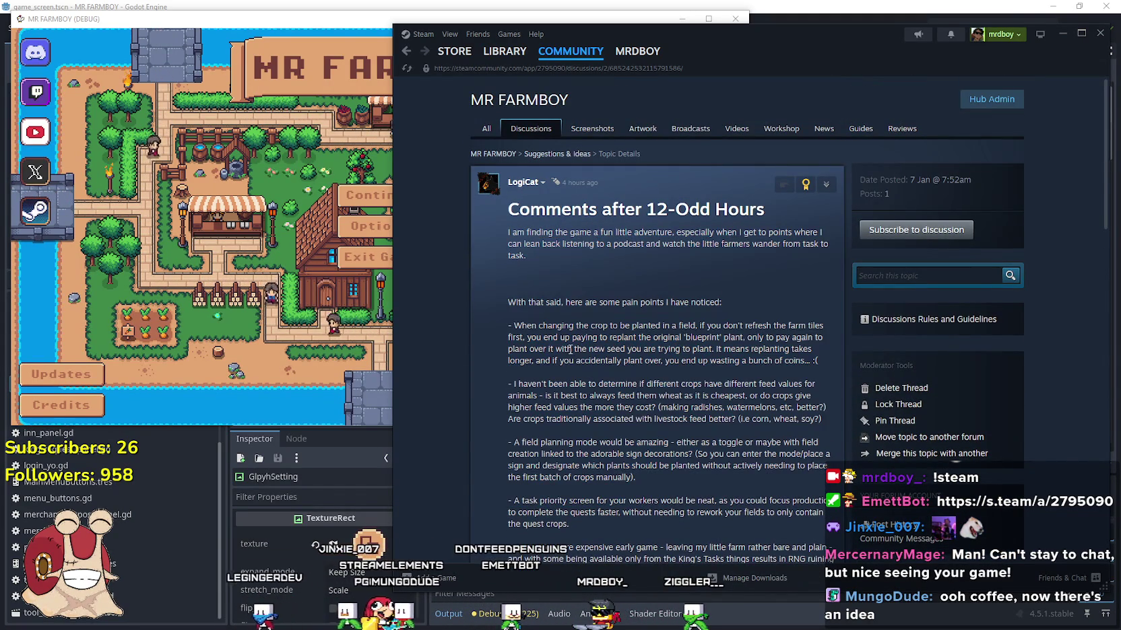
pyautogui.moveTo(820, 361)
pyautogui.mouseDown()
pyautogui.moveTo(500, 348)
pyautogui.moveTo(496, 325)
pyautogui.moveTo(539, 337)
pyautogui.moveTo(512, 325)
pyautogui.mouseUp()
pyautogui.scroll(-1, 629, 369)
pyautogui.scroll(-2, 629, 362)
pyautogui.click(763, 257)
pyautogui.moveTo(819, 301)
pyautogui.mouseDown()
pyautogui.moveTo(532, 288)
pyautogui.moveTo(495, 270)
pyautogui.mouseUp()
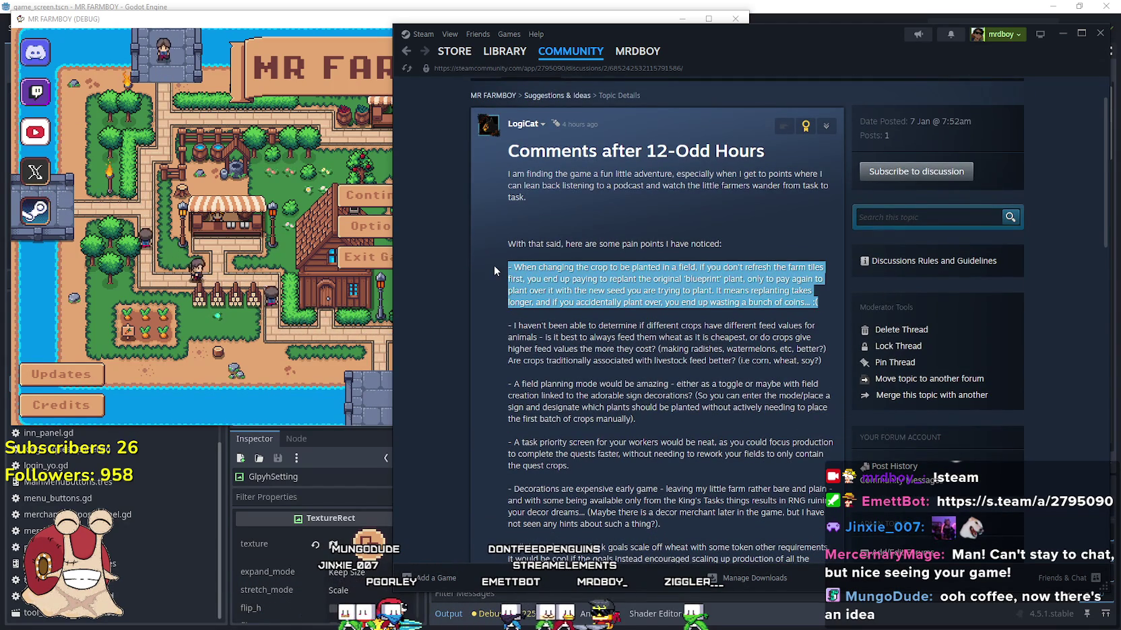
pyautogui.scroll(-2, 559, 290)
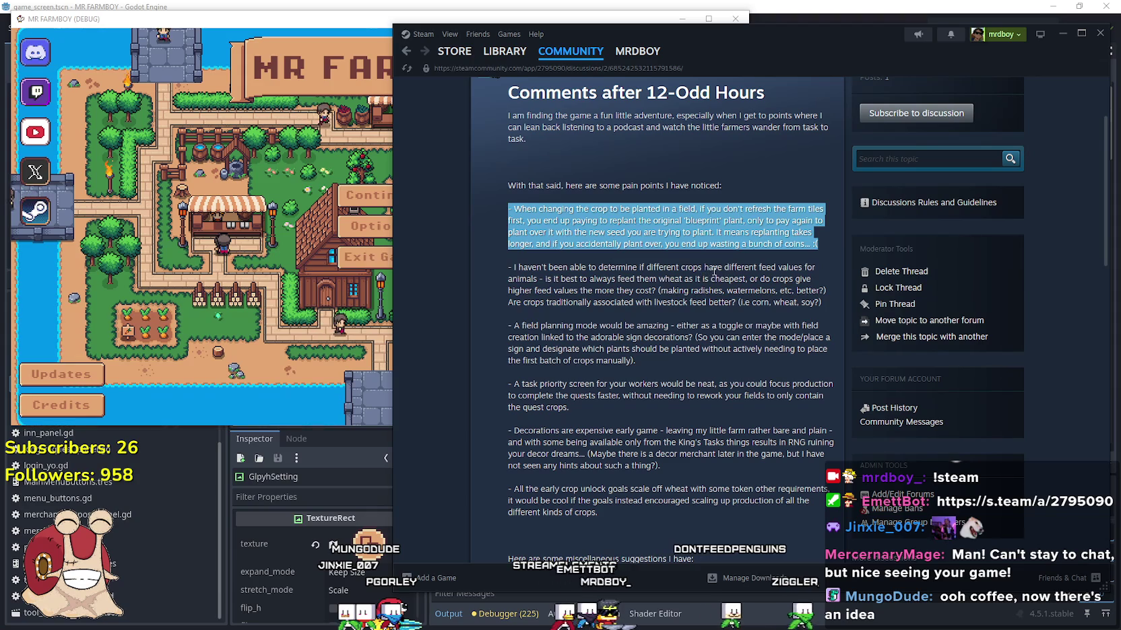
pyautogui.moveTo(823, 301)
pyautogui.mouseDown()
pyautogui.moveTo(499, 266)
pyautogui.moveTo(505, 242)
pyautogui.moveTo(504, 256)
pyautogui.mouseUp()
pyautogui.scroll(-3, 505, 270)
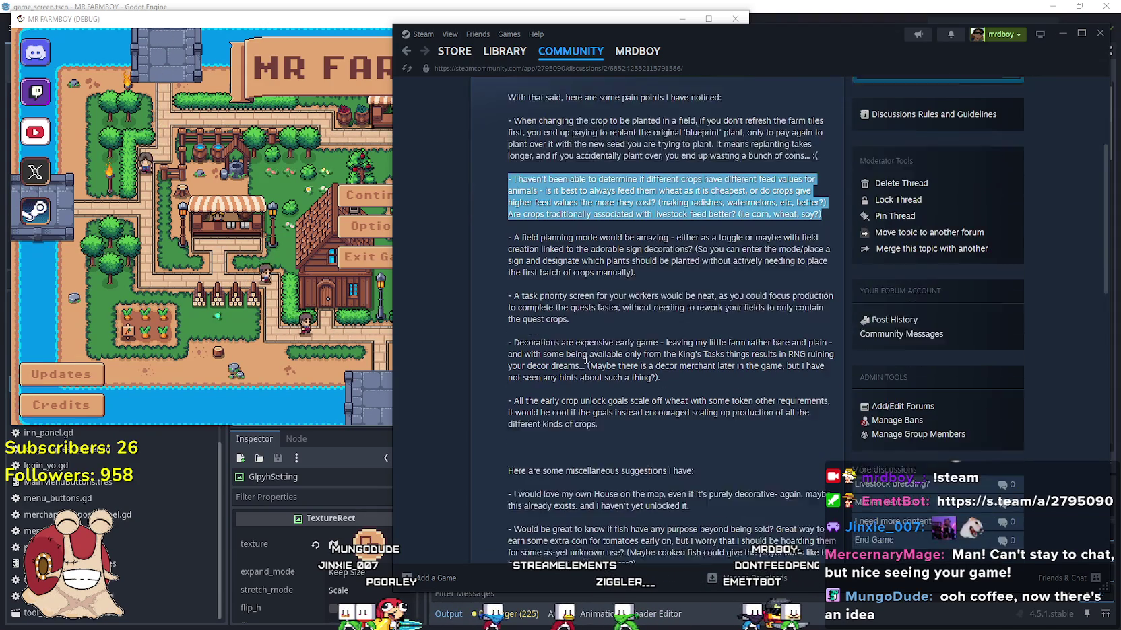
pyautogui.moveTo(579, 294); pyautogui.dragTo(496, 268)
pyautogui.moveTo(677, 241); pyautogui.dragTo(507, 208)
pyautogui.moveTo(676, 350); pyautogui.dragTo(505, 317)
pyautogui.scroll(-2, 549, 326)
pyautogui.moveTo(598, 279)
pyautogui.mouseDown()
pyautogui.moveTo(640, 266)
pyautogui.moveTo(501, 253)
pyautogui.moveTo(722, 271)
pyautogui.mouseUp()
pyautogui.scroll(-1, 513, 270)
pyautogui.click(592, 296)
pyautogui.scroll(-1, 533, 253)
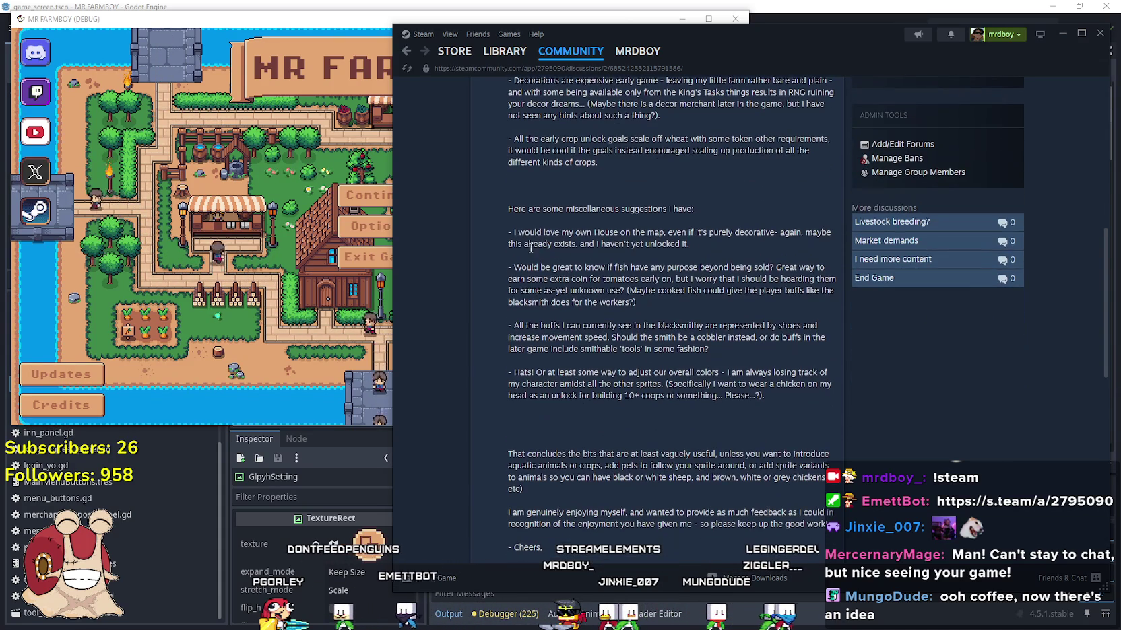
pyautogui.moveTo(514, 232); pyautogui.dragTo(705, 248)
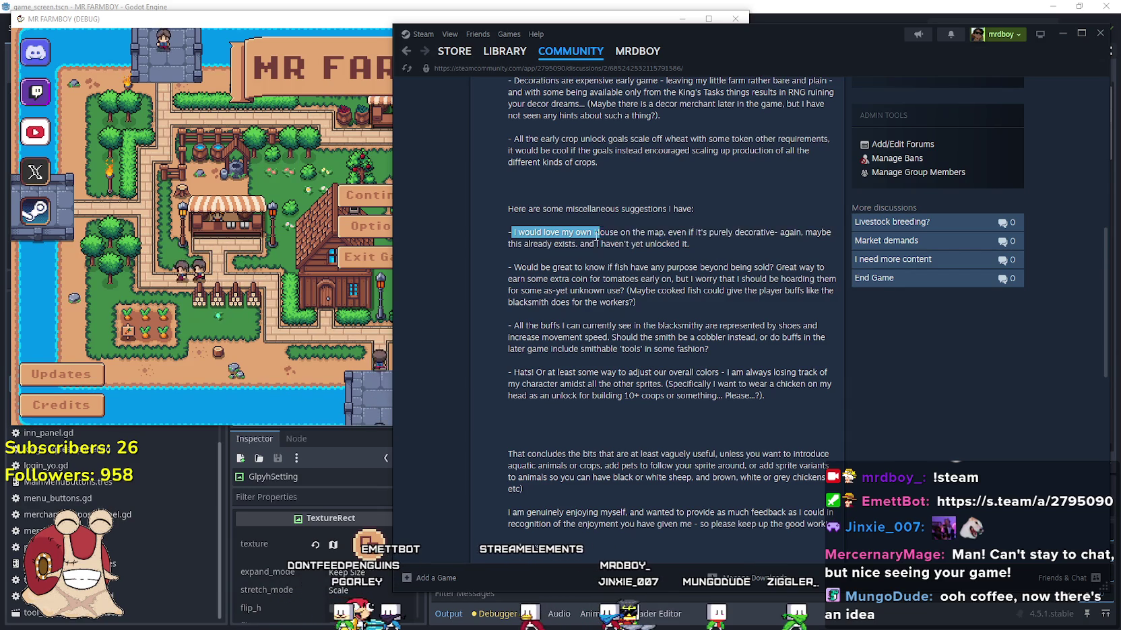
pyautogui.moveTo(733, 241); pyautogui.dragTo(681, 234)
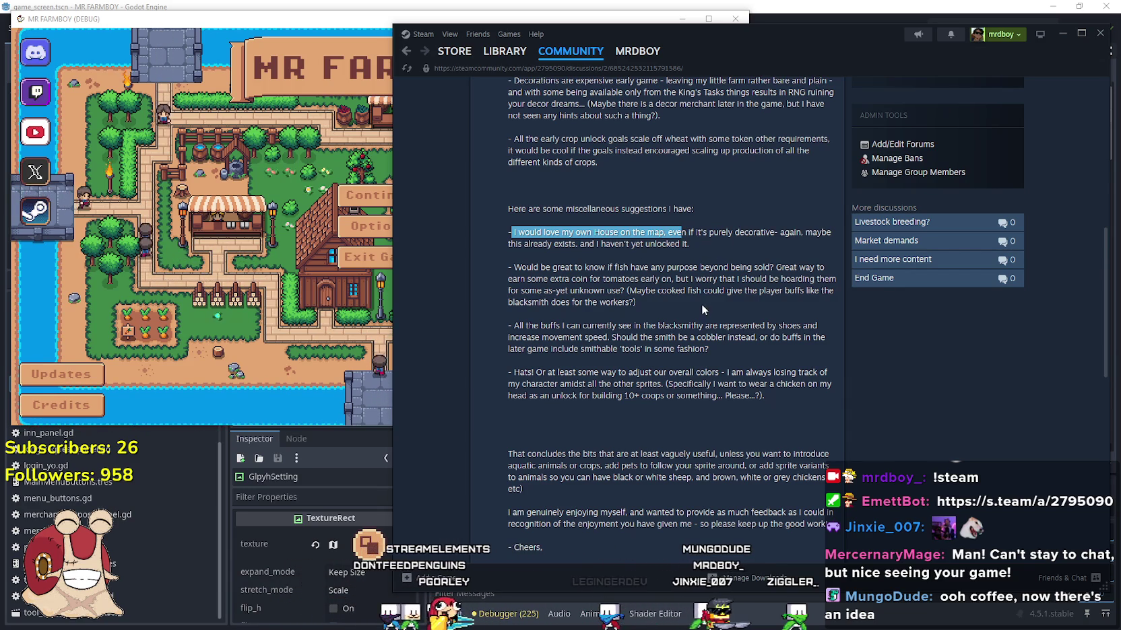
pyautogui.click(704, 260)
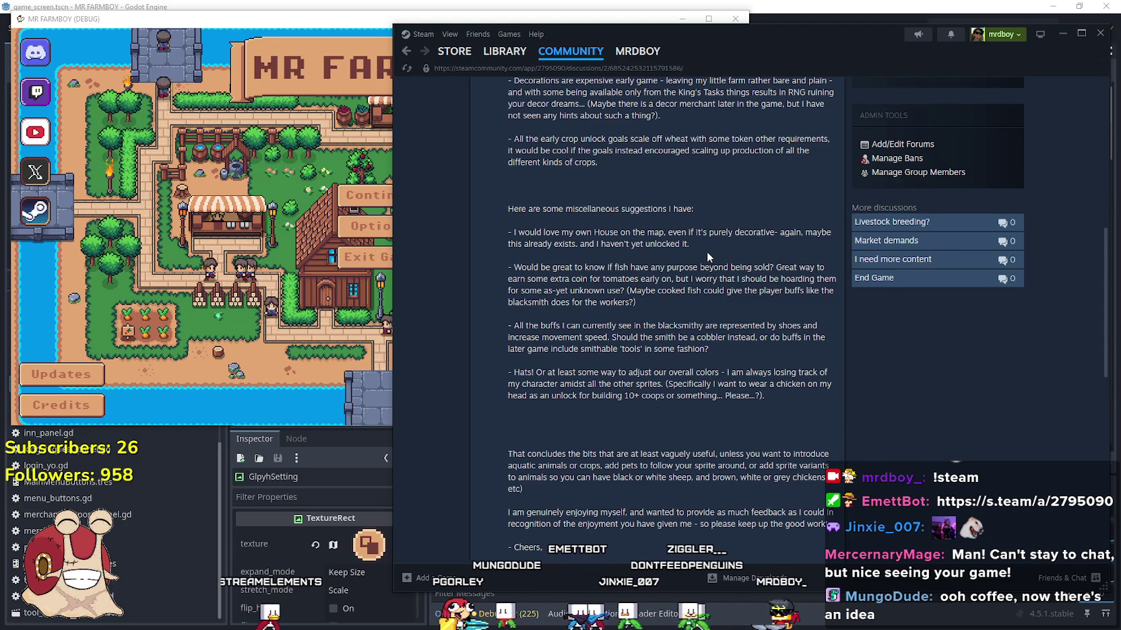
pyautogui.moveTo(696, 246); pyautogui.dragTo(506, 220)
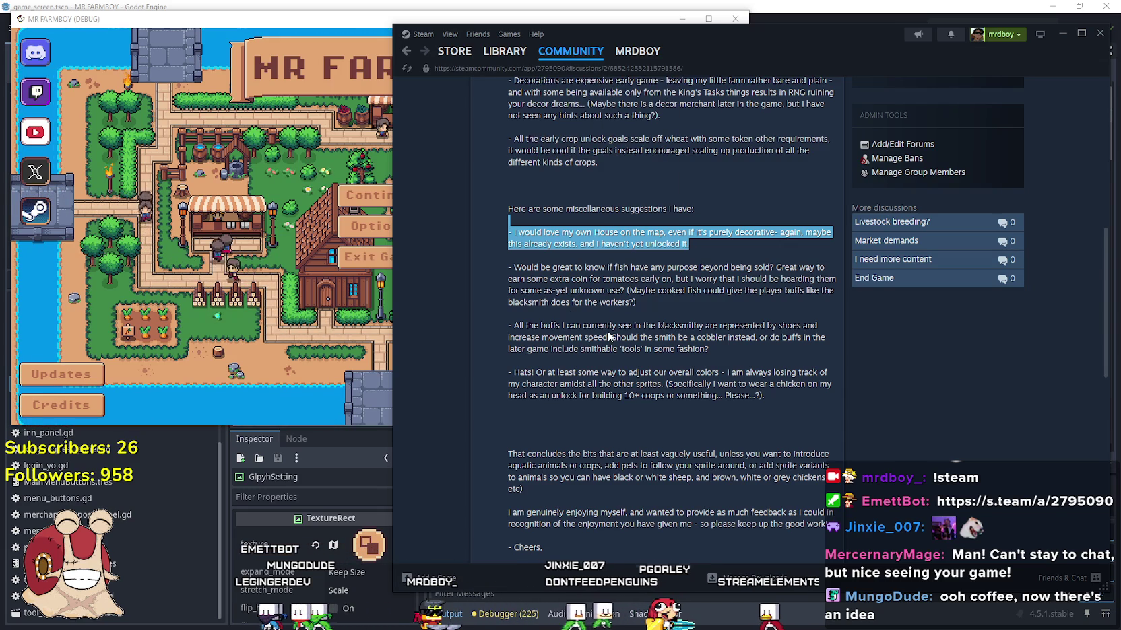
pyautogui.moveTo(512, 233); pyautogui.dragTo(753, 247)
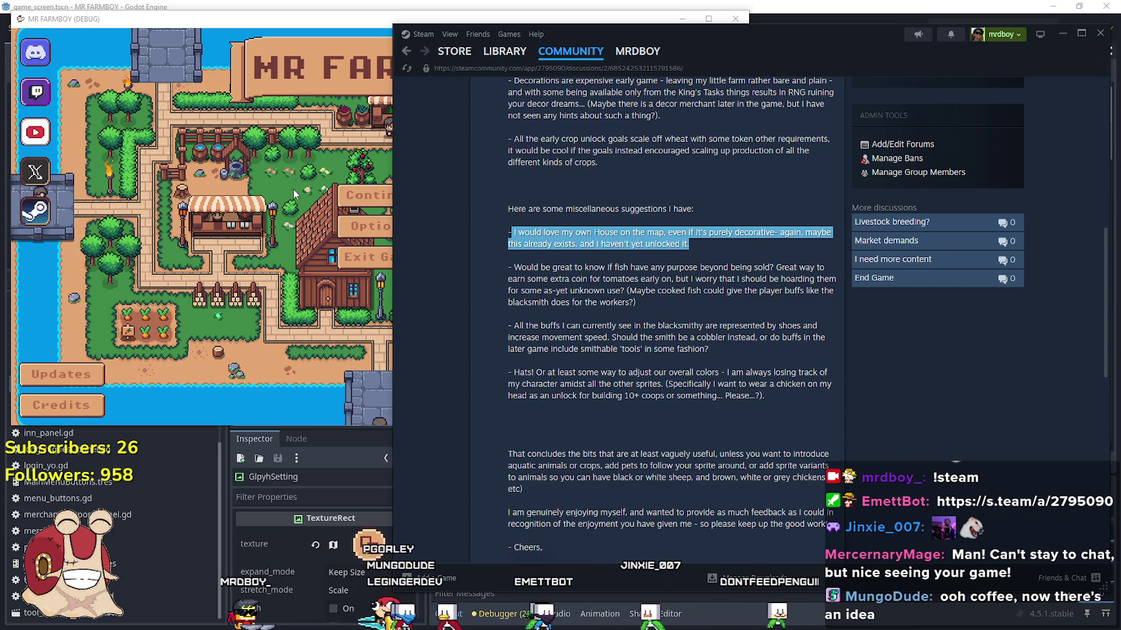
# - Load a saved game from the save list, then highlight the House suggestion in Steam again
pyautogui.click(334, 197)
pyautogui.scroll(-5, 426, 222)
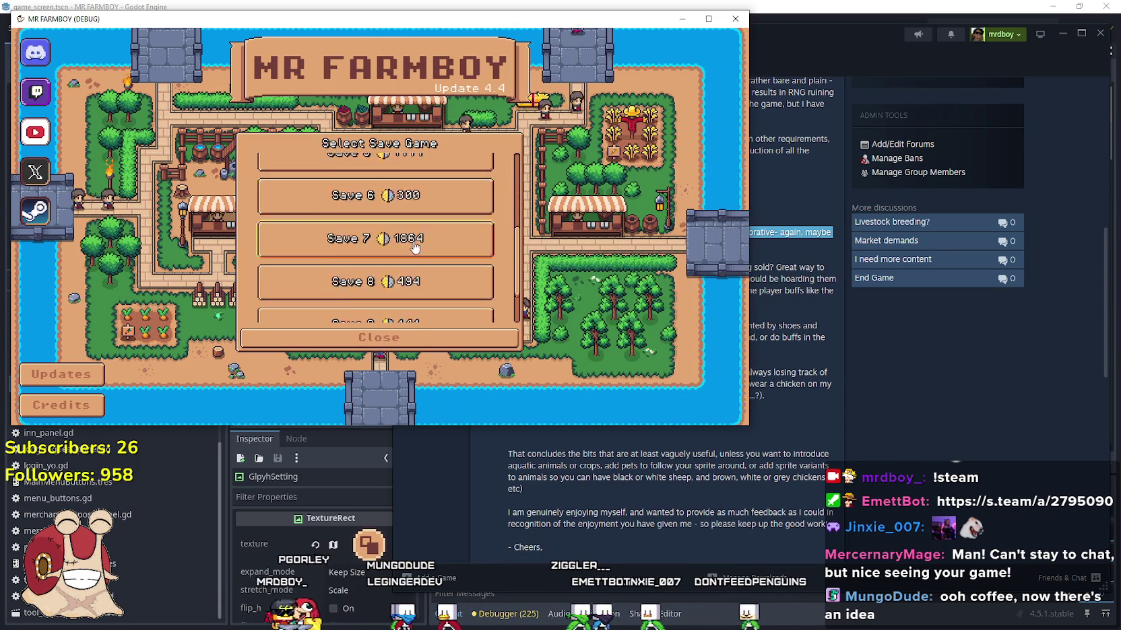
pyautogui.click(331, 316)
pyautogui.click(331, 319)
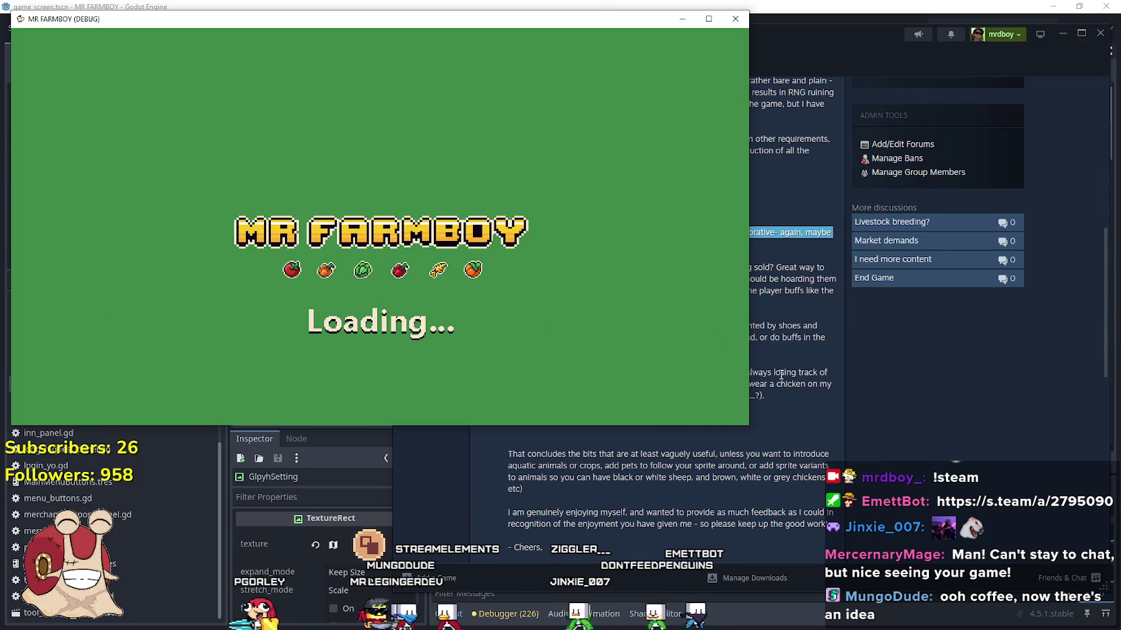
pyautogui.click(766, 303)
pyautogui.moveTo(701, 246)
pyautogui.mouseDown()
pyautogui.moveTo(520, 233)
pyautogui.moveTo(503, 221)
pyautogui.mouseUp()
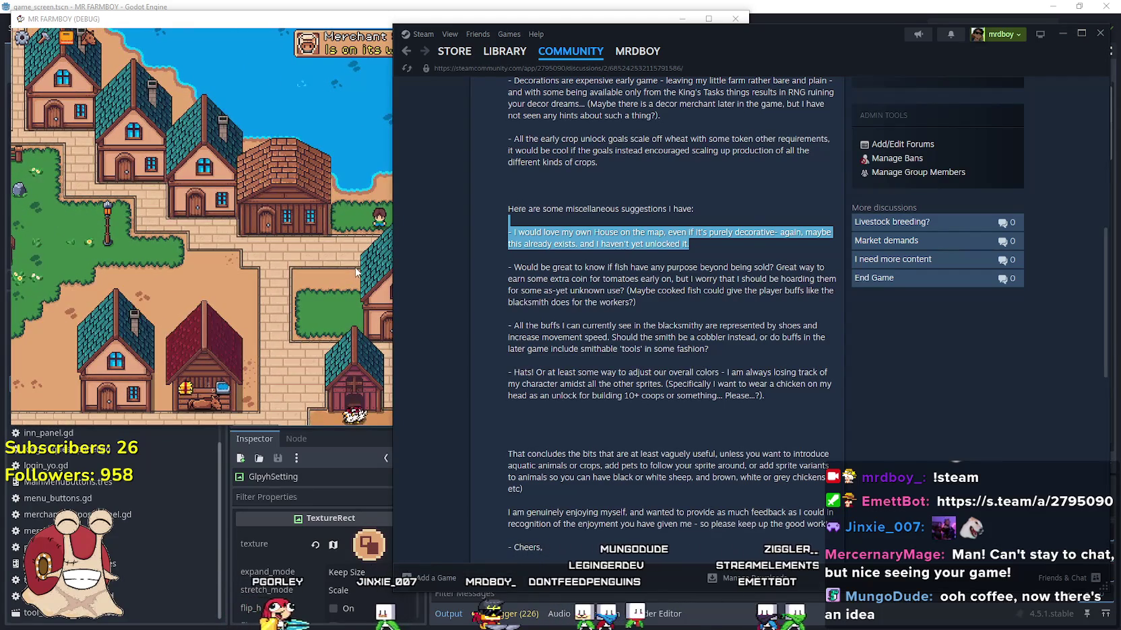
# - Highlight and read the fish suggestion paragraph in the thread
pyautogui.click(357, 272)
pyautogui.tripleClick(601, 289)
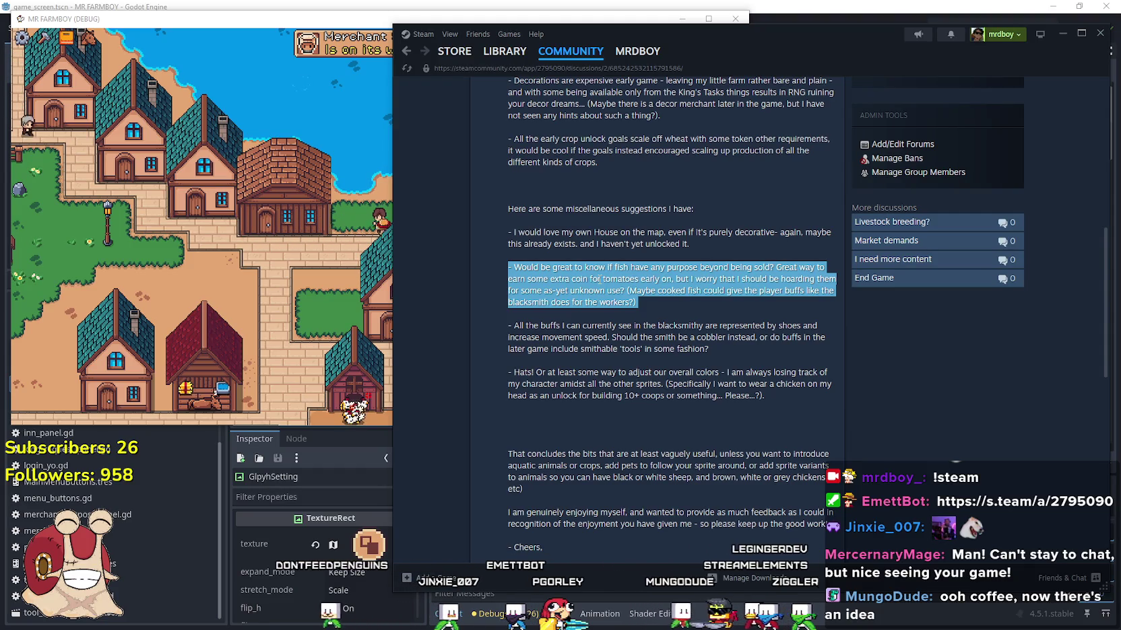
pyautogui.click(543, 265)
pyautogui.moveTo(558, 267)
pyautogui.mouseDown()
pyautogui.moveTo(837, 266)
pyautogui.moveTo(821, 288)
pyautogui.mouseUp()
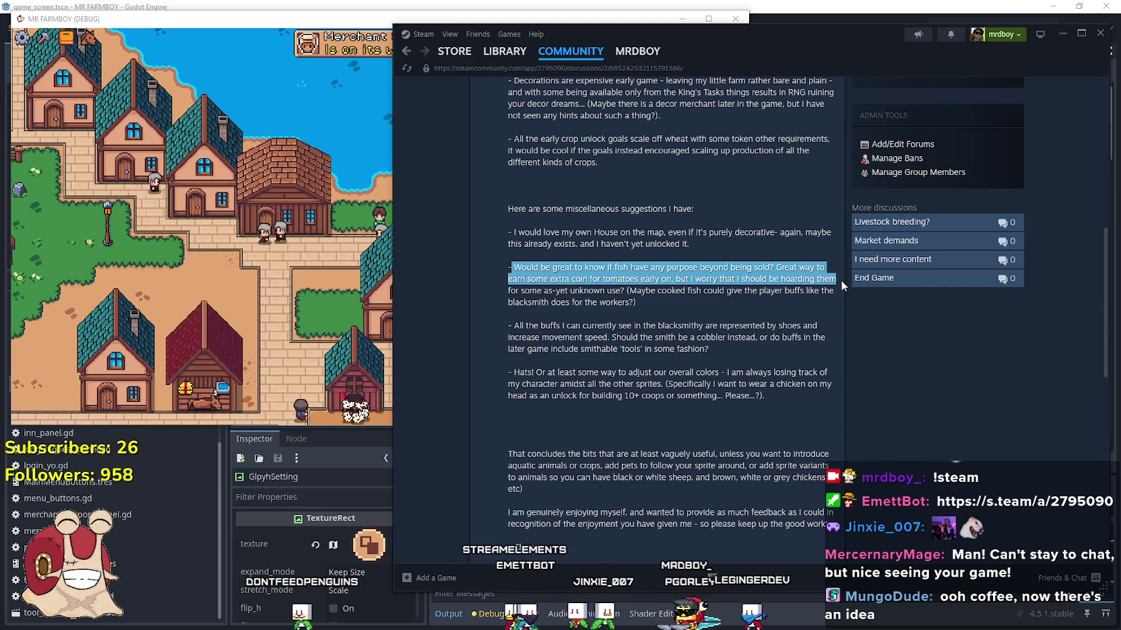
pyautogui.moveTo(842, 281); pyautogui.dragTo(828, 292)
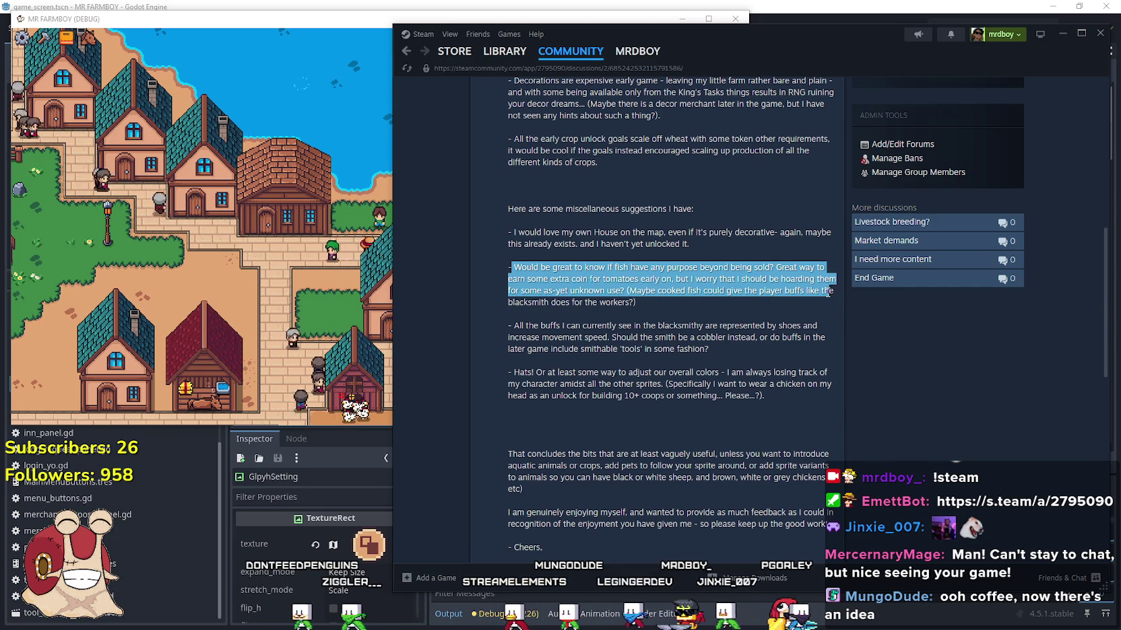
pyautogui.click(663, 310)
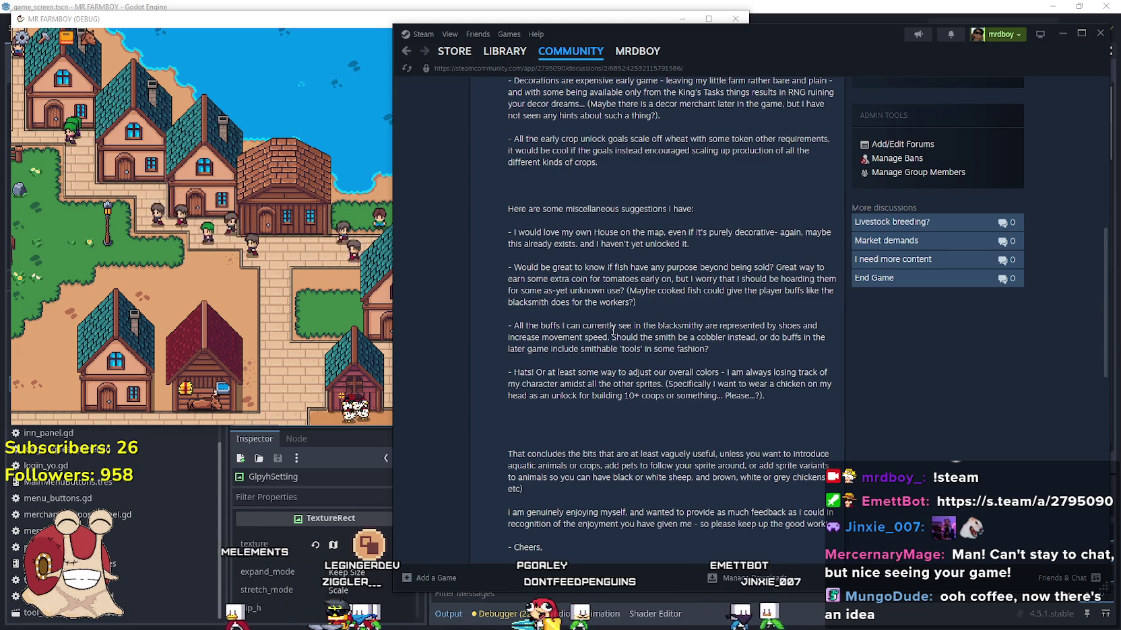
# - Highlight the blacksmith buffs paragraph, then scroll down to the post's sign-off
pyautogui.scroll(-1, 540, 269)
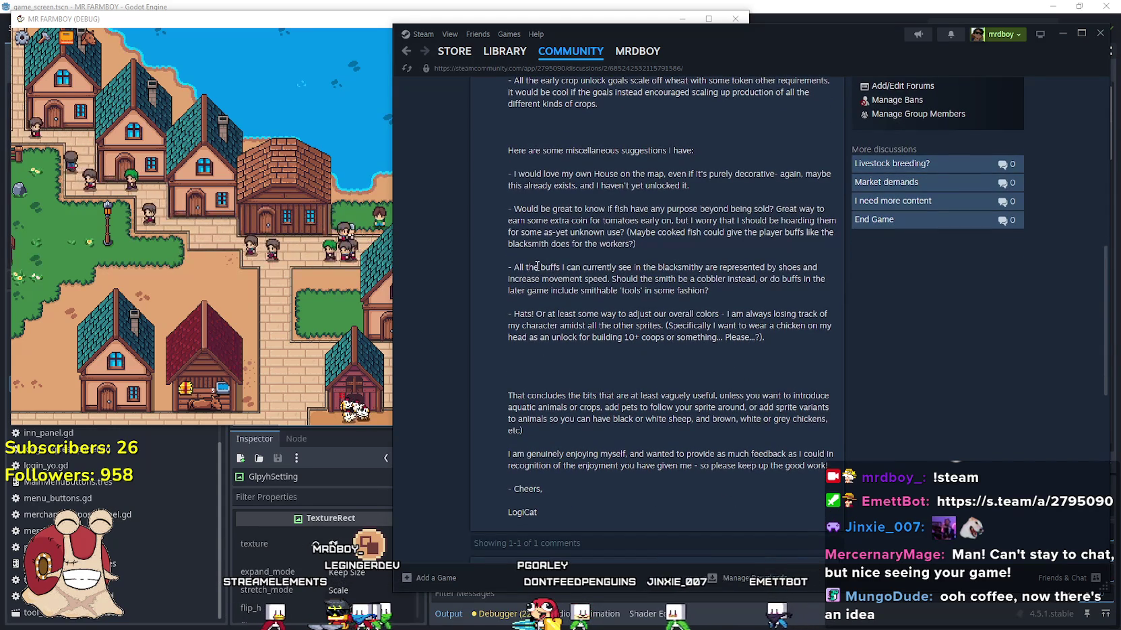
pyautogui.moveTo(514, 266); pyautogui.dragTo(821, 277)
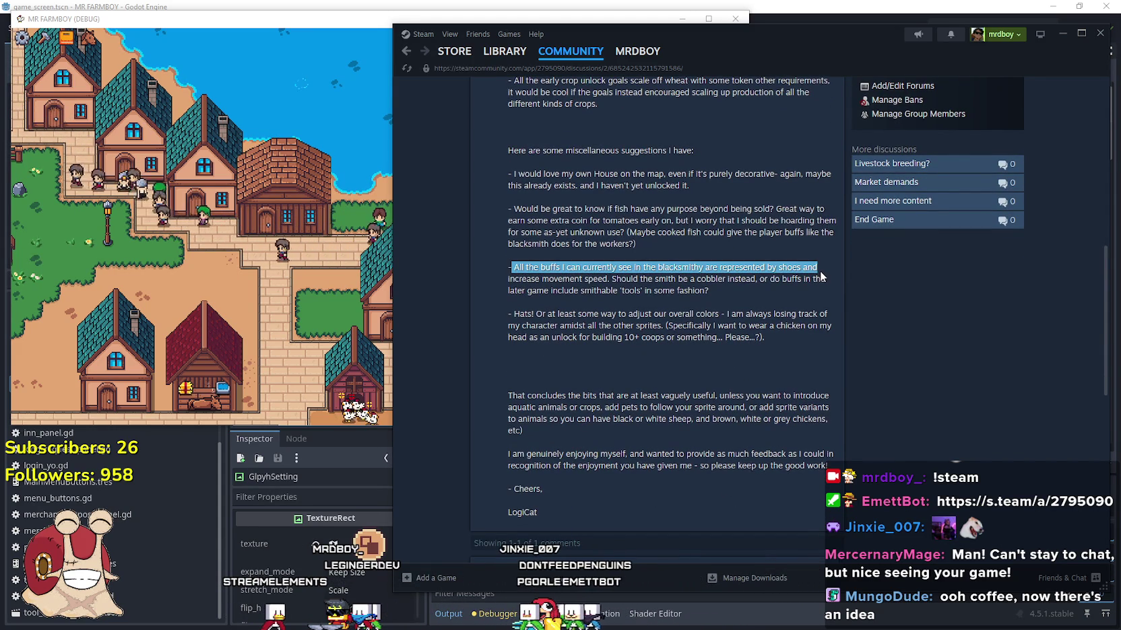
pyautogui.moveTo(821, 274)
pyautogui.mouseDown()
pyautogui.moveTo(817, 265)
pyautogui.moveTo(821, 277)
pyautogui.mouseUp()
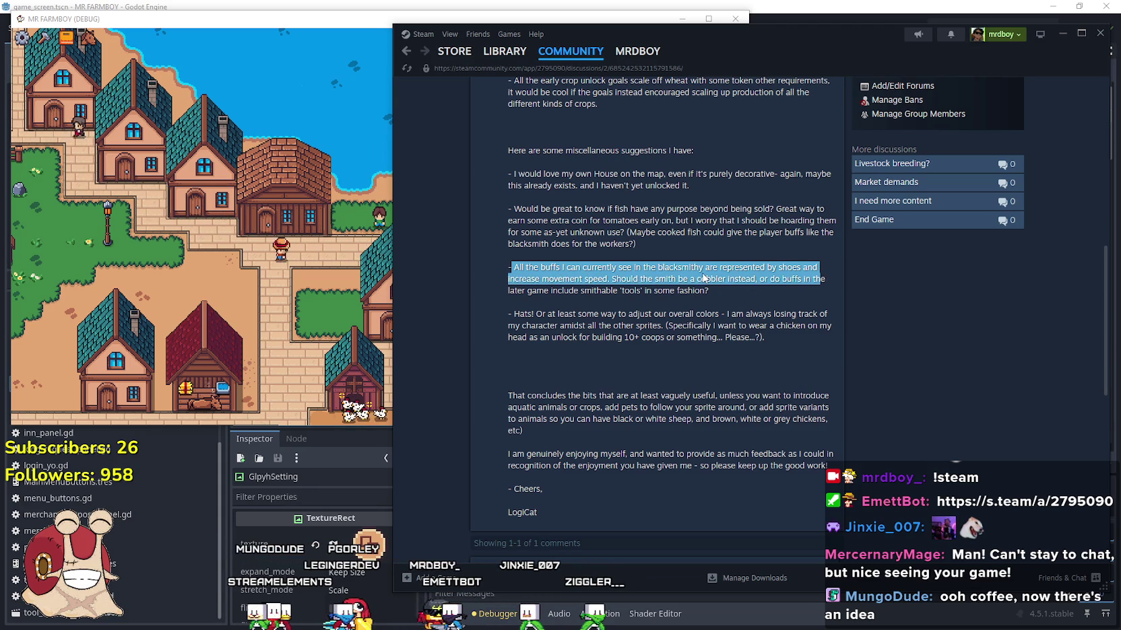
pyautogui.click(689, 290)
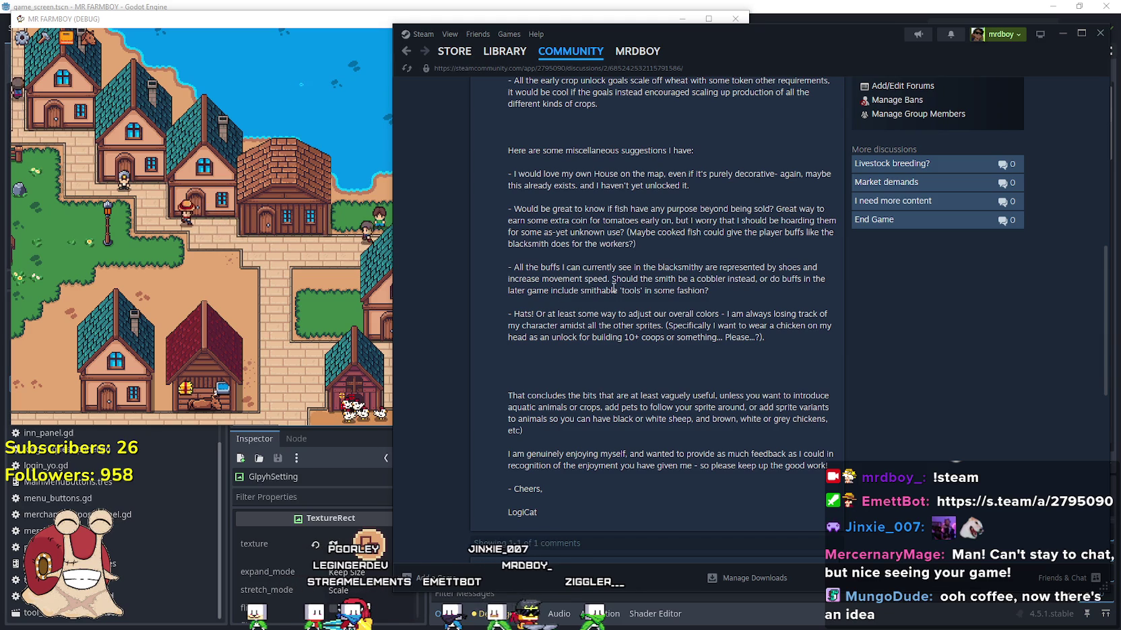
pyautogui.moveTo(716, 289)
pyautogui.mouseDown()
pyautogui.moveTo(467, 278)
pyautogui.moveTo(471, 266)
pyautogui.mouseUp()
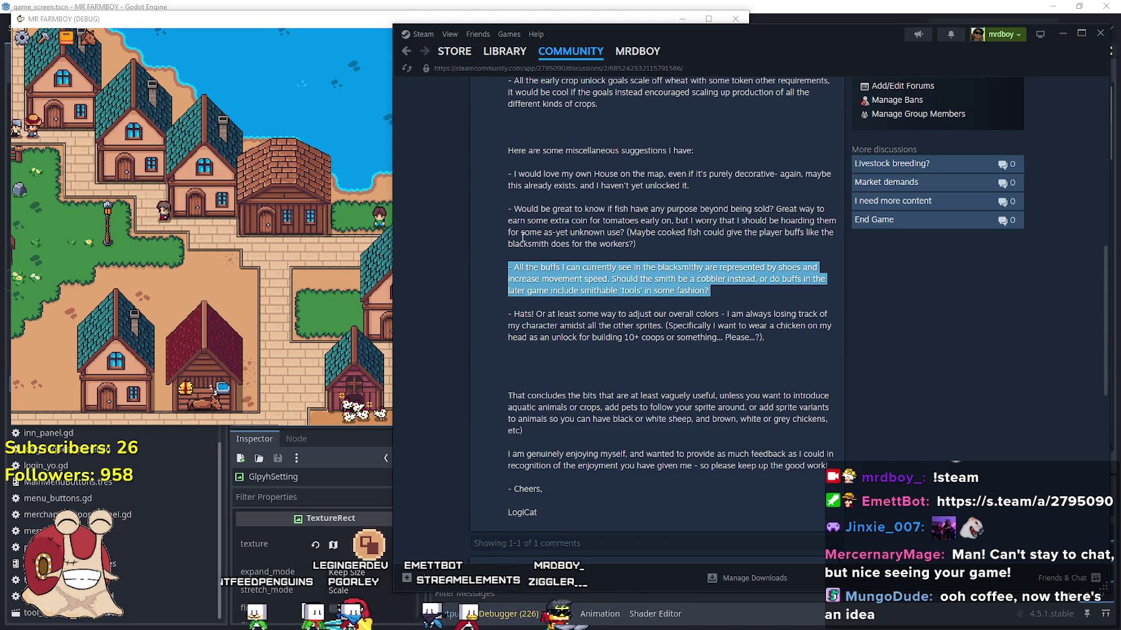
pyautogui.scroll(7, 605, 288)
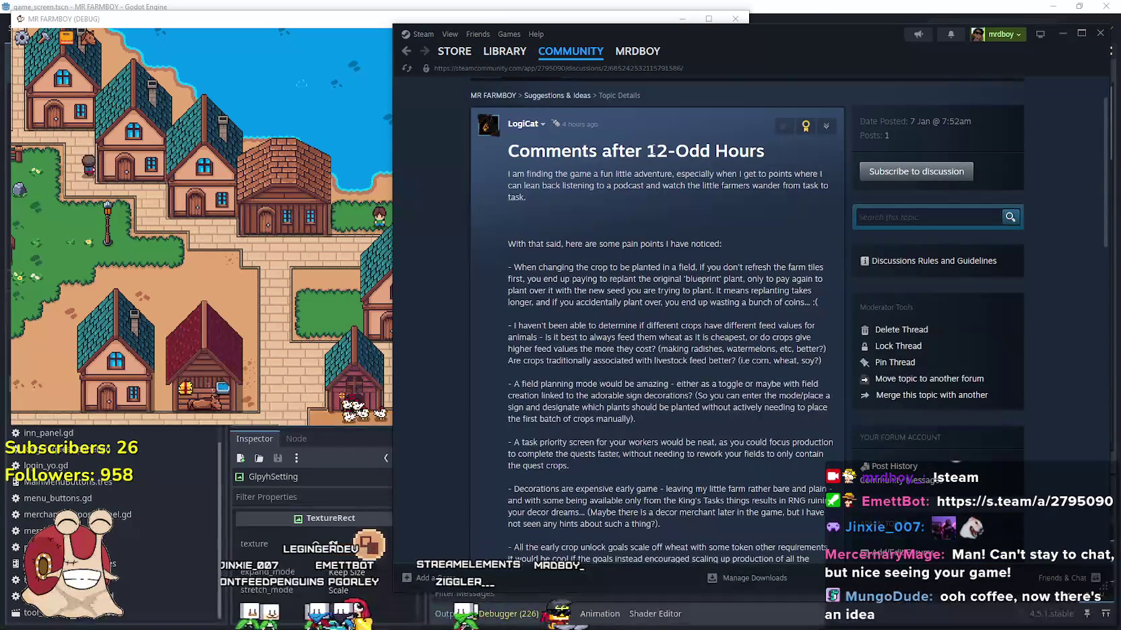
pyautogui.scroll(-5, 641, 267)
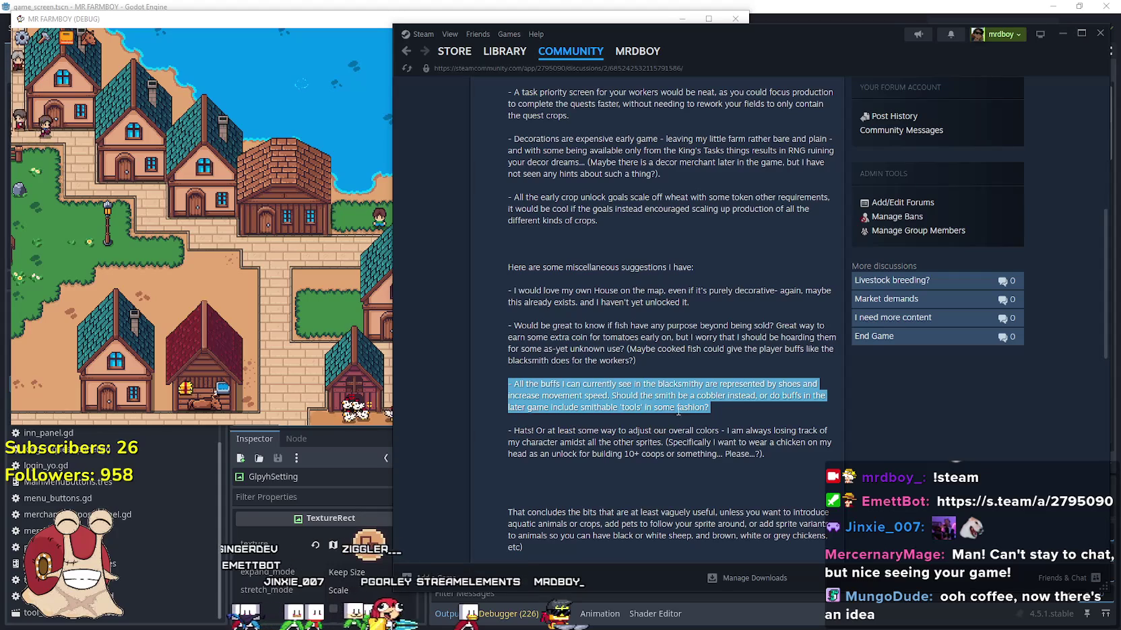
pyautogui.scroll(-2, 673, 414)
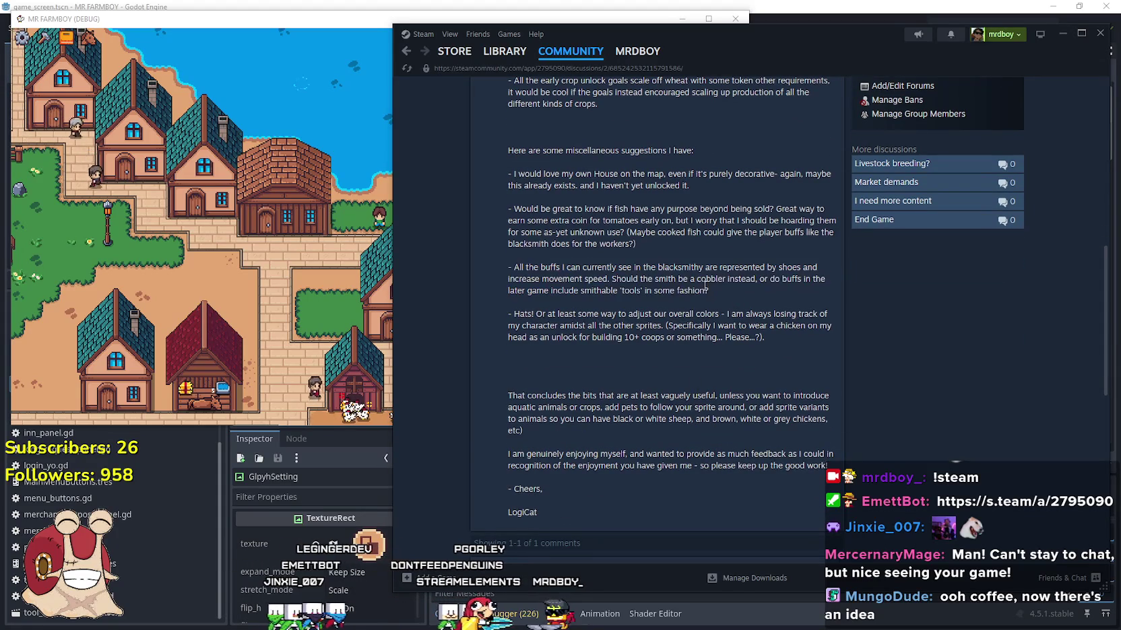
# - Bring the MR FARMBOY game window back in front of Steam and zoom its view
pyautogui.click(361, 310)
pyautogui.scroll(-2, 361, 310)
pyautogui.scroll(5, 361, 310)
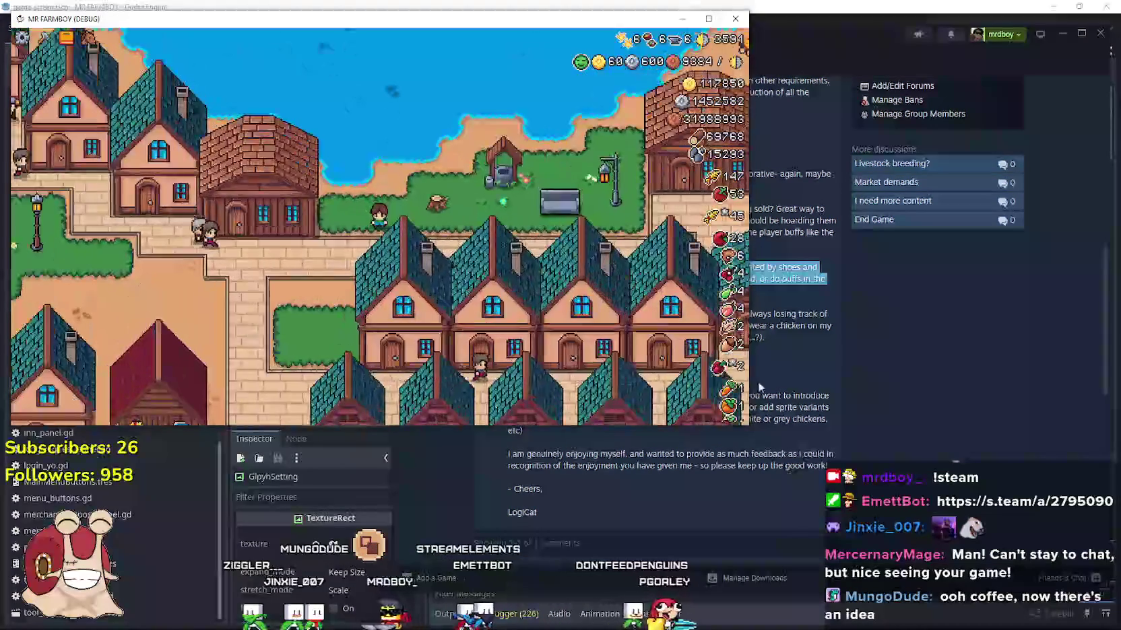
pyautogui.hotkey('alt', 'Tab')
pyautogui.moveTo(512, 314); pyautogui.dragTo(716, 336)
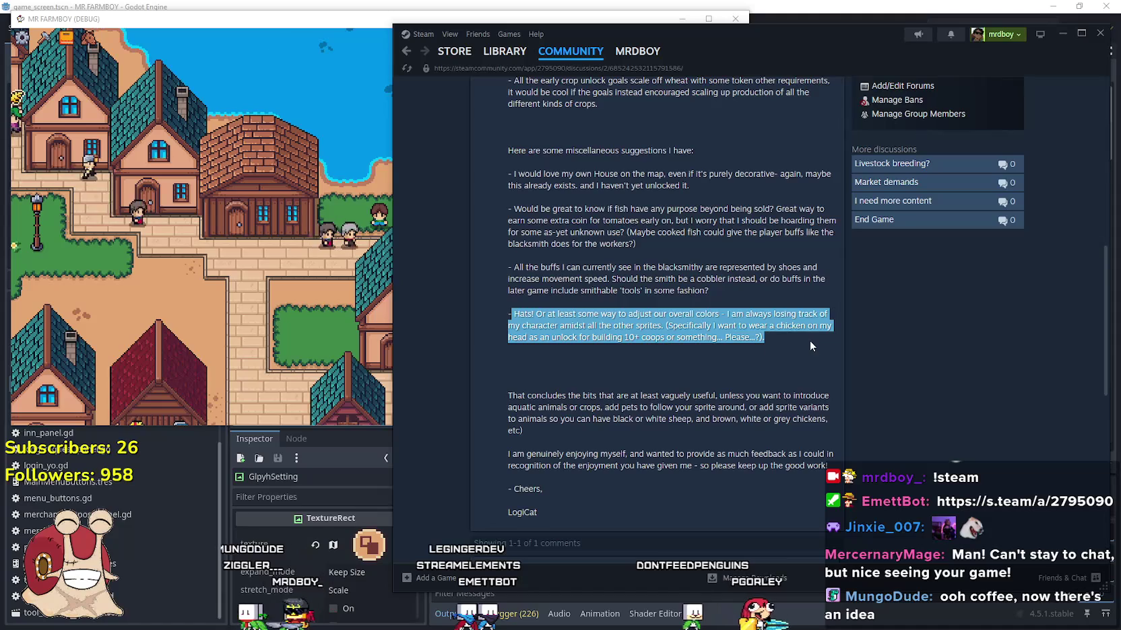
pyautogui.scroll(2, 796, 338)
pyautogui.scroll(-3, 630, 276)
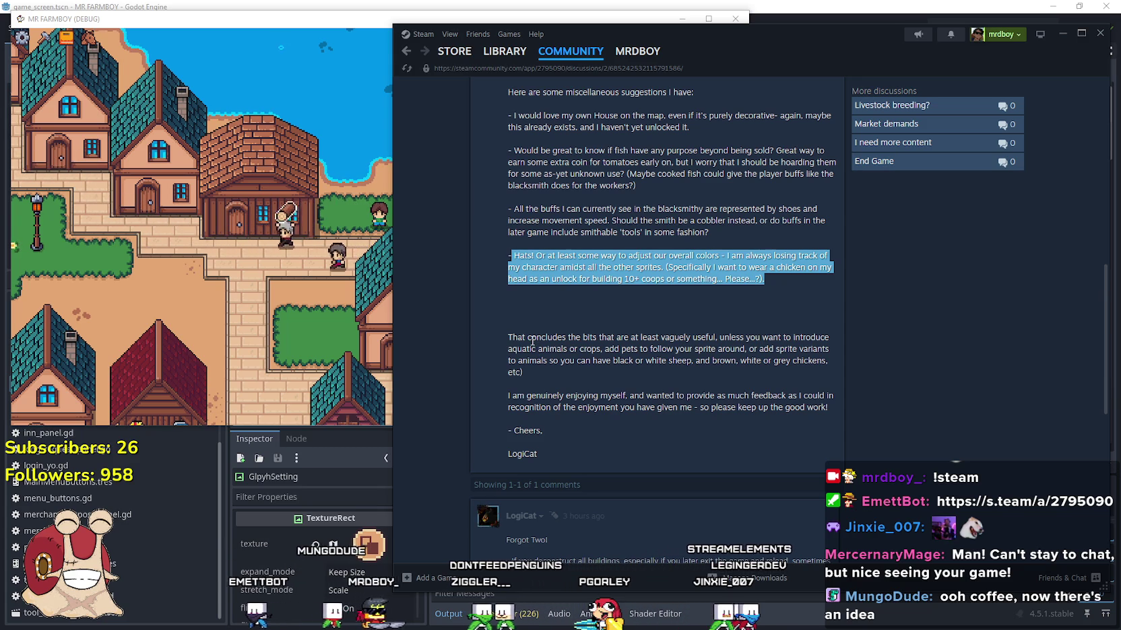
pyautogui.click(549, 279)
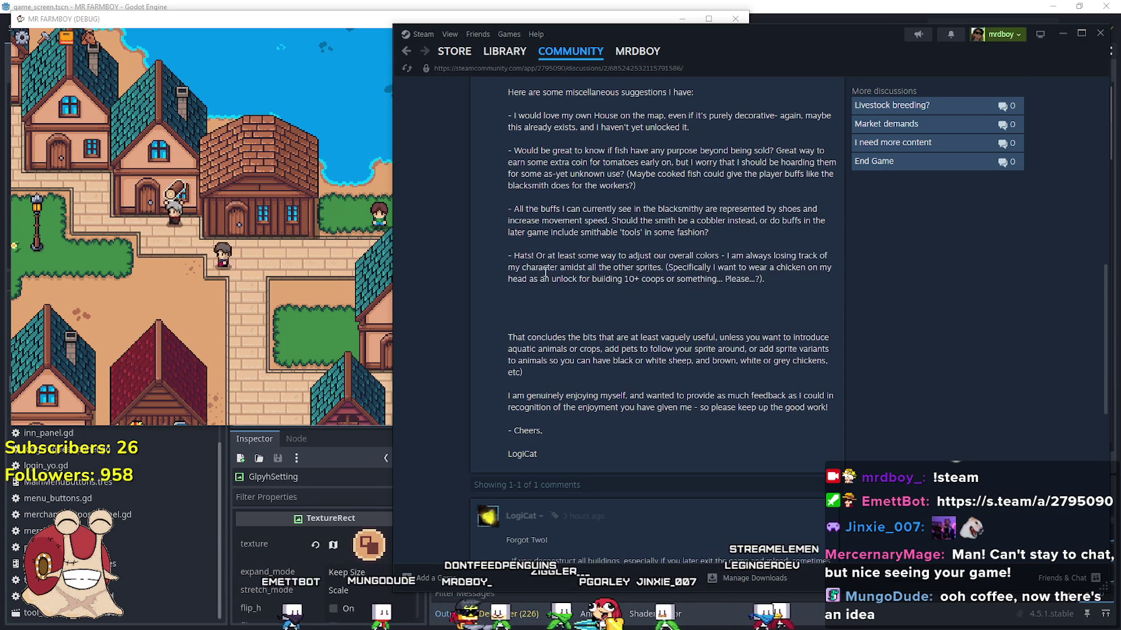
pyautogui.scroll(-3, 544, 273)
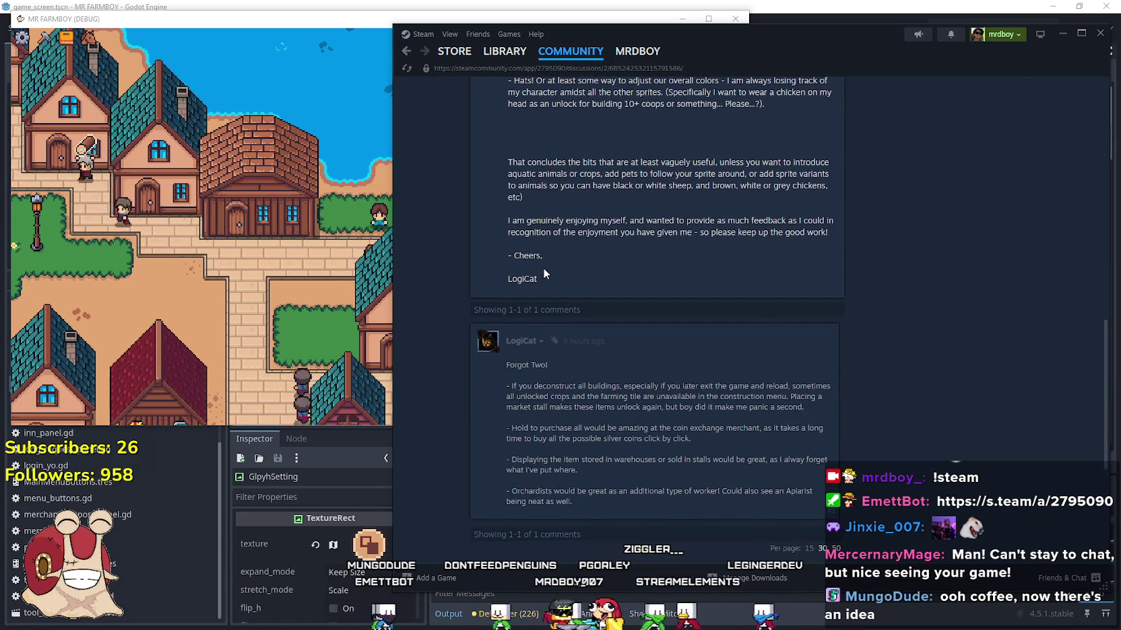
pyautogui.scroll(2, 543, 267)
pyautogui.moveTo(507, 279); pyautogui.dragTo(837, 287)
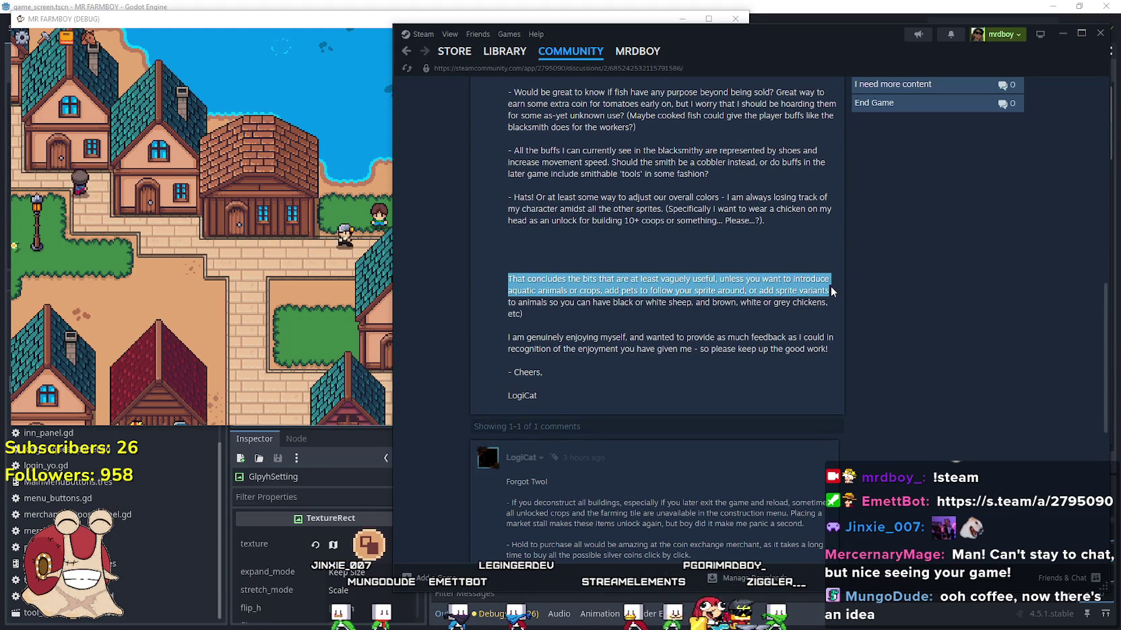
pyautogui.moveTo(830, 287); pyautogui.dragTo(830, 315)
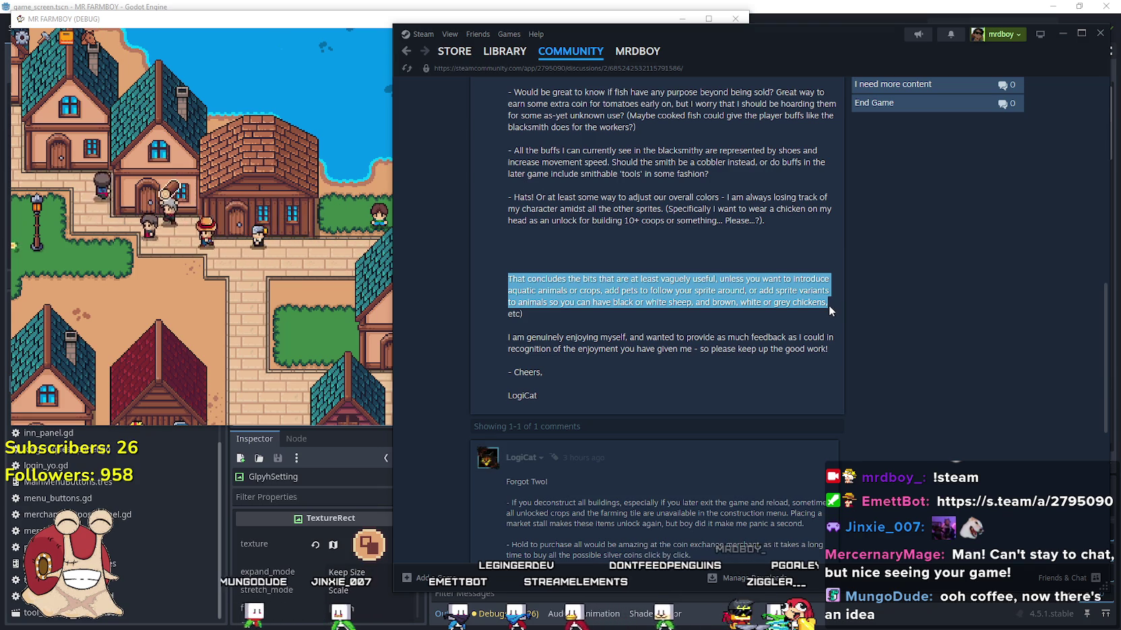
pyautogui.moveTo(828, 309); pyautogui.dragTo(832, 342)
pyautogui.click(643, 348)
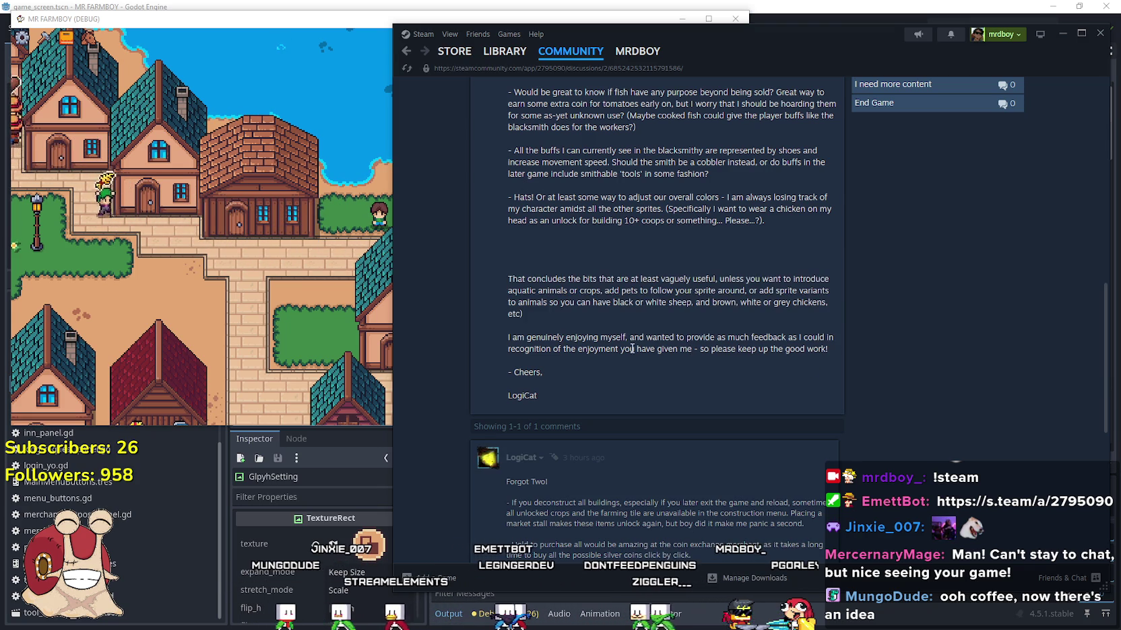
pyautogui.moveTo(507, 337)
pyautogui.mouseDown()
pyautogui.moveTo(805, 341)
pyautogui.moveTo(825, 352)
pyautogui.moveTo(821, 388)
pyautogui.mouseUp()
pyautogui.scroll(-3, 821, 389)
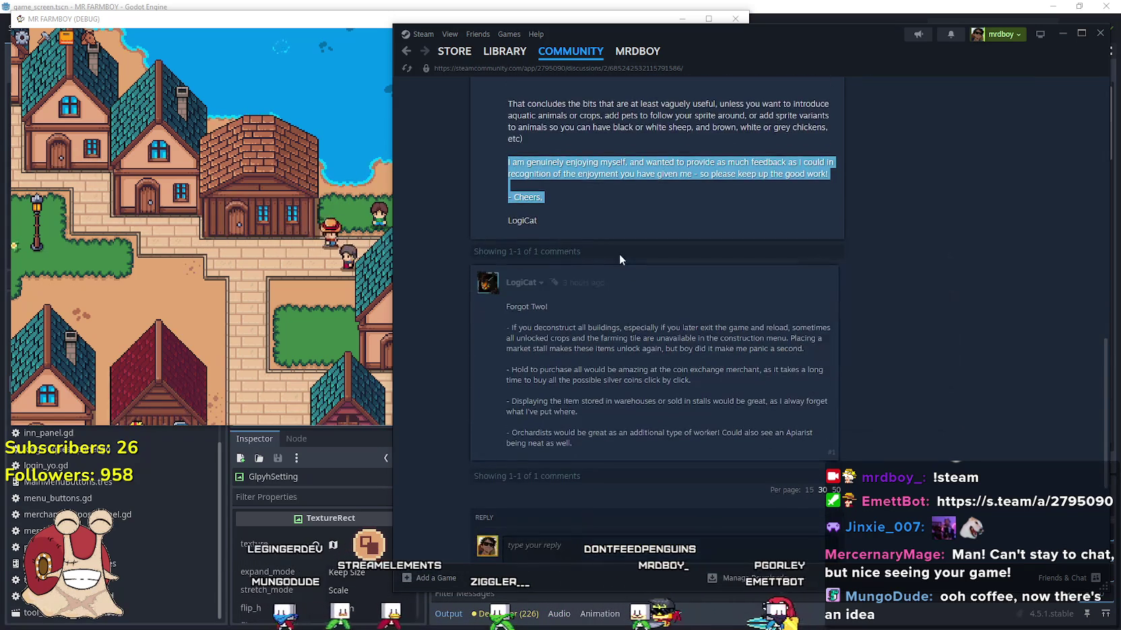
pyautogui.click(594, 328)
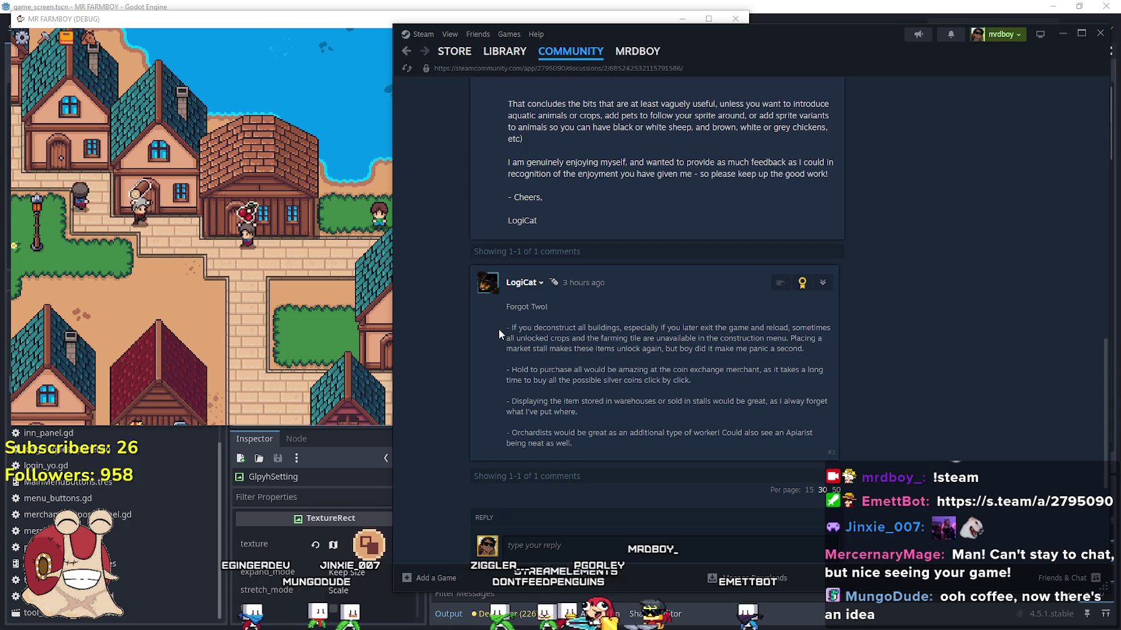
pyautogui.moveTo(502, 329); pyautogui.dragTo(603, 328)
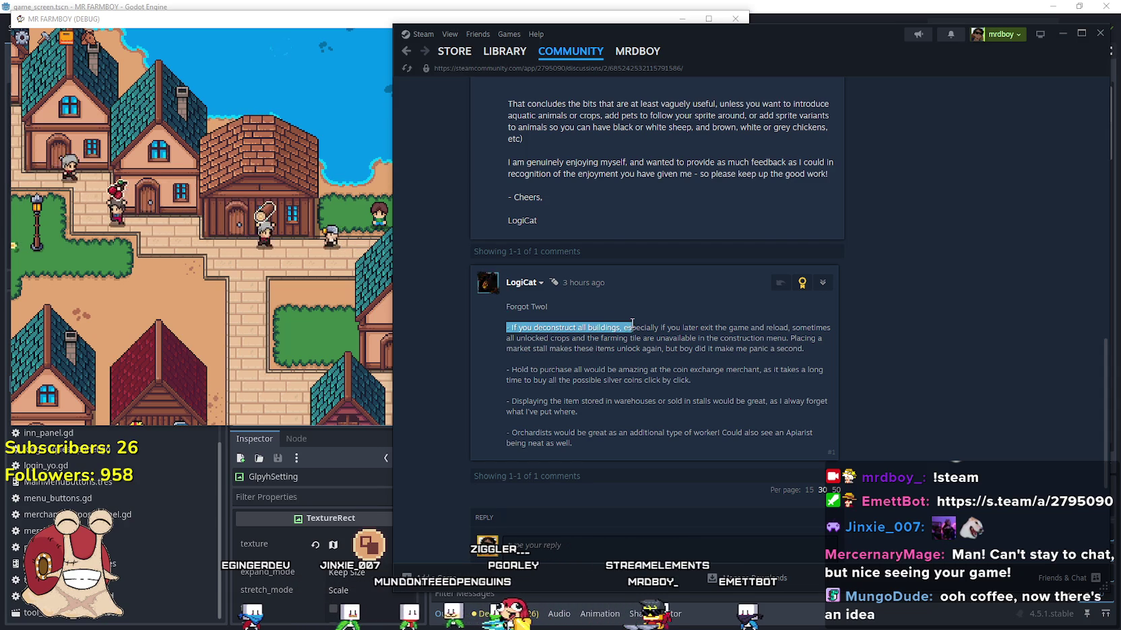
pyautogui.click(626, 341)
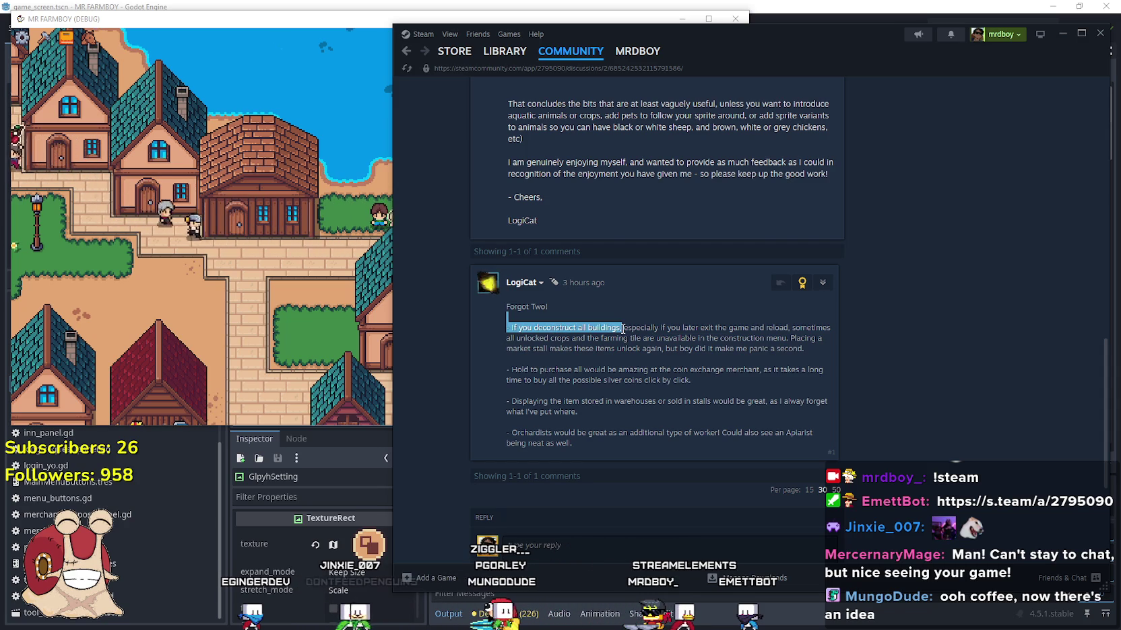
pyautogui.click(301, 272)
pyautogui.scroll(-6, 310, 274)
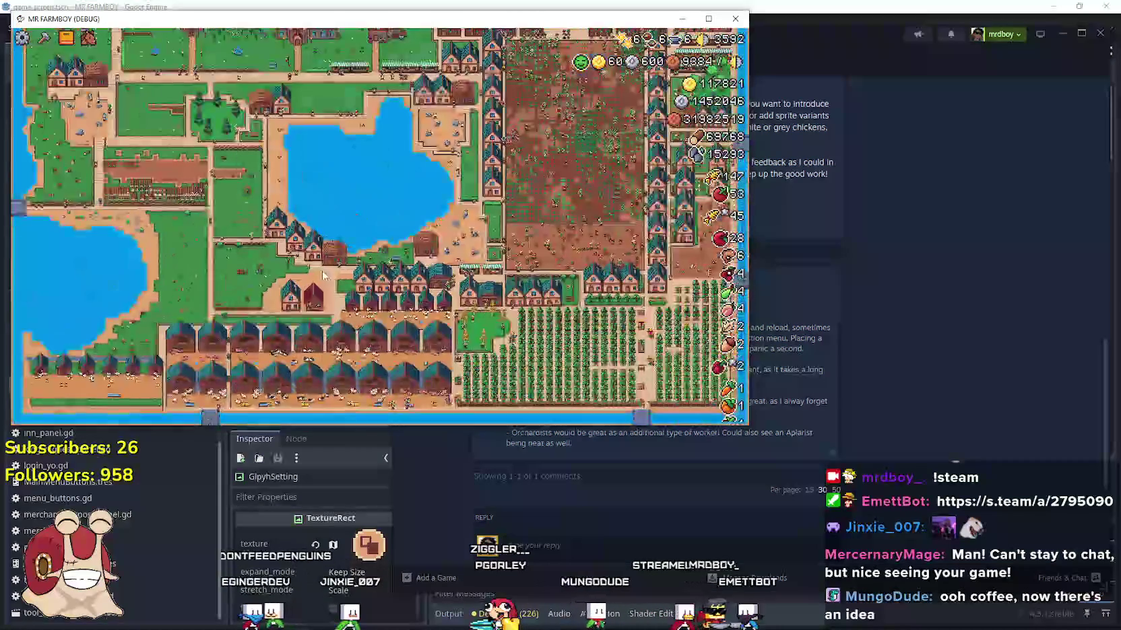
pyautogui.scroll(8, 323, 274)
pyautogui.click(663, 362)
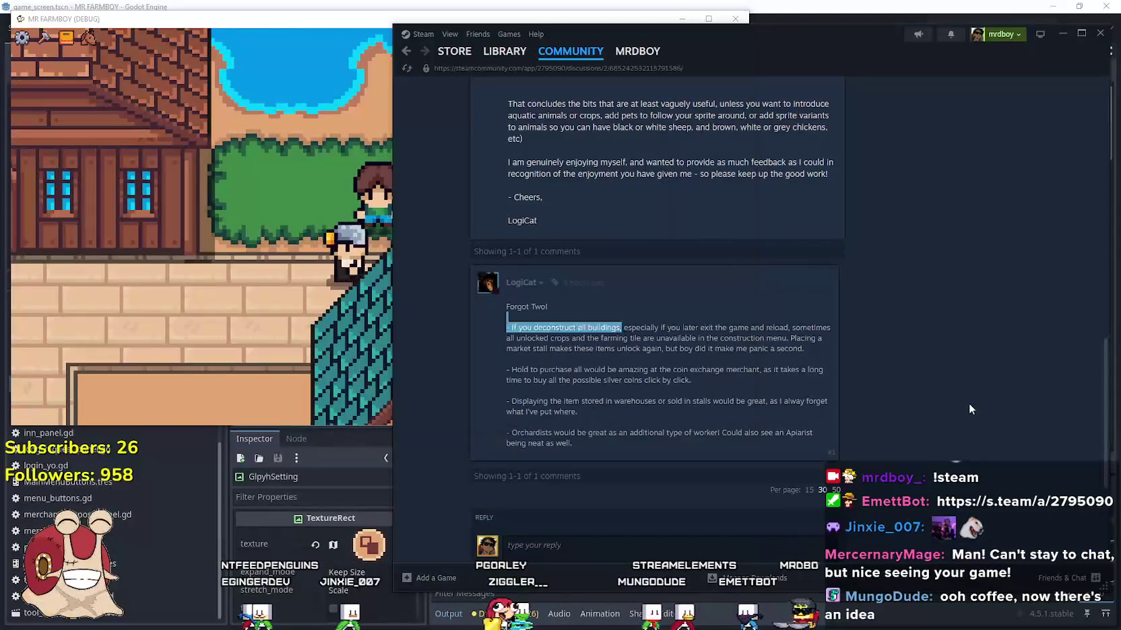
pyautogui.moveTo(659, 328)
pyautogui.mouseDown()
pyautogui.moveTo(714, 312)
pyautogui.moveTo(774, 339)
pyautogui.moveTo(858, 322)
pyautogui.moveTo(840, 340)
pyautogui.mouseUp()
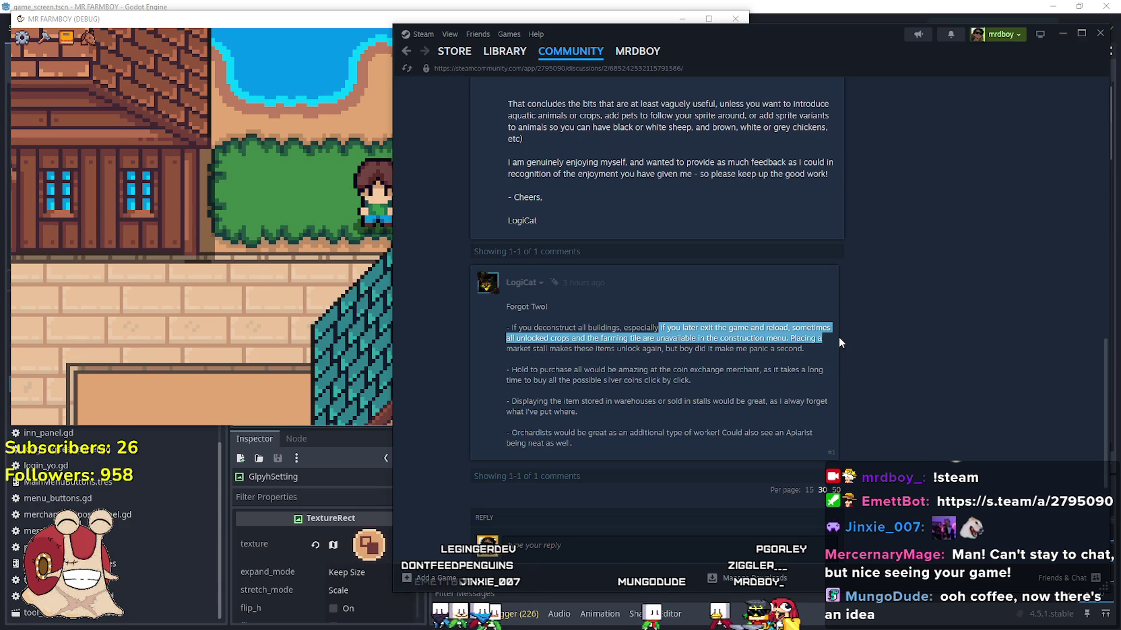
pyautogui.moveTo(837, 335); pyautogui.dragTo(831, 354)
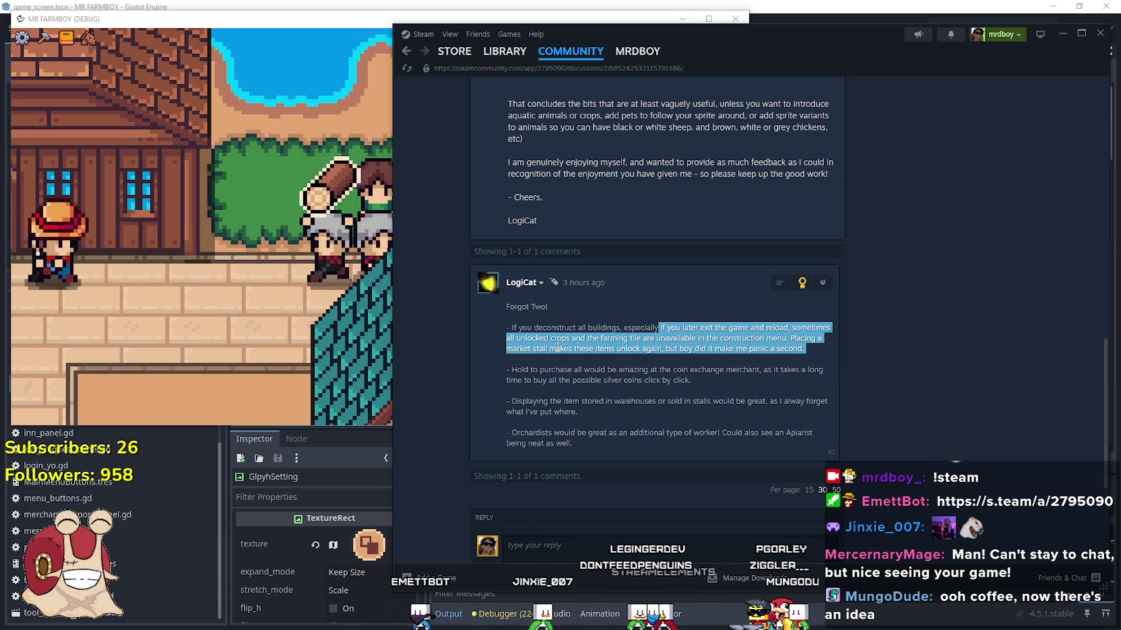
pyautogui.click(662, 346)
pyautogui.moveTo(662, 347)
pyautogui.mouseDown()
pyautogui.moveTo(800, 350)
pyautogui.moveTo(793, 361)
pyautogui.moveTo(749, 337)
pyautogui.moveTo(817, 348)
pyautogui.mouseUp()
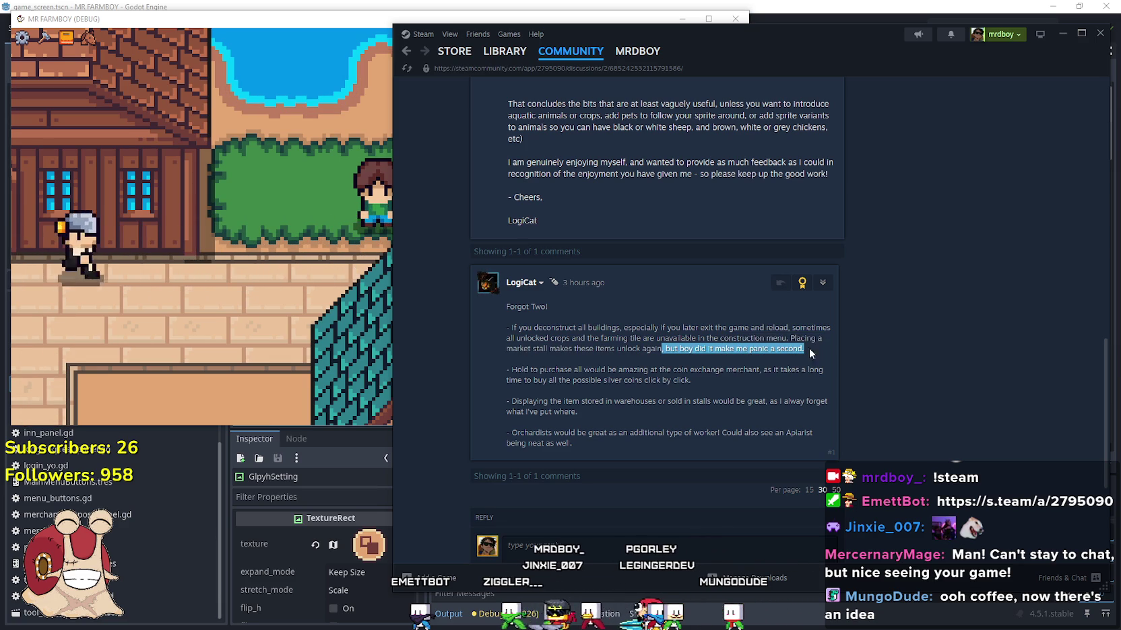
pyautogui.click(484, 386)
pyautogui.moveTo(507, 369)
pyautogui.mouseDown()
pyautogui.moveTo(625, 362)
pyautogui.moveTo(632, 380)
pyautogui.moveTo(753, 386)
pyautogui.mouseUp()
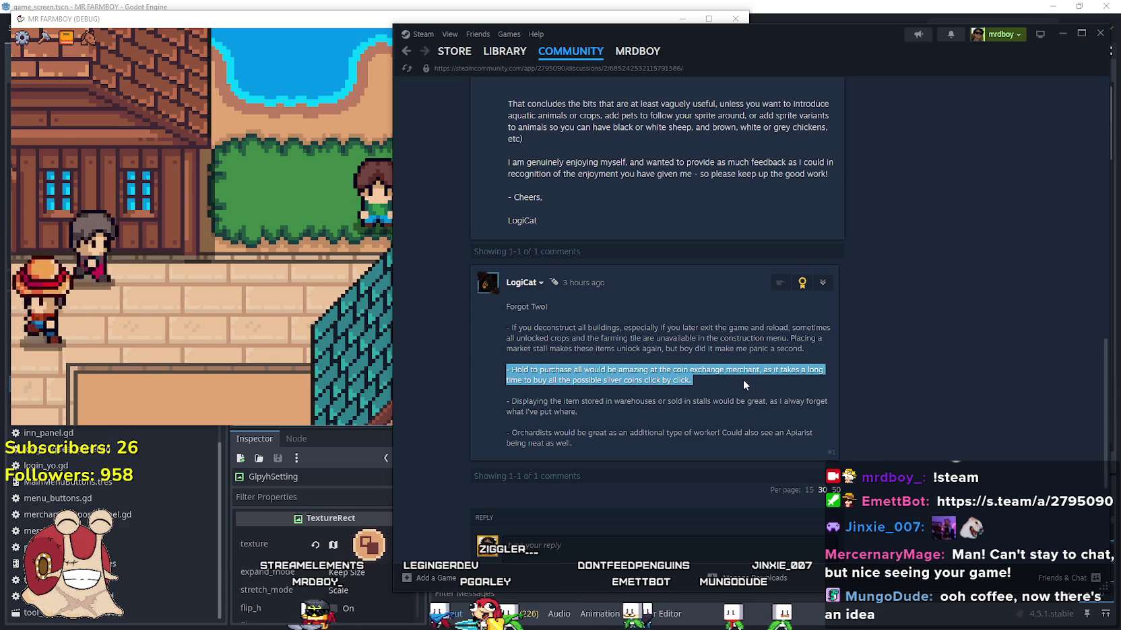
pyautogui.scroll(-1, 737, 381)
pyautogui.click(652, 361)
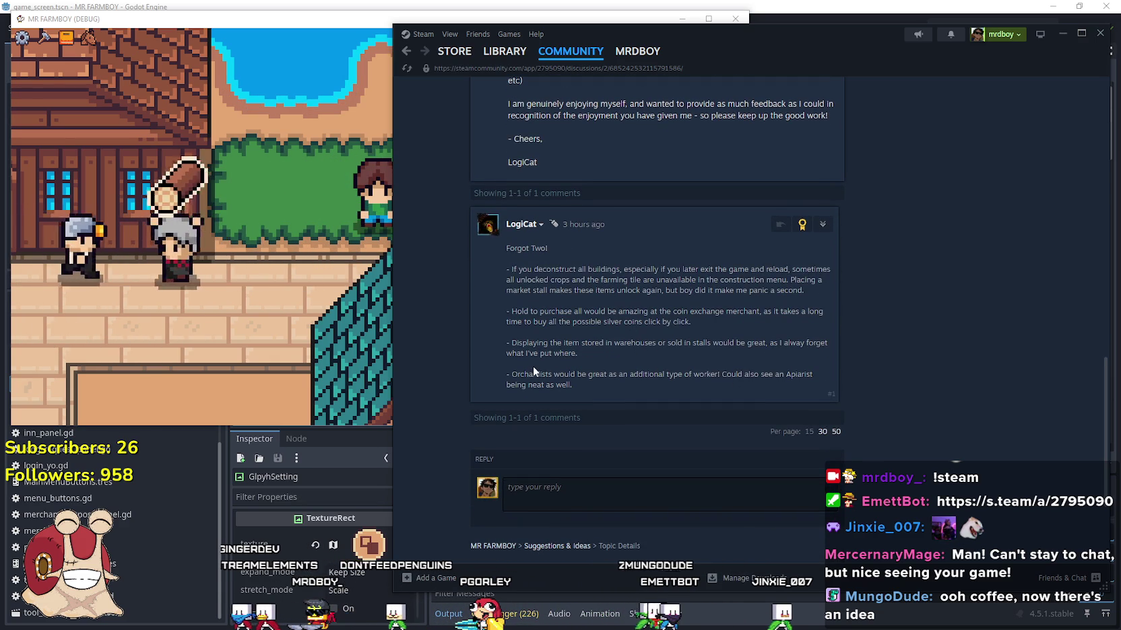
pyautogui.moveTo(504, 342)
pyautogui.mouseDown()
pyautogui.moveTo(628, 351)
pyautogui.moveTo(650, 311)
pyautogui.moveTo(499, 312)
pyautogui.moveTo(598, 353)
pyautogui.mouseUp()
pyautogui.click(491, 337)
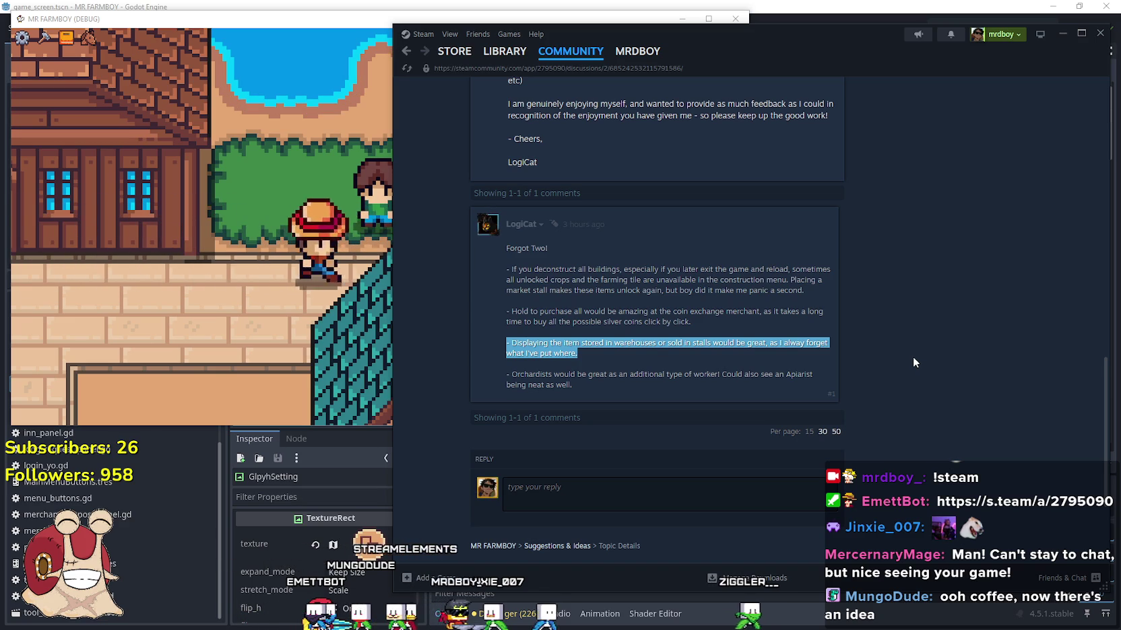
pyautogui.moveTo(511, 375); pyautogui.dragTo(627, 390)
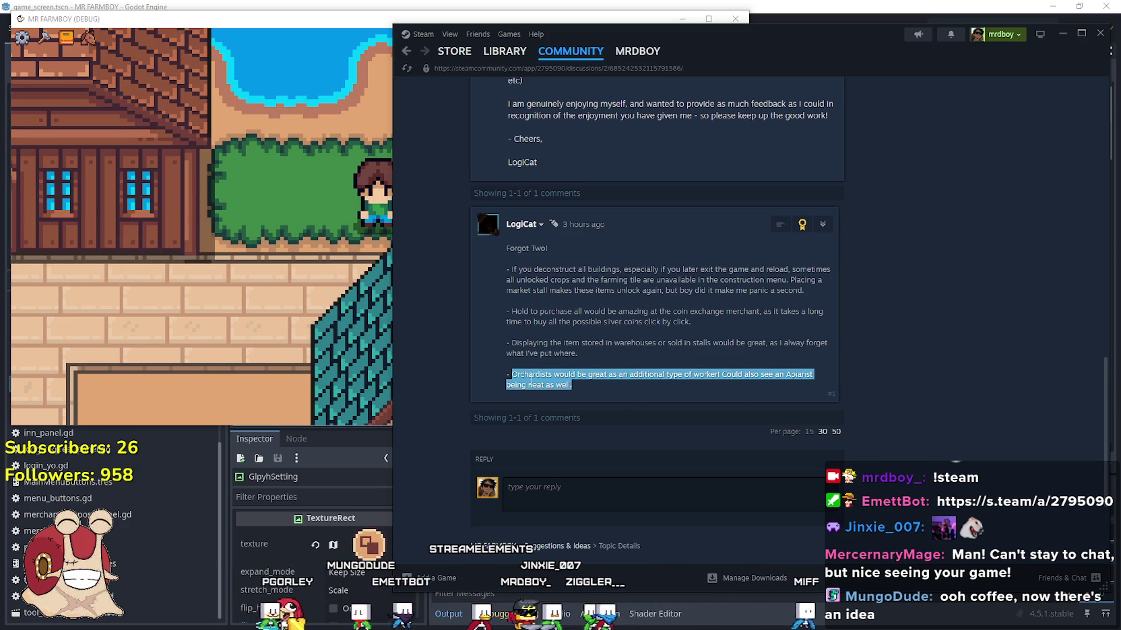
pyautogui.moveTo(552, 375); pyautogui.dragTo(504, 375)
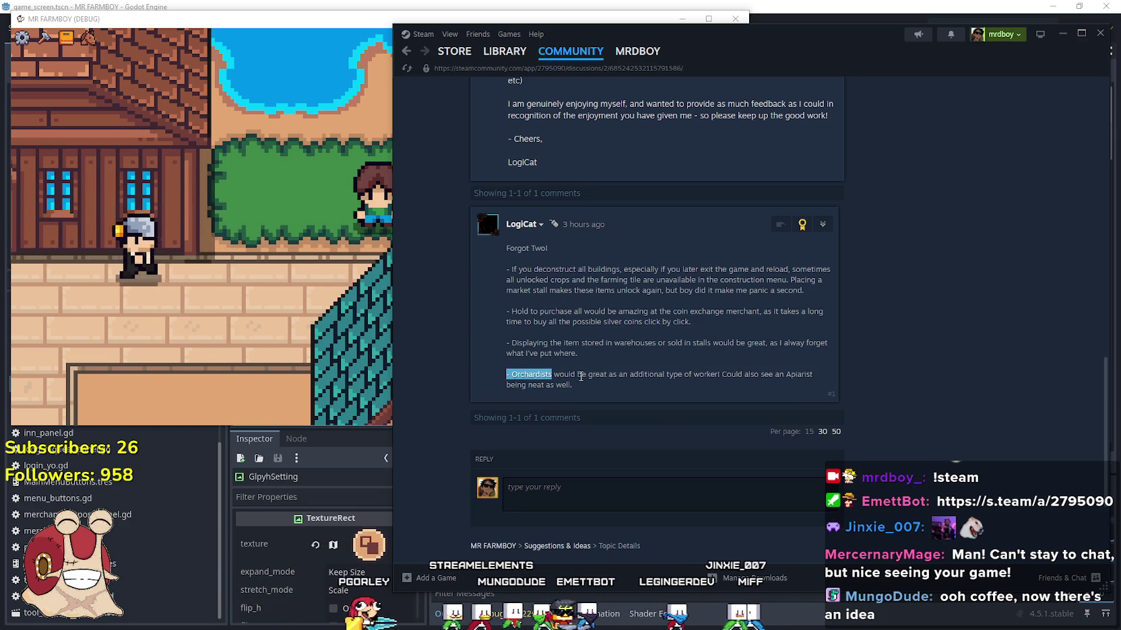
pyautogui.moveTo(553, 375)
pyautogui.mouseDown()
pyautogui.moveTo(817, 374)
pyautogui.moveTo(742, 375)
pyautogui.moveTo(765, 392)
pyautogui.mouseUp()
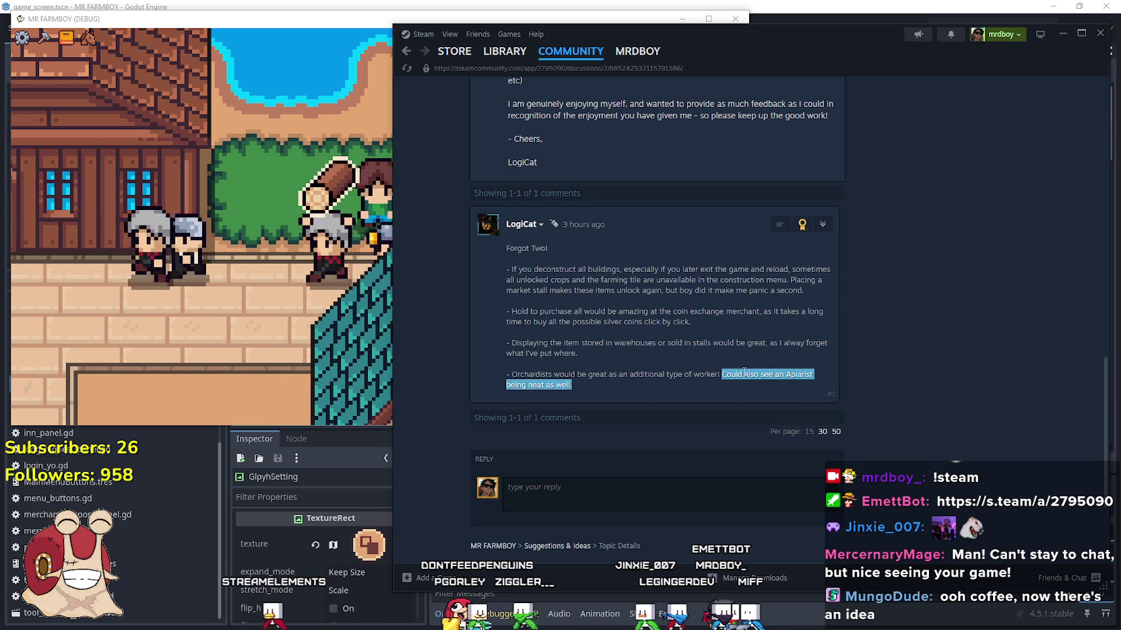
pyautogui.click(744, 371)
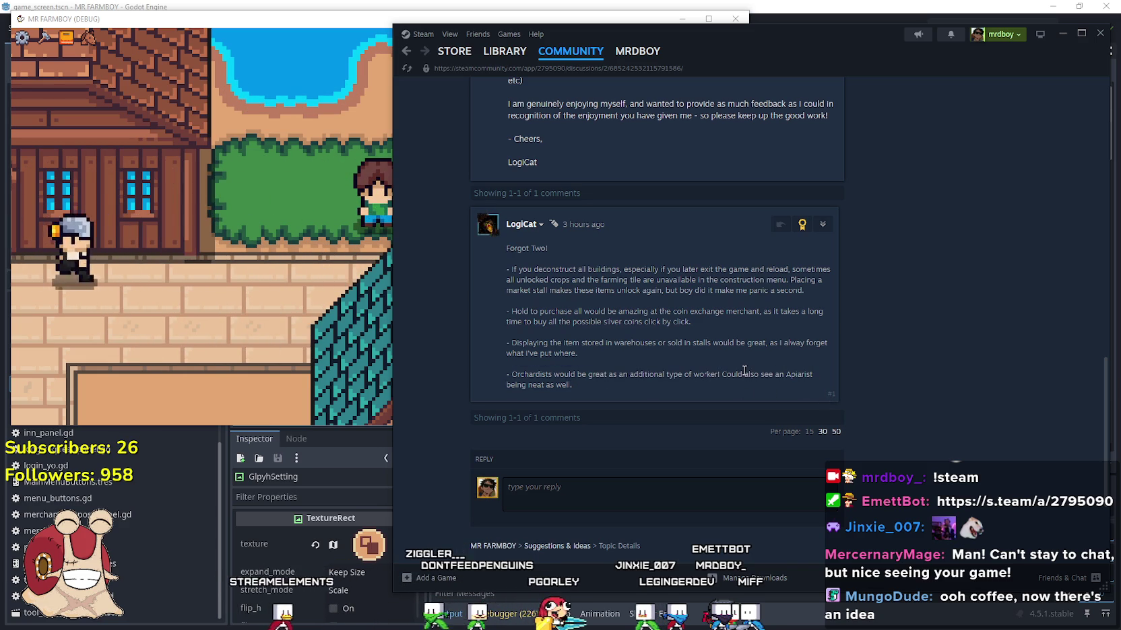
pyautogui.moveTo(507, 374); pyautogui.dragTo(476, 366)
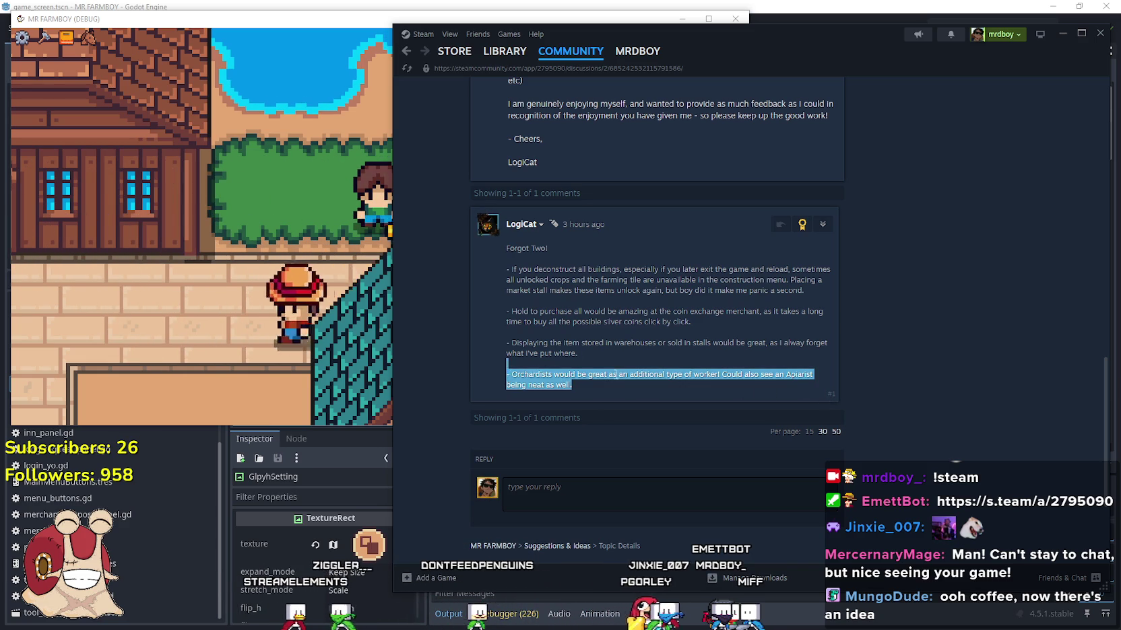
pyautogui.doubleClick(518, 374)
pyautogui.hotkey('ctrl', 'c')
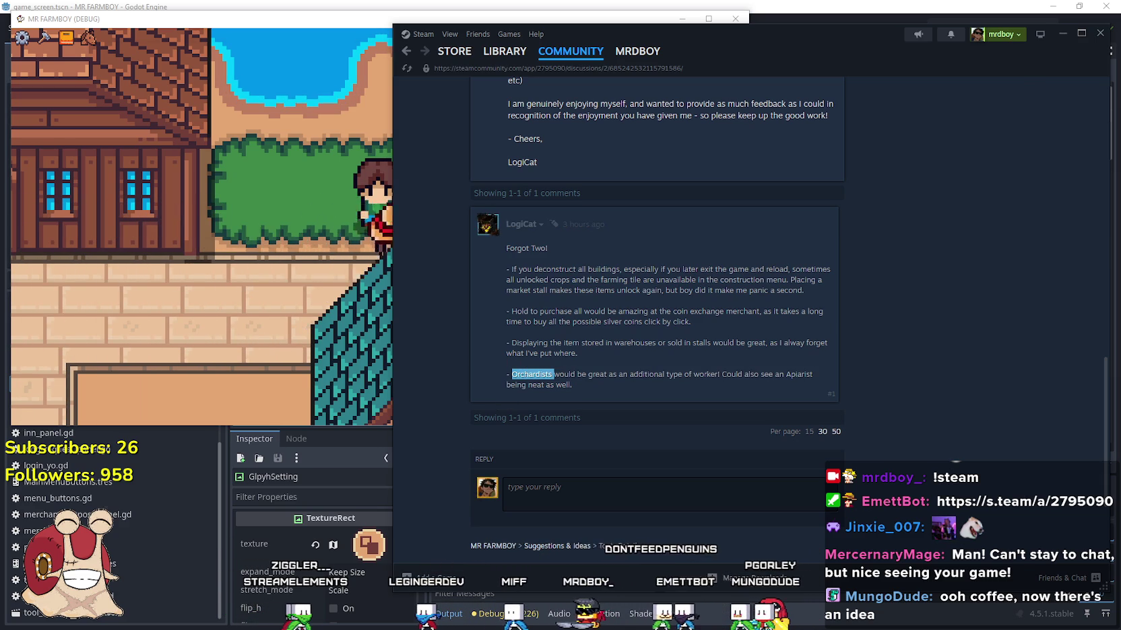
pyautogui.hotkey('alt', 'Tab')
# - Search Google for 'Orchardists' in a new tab, then minimize the browser
pyautogui.hotkey('ctrl', 't')
pyautogui.hotkey('ctrl', 'v')
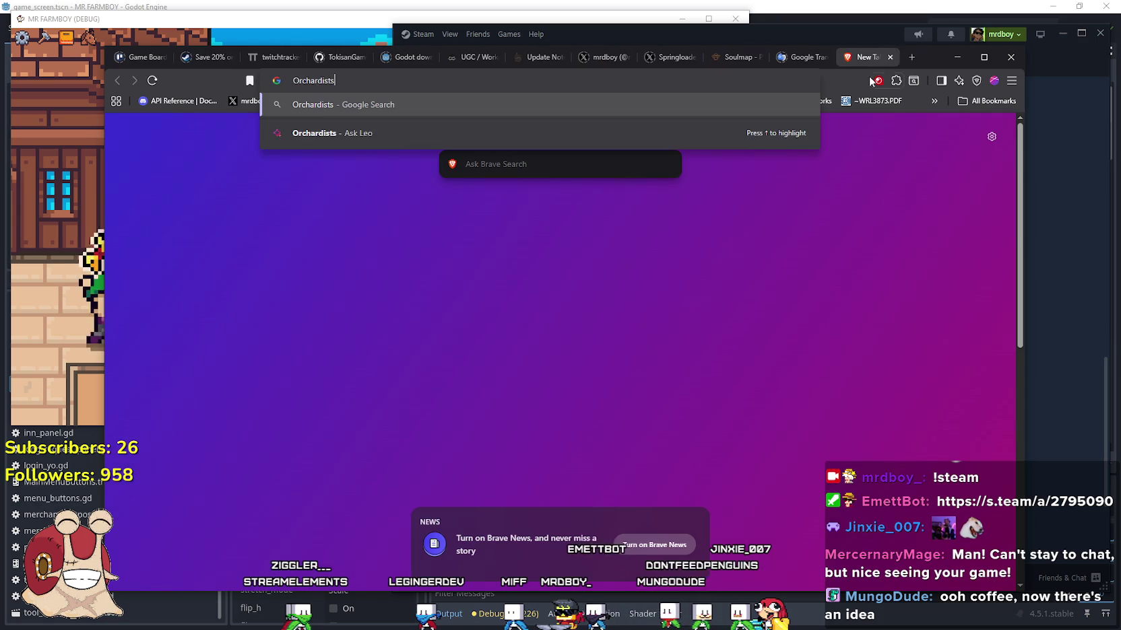
pyautogui.press('Return')
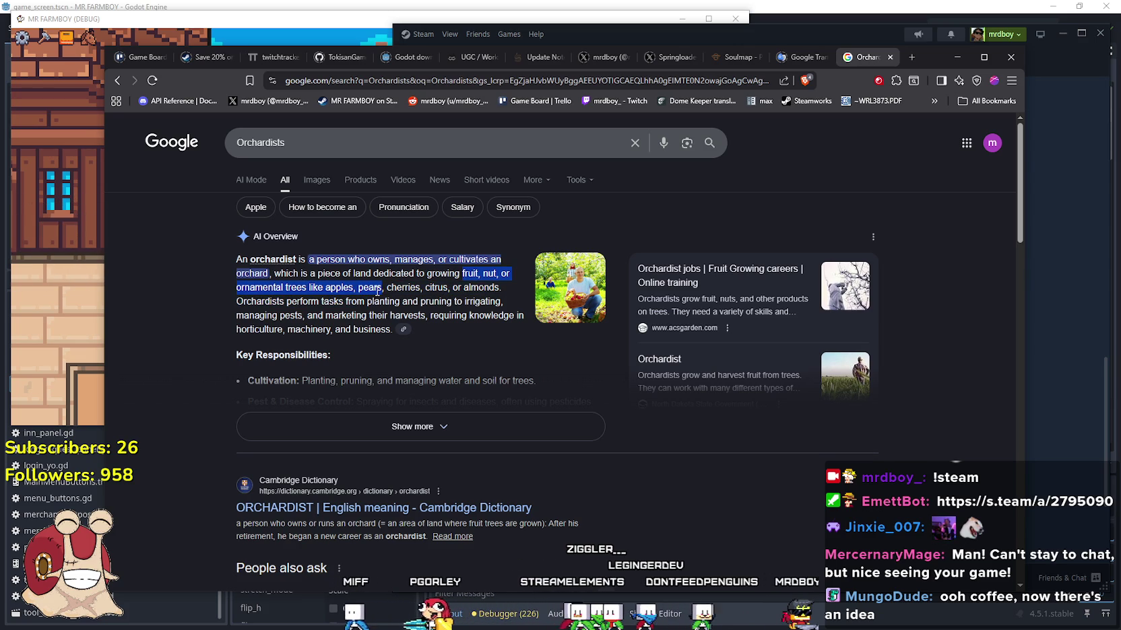
pyautogui.click(958, 56)
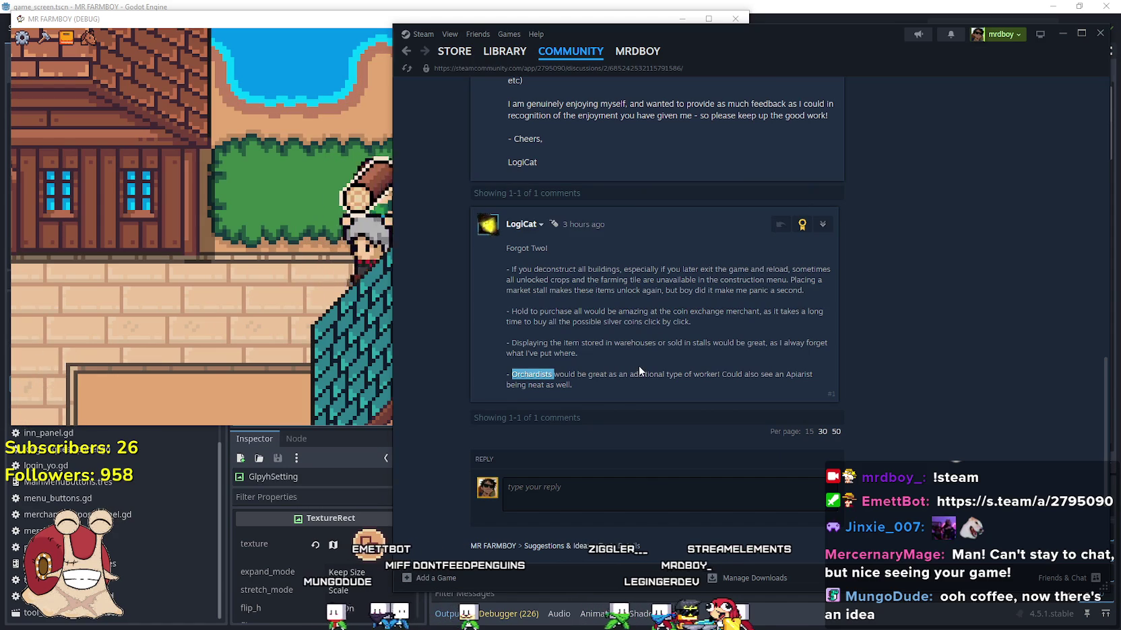
pyautogui.click(357, 309)
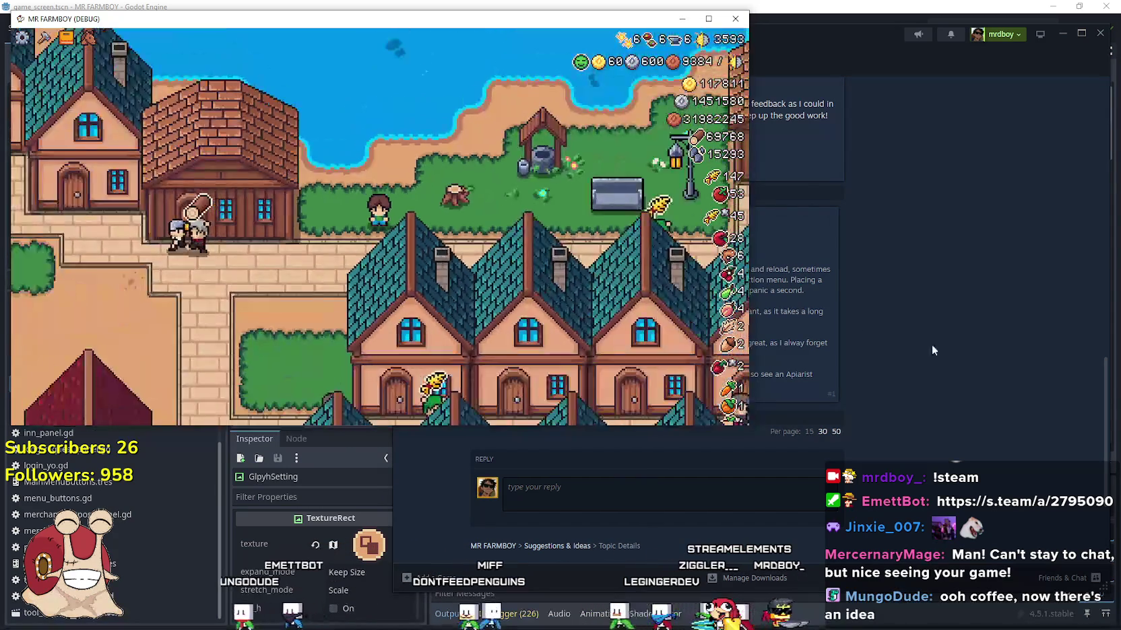
pyautogui.click(882, 326)
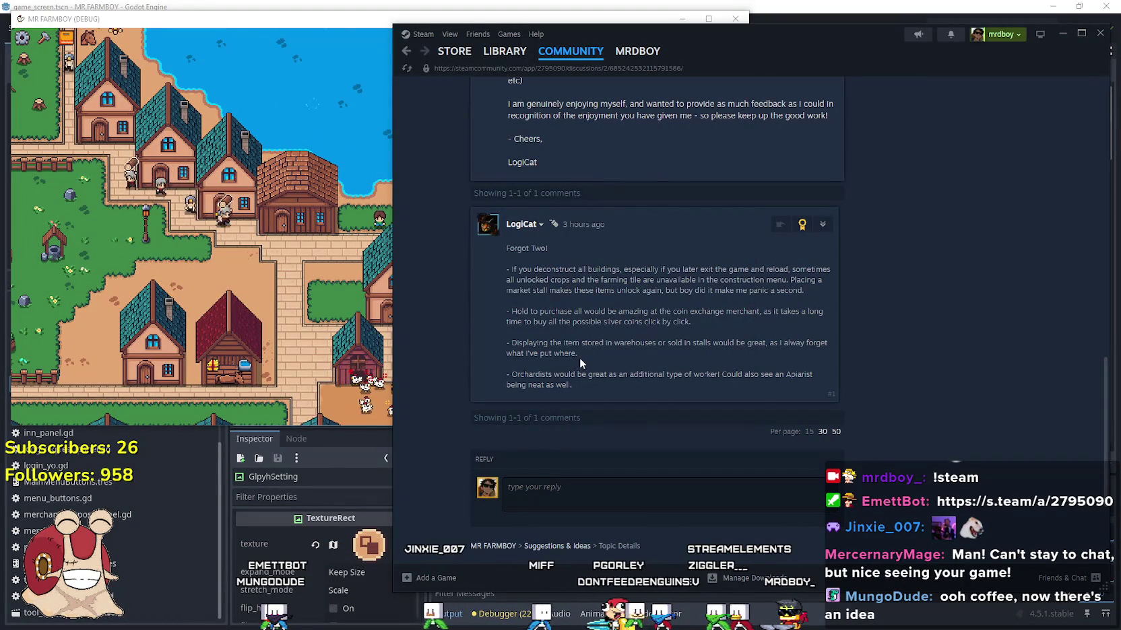
pyautogui.scroll(5, 580, 357)
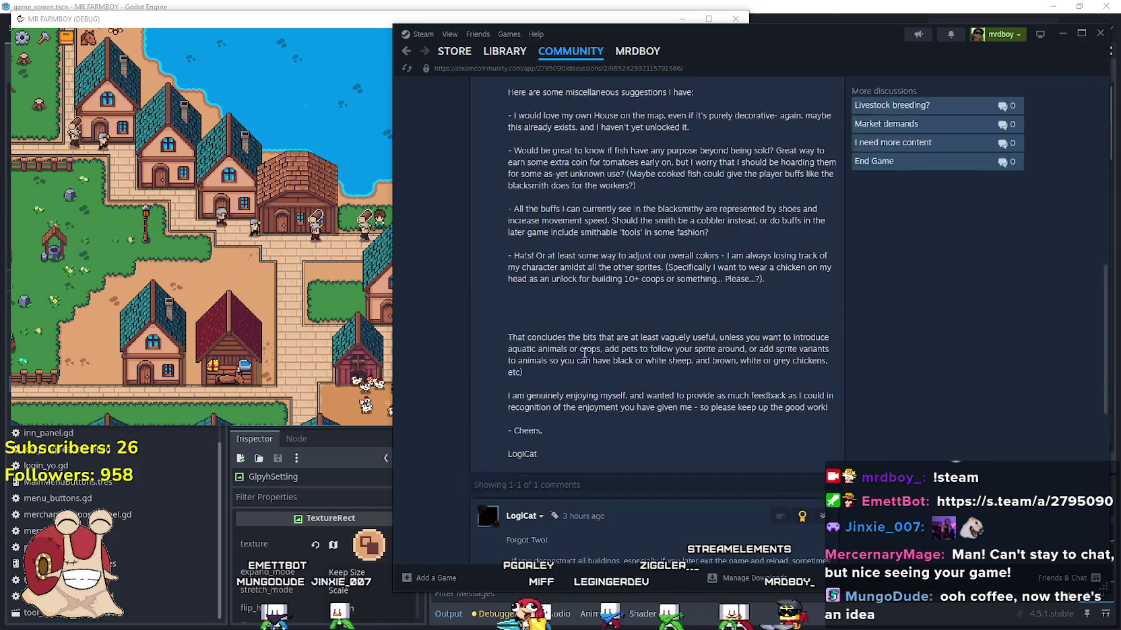
pyautogui.scroll(10, 584, 355)
pyautogui.scroll(1, 584, 359)
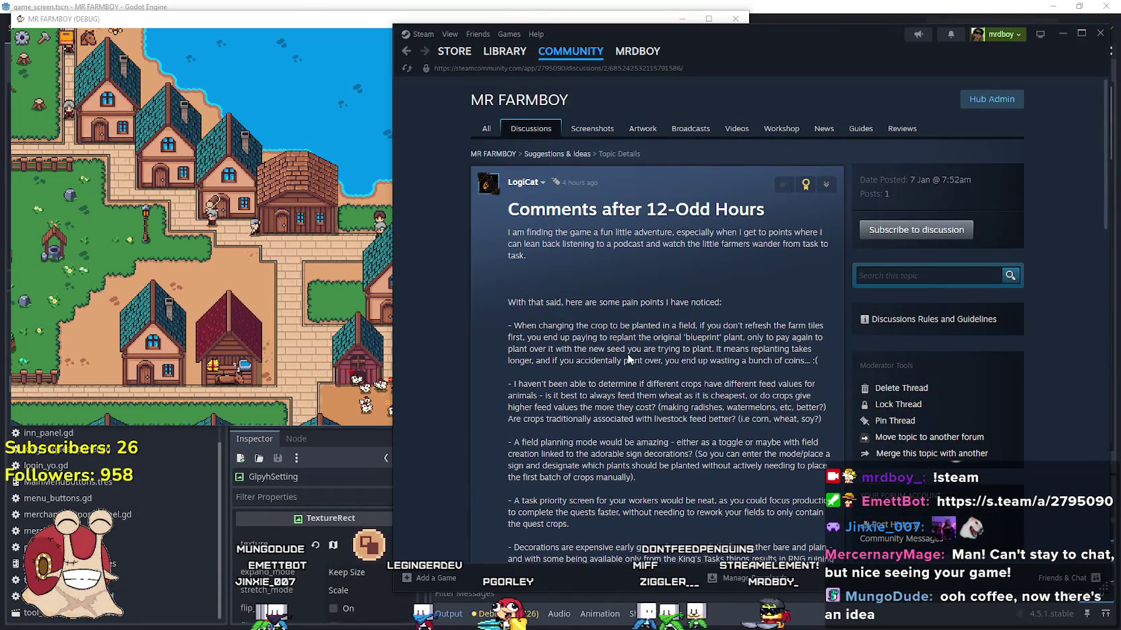
pyautogui.scroll(-15, 635, 344)
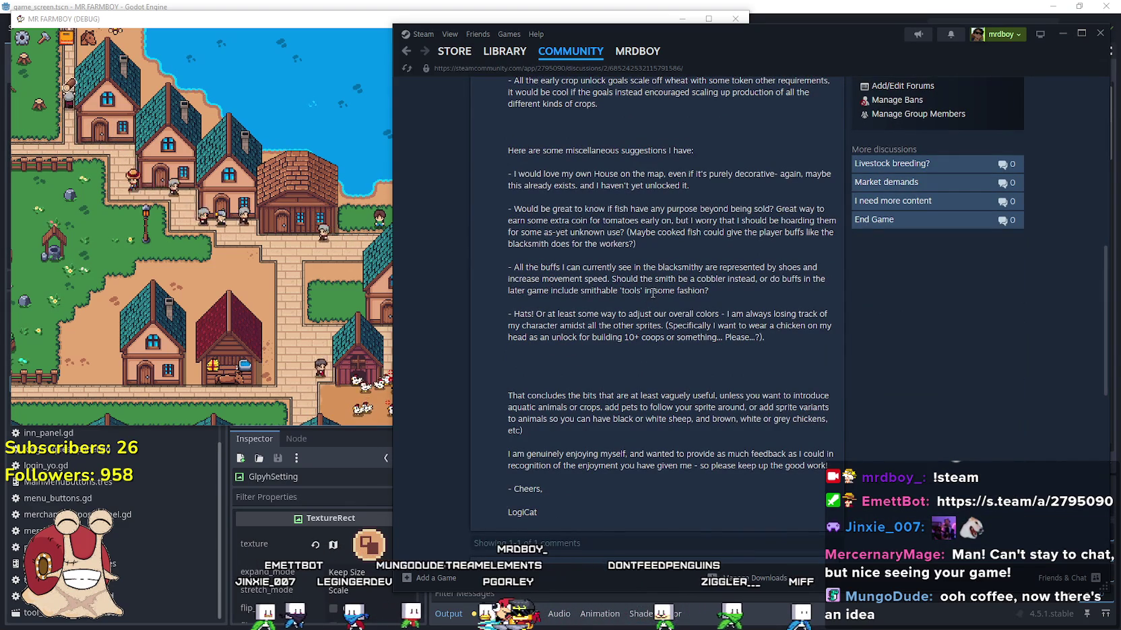
pyautogui.scroll(2, 641, 313)
pyautogui.scroll(4, 646, 307)
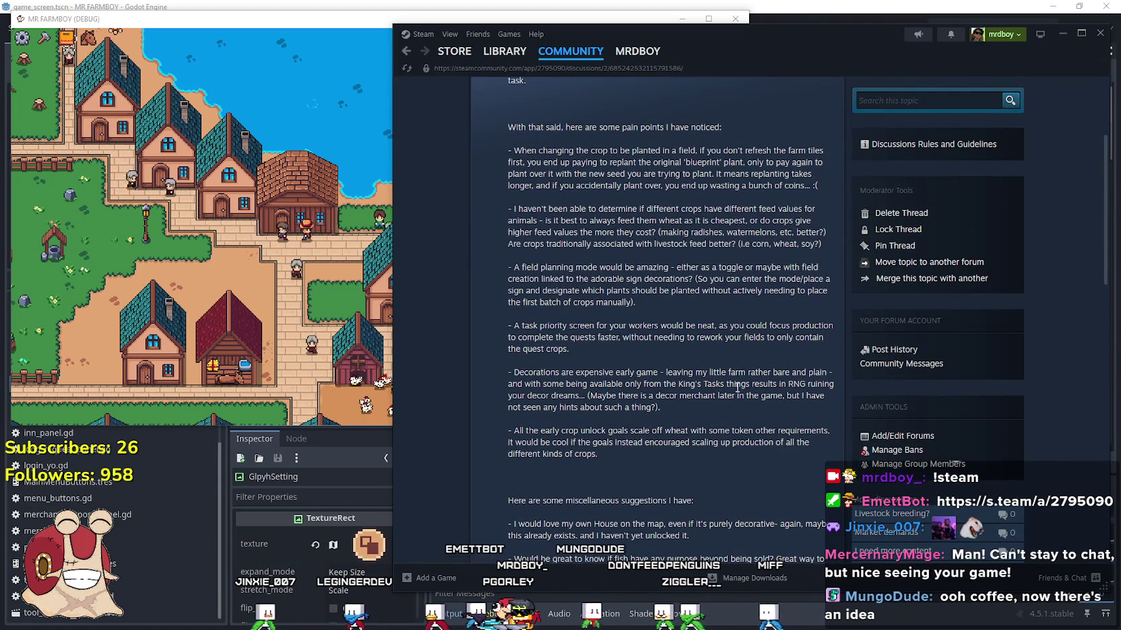
pyautogui.click(290, 304)
# - Open the Crafting menu on the Signs category and scroll through the sign build costs
pyautogui.press('c')
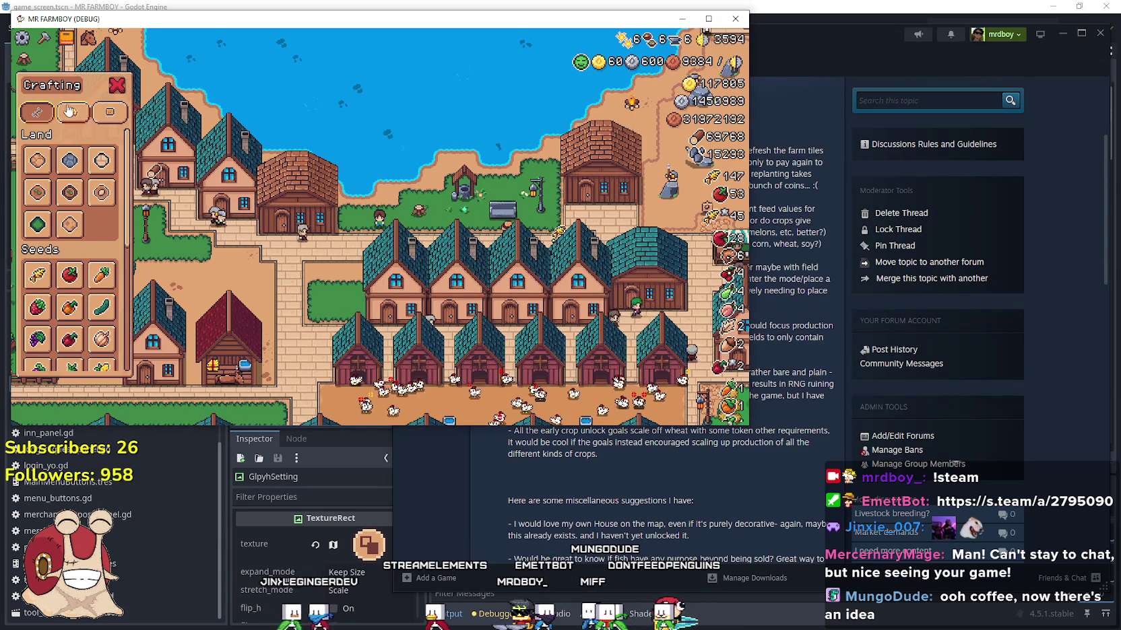
pyautogui.click(110, 111)
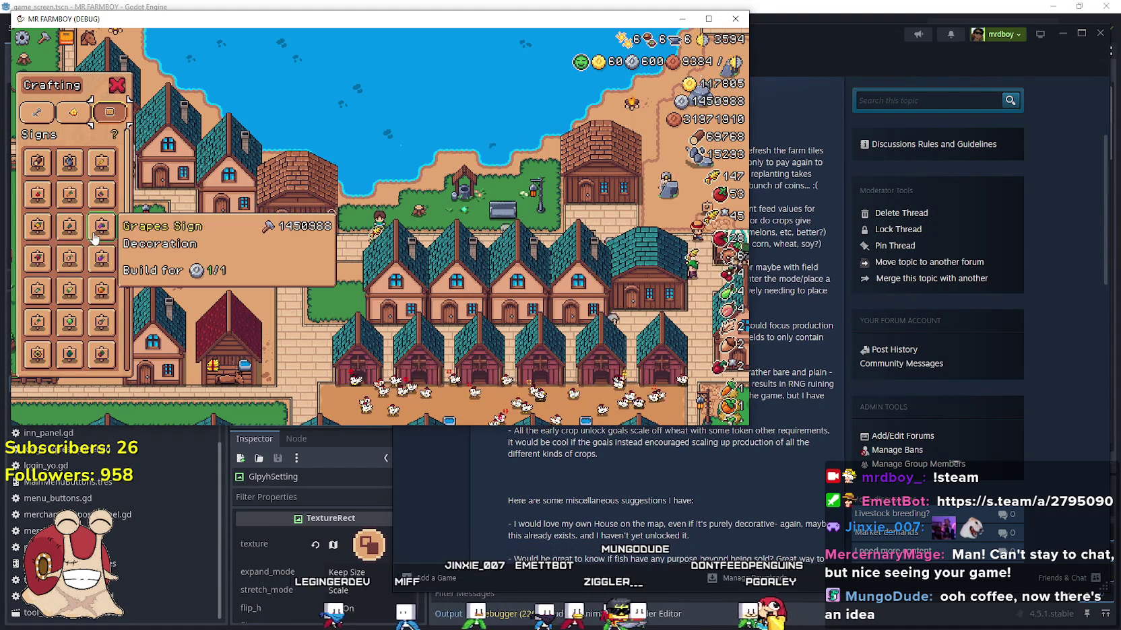
pyautogui.scroll(-1, 94, 229)
pyautogui.scroll(1, 98, 194)
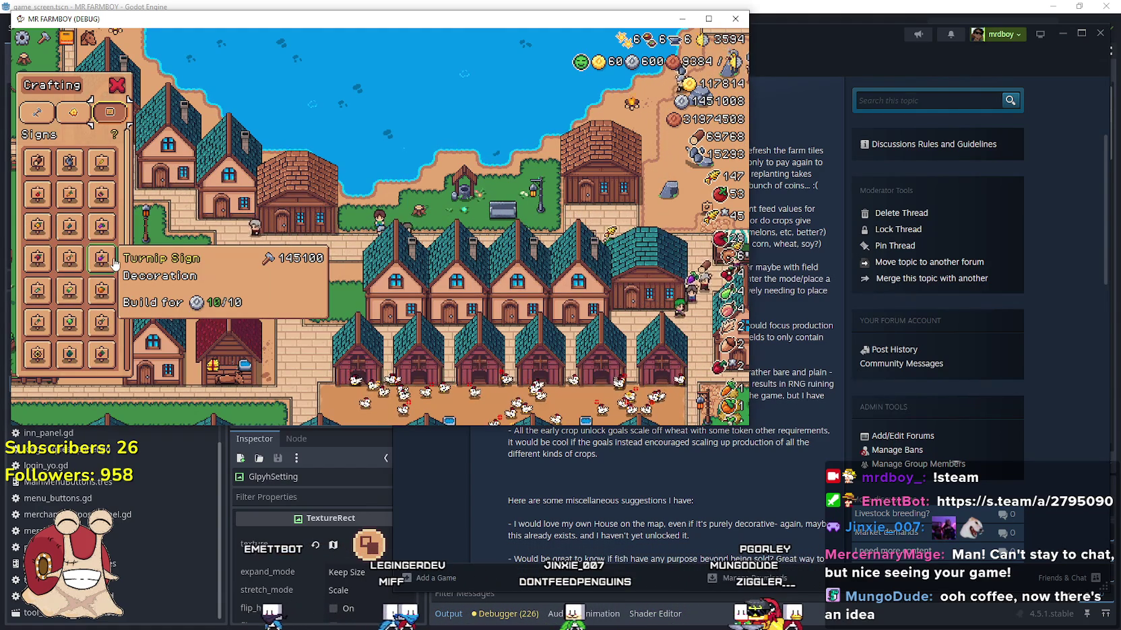
pyautogui.scroll(-1, 101, 269)
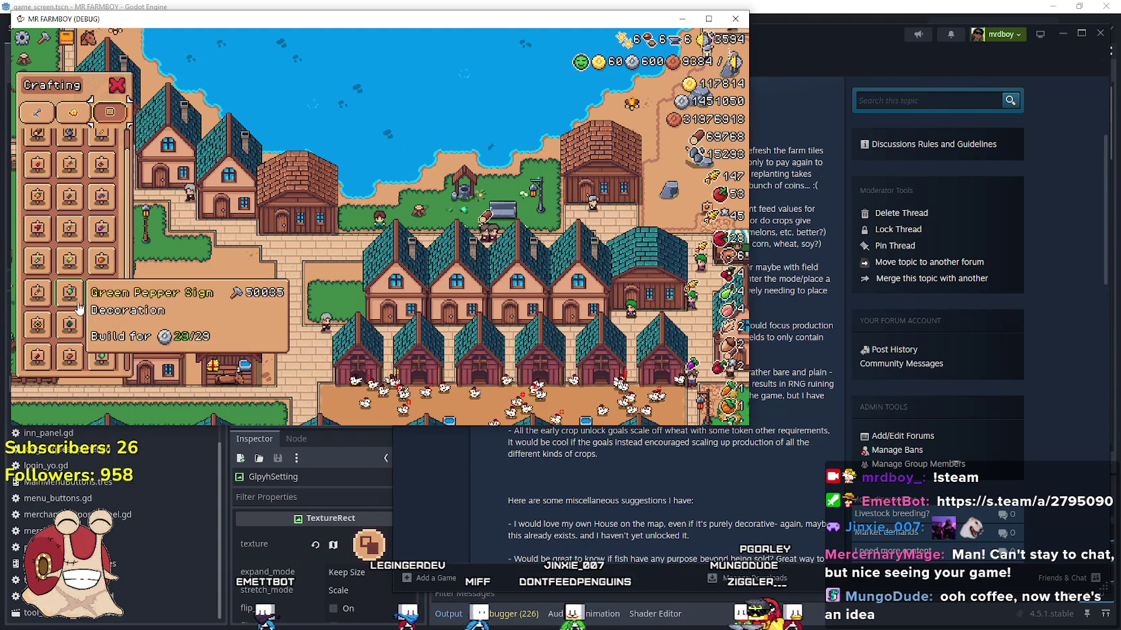
pyautogui.scroll(-2, 112, 304)
pyautogui.scroll(-2, 107, 305)
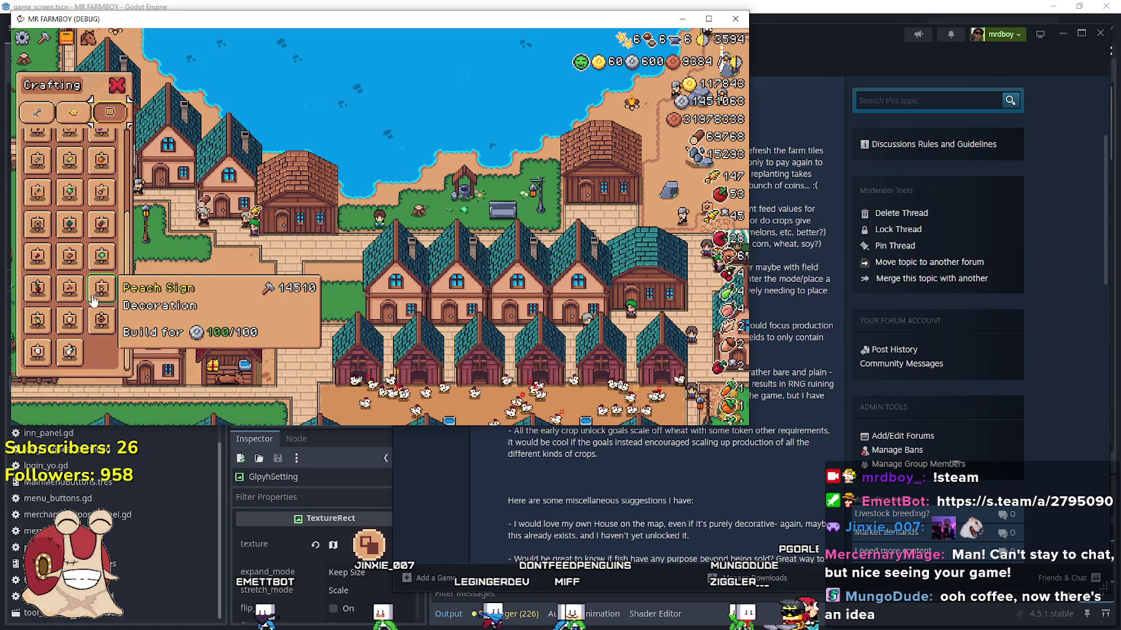
# - View the Crops page of Advancements, then close the game with Alt+F4
pyautogui.press('a')
pyautogui.click(222, 104)
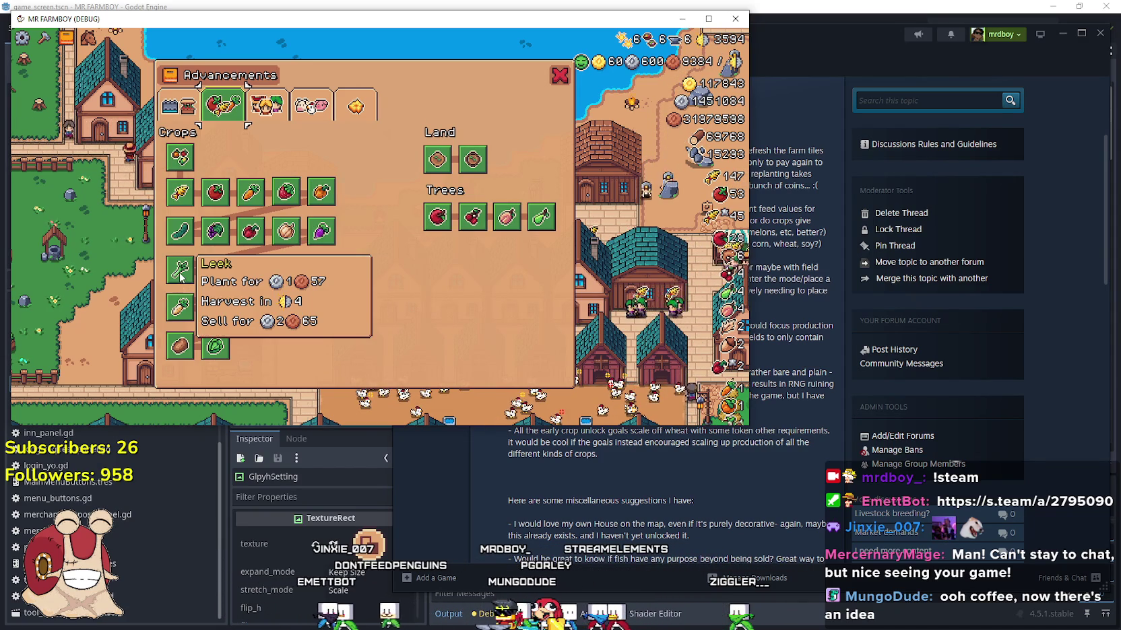
pyautogui.hotkey('alt', 'F4')
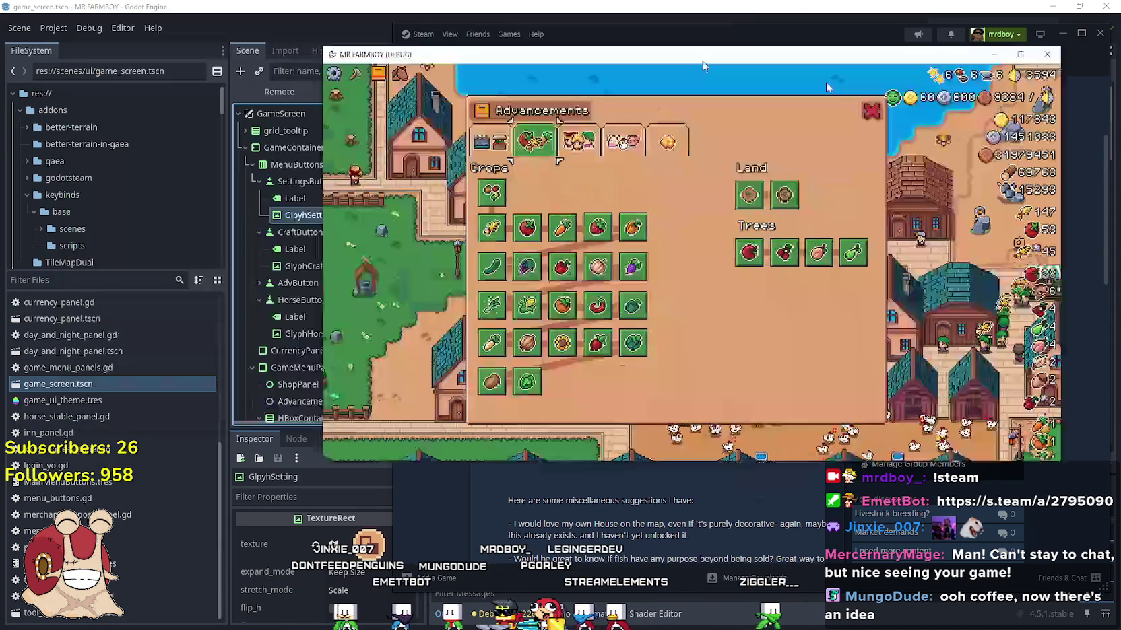
# - Filter the FileSystem for 'sign', open shop_sign_apple.tres, then clear the filter
pyautogui.click(512, 6)
pyautogui.click(52, 278)
pyautogui.write('sign')
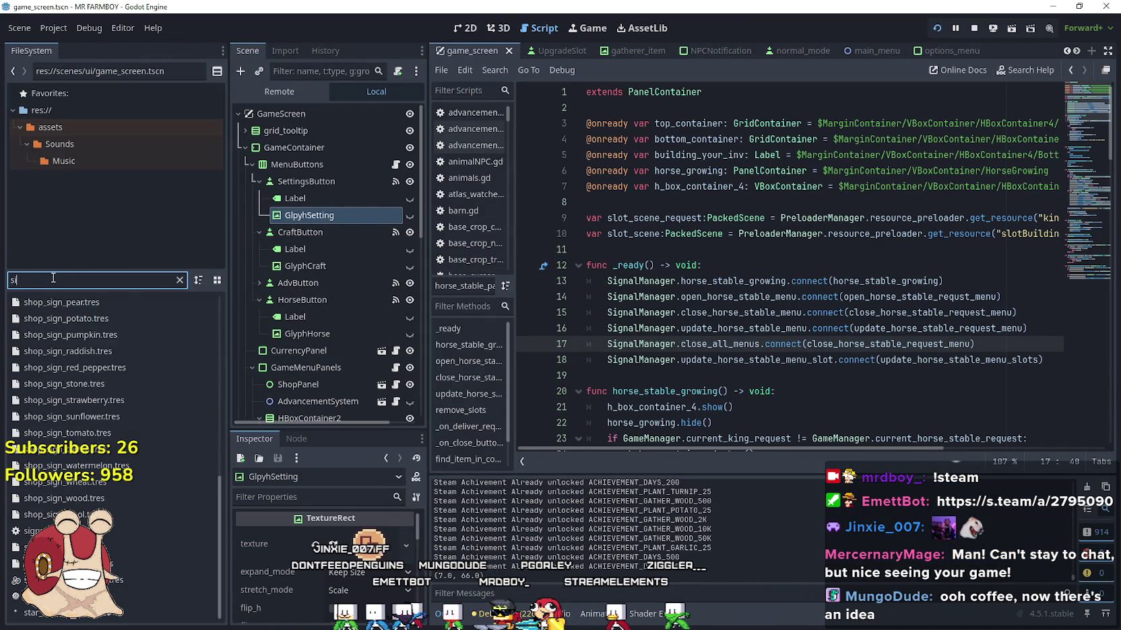
pyautogui.scroll(5, 107, 337)
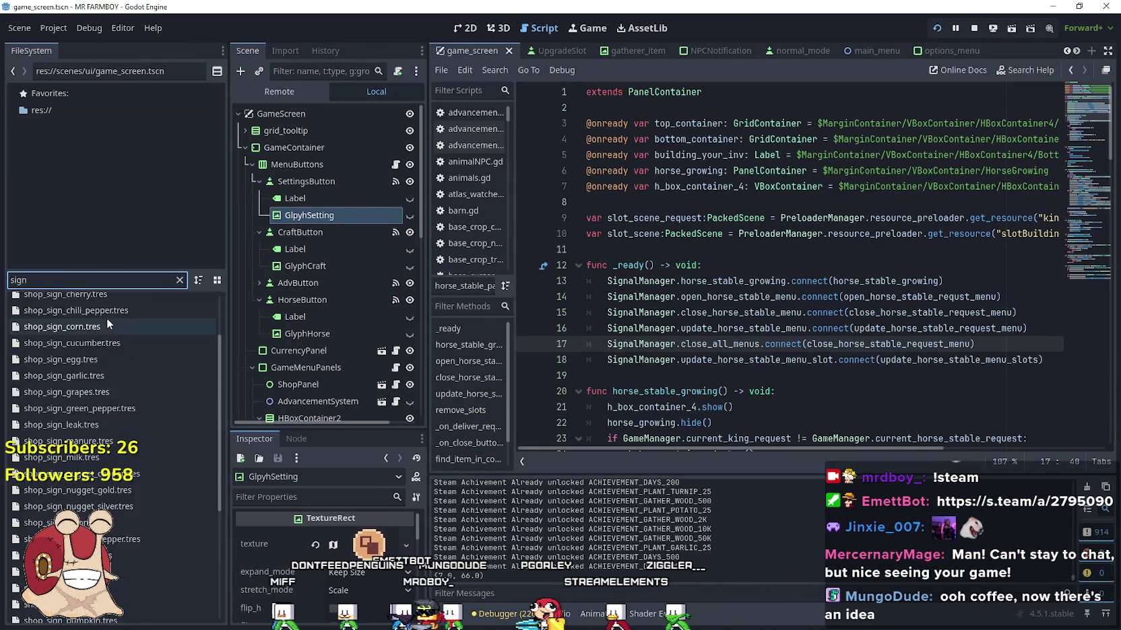
pyautogui.click(89, 319)
pyautogui.doubleClick(88, 318)
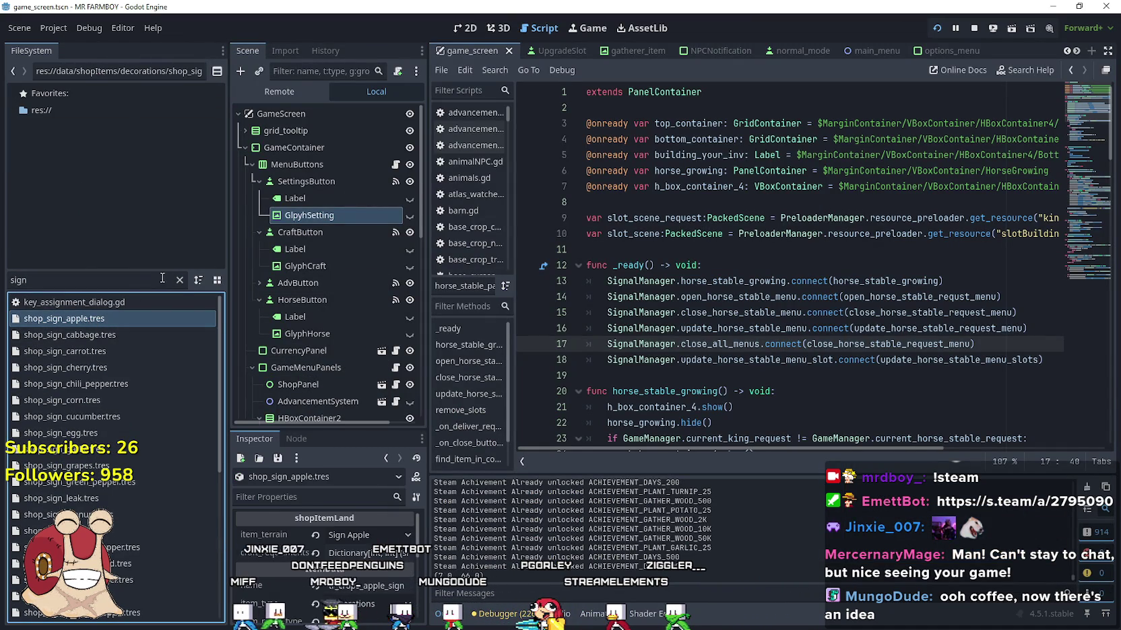
pyautogui.click(179, 280)
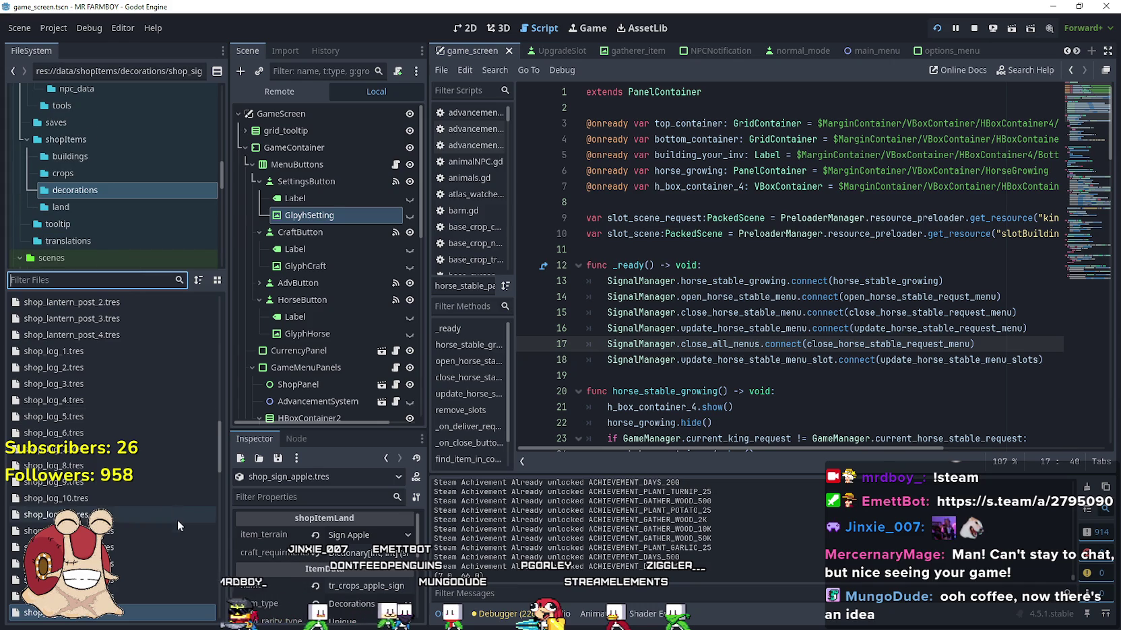
# - Filter by 'sign', open shop_sign_orange_pepper.tres and enlarge the Inspector panel
pyautogui.scroll(-5, 177, 512)
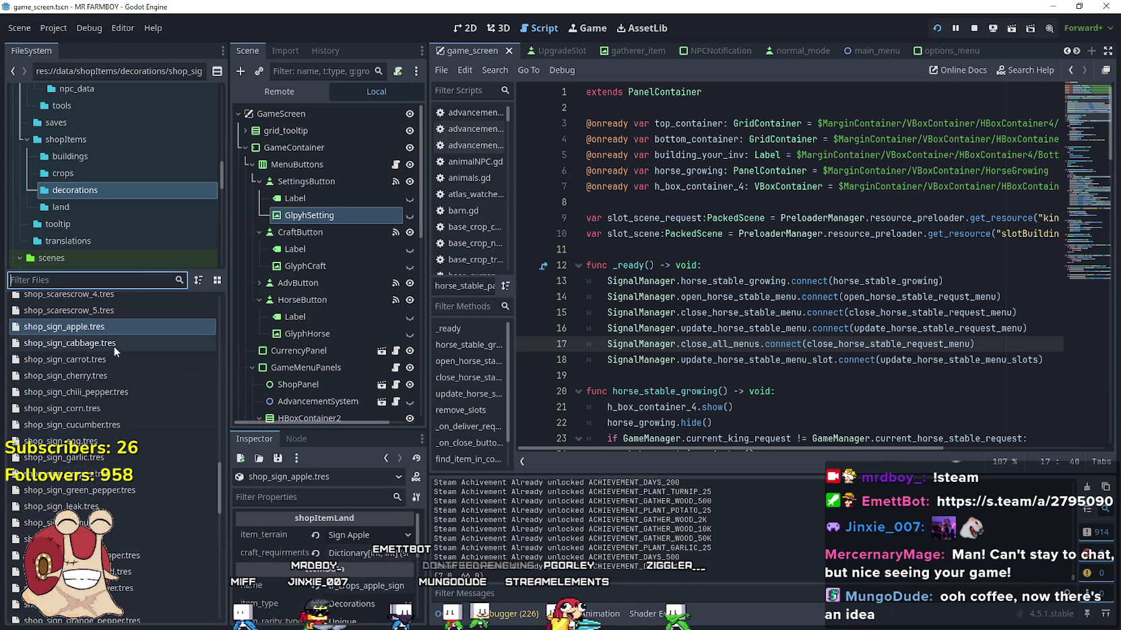
pyautogui.scroll(-5, 121, 405)
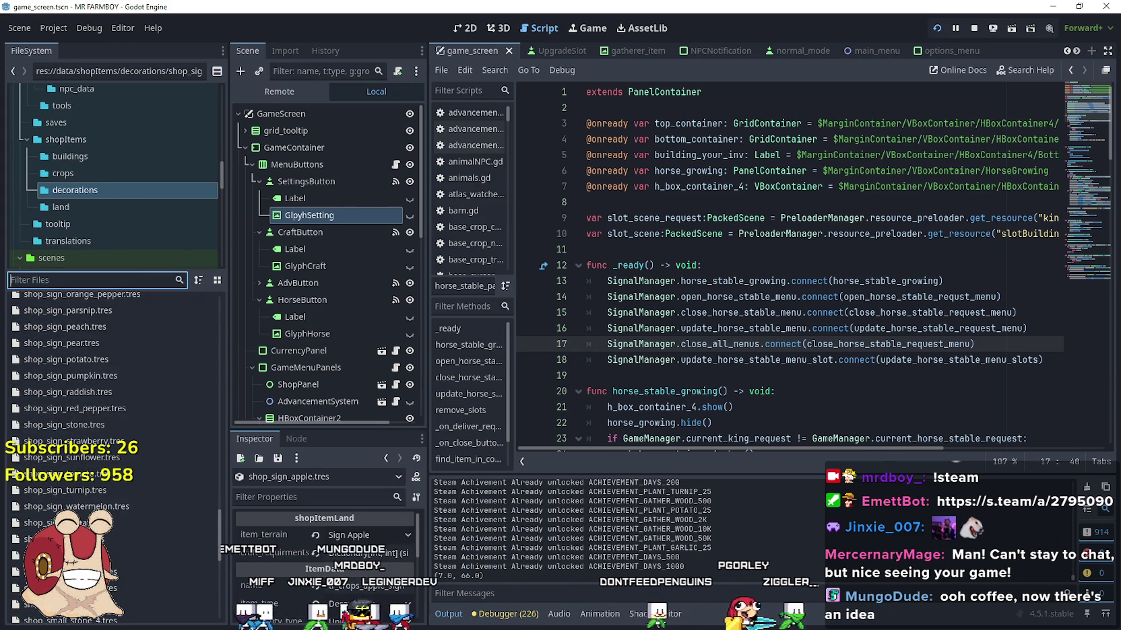
pyautogui.scroll(-3, 160, 462)
pyautogui.scroll(2, 95, 431)
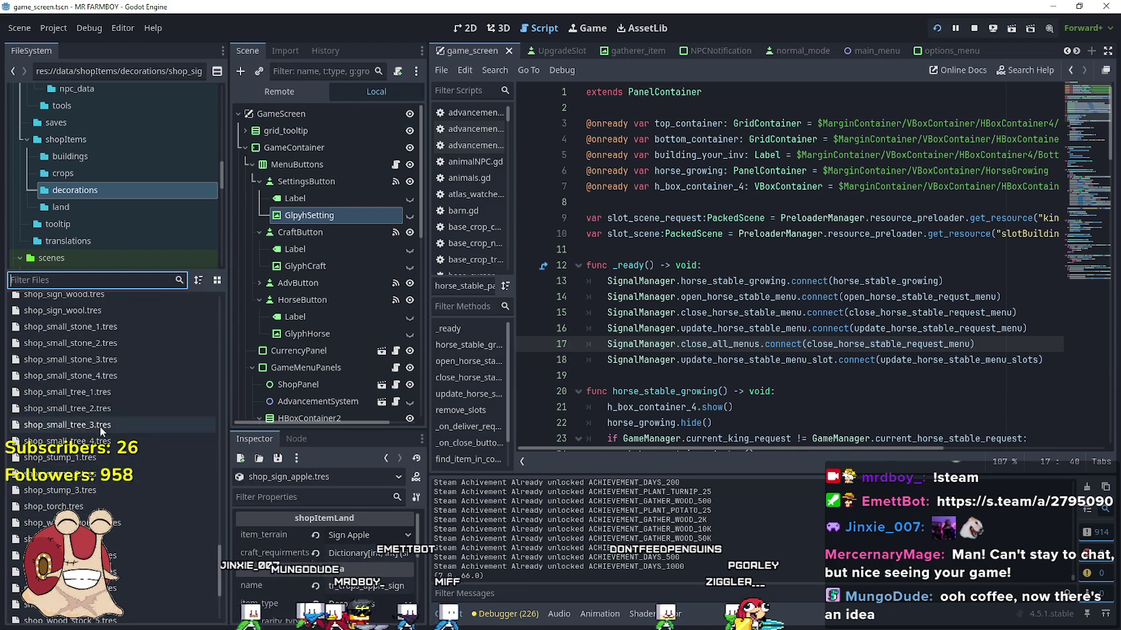
pyautogui.scroll(5, 151, 545)
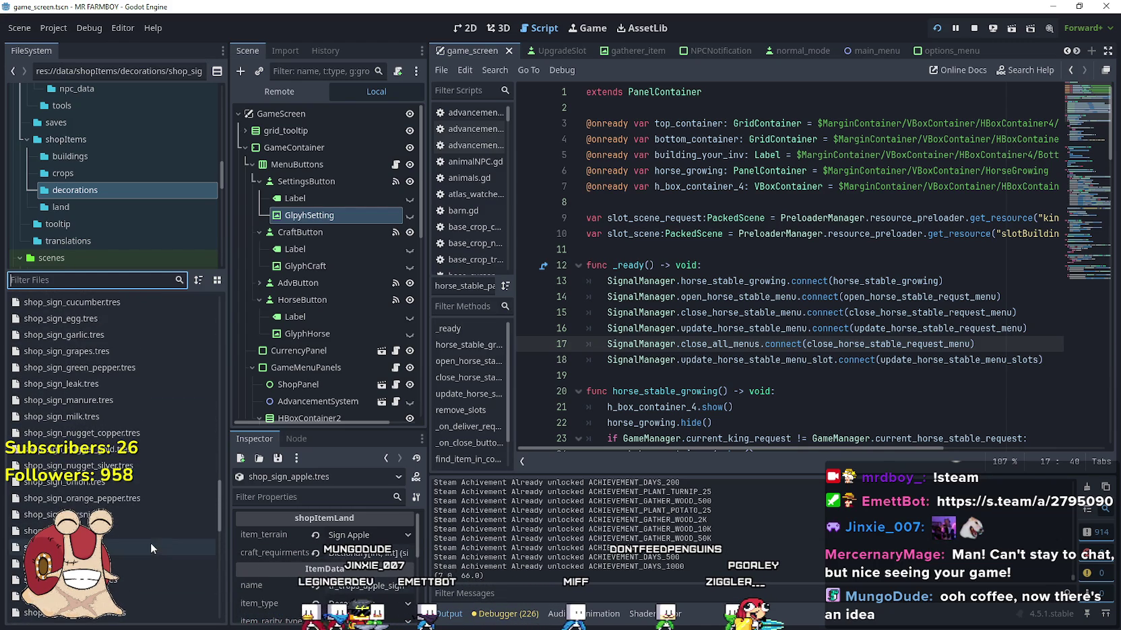
pyautogui.write('sign')
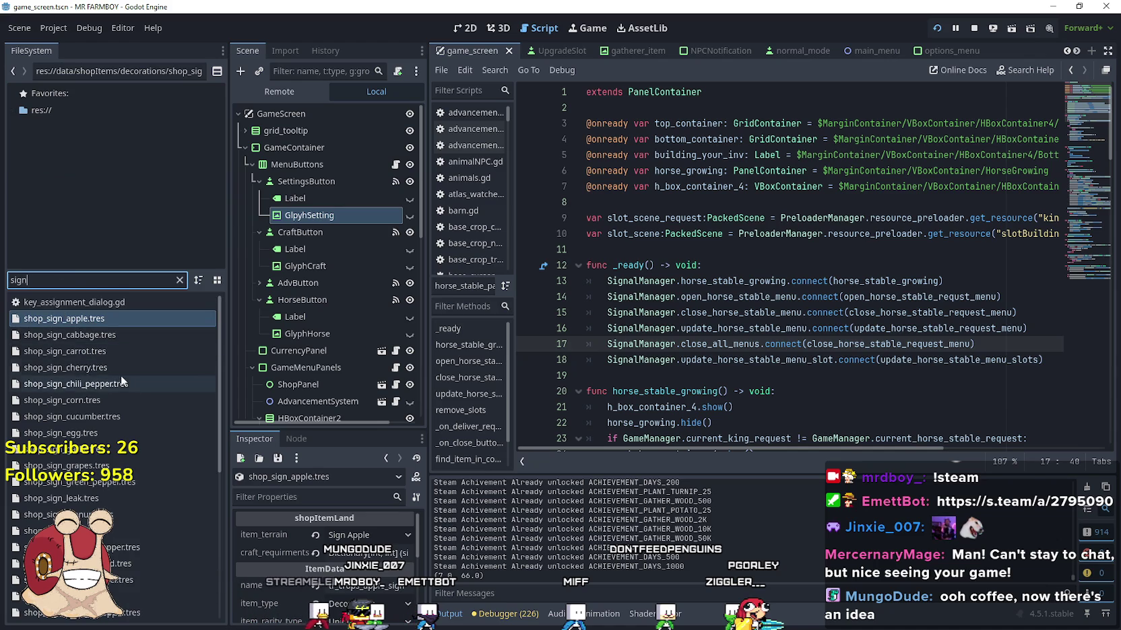
pyautogui.scroll(-3, 148, 481)
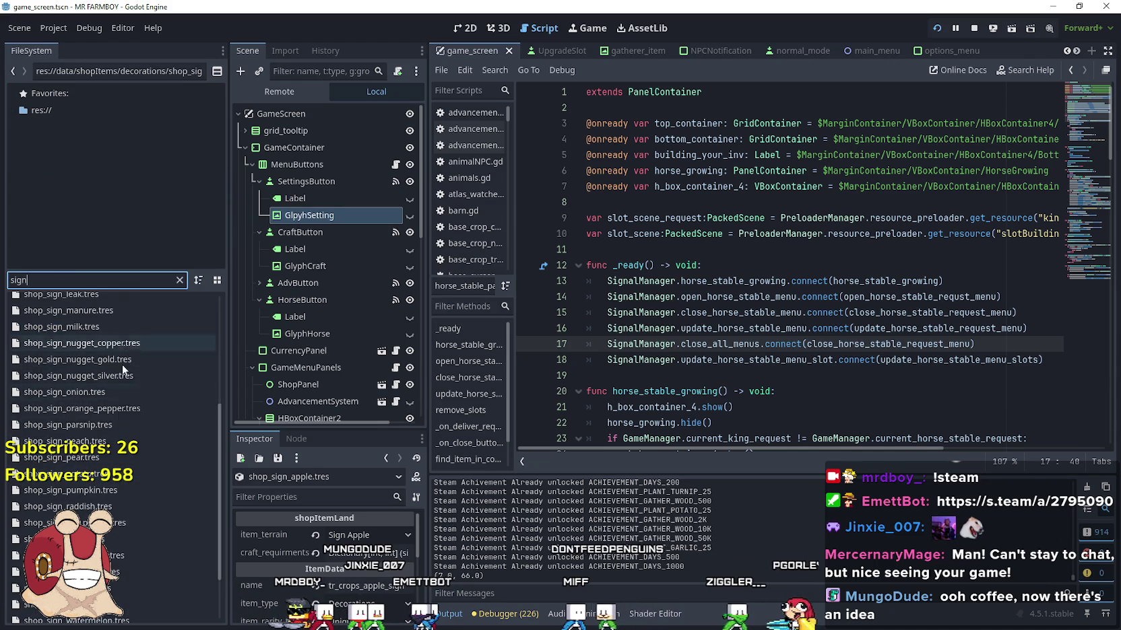
pyautogui.scroll(-2, 121, 377)
pyautogui.click(118, 405)
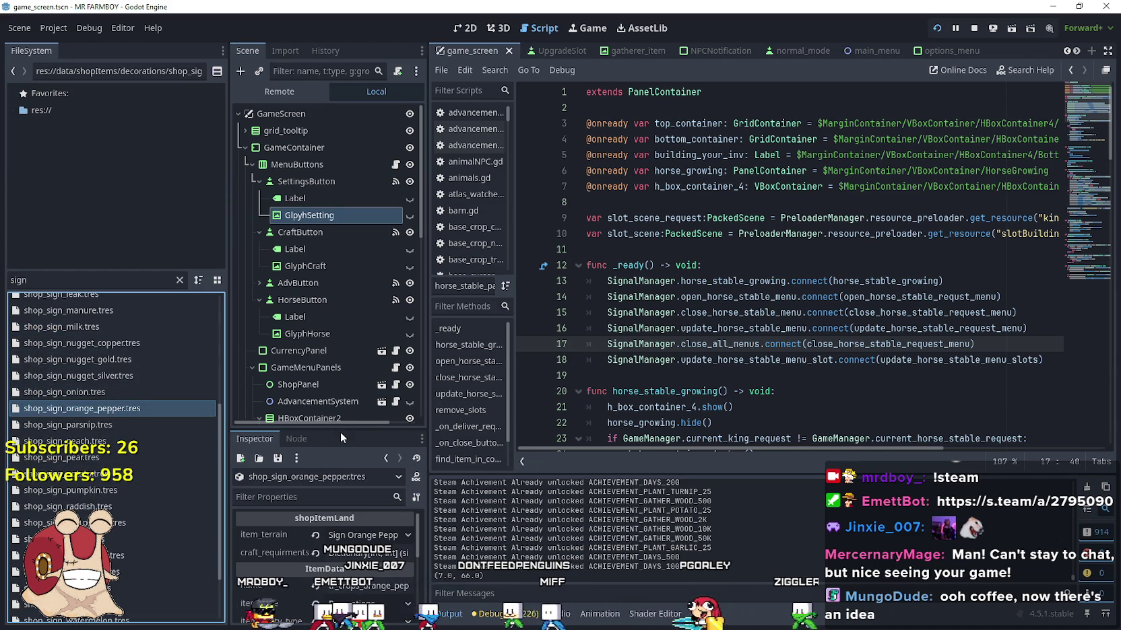
pyautogui.moveTo(339, 431); pyautogui.dragTo(345, 173)
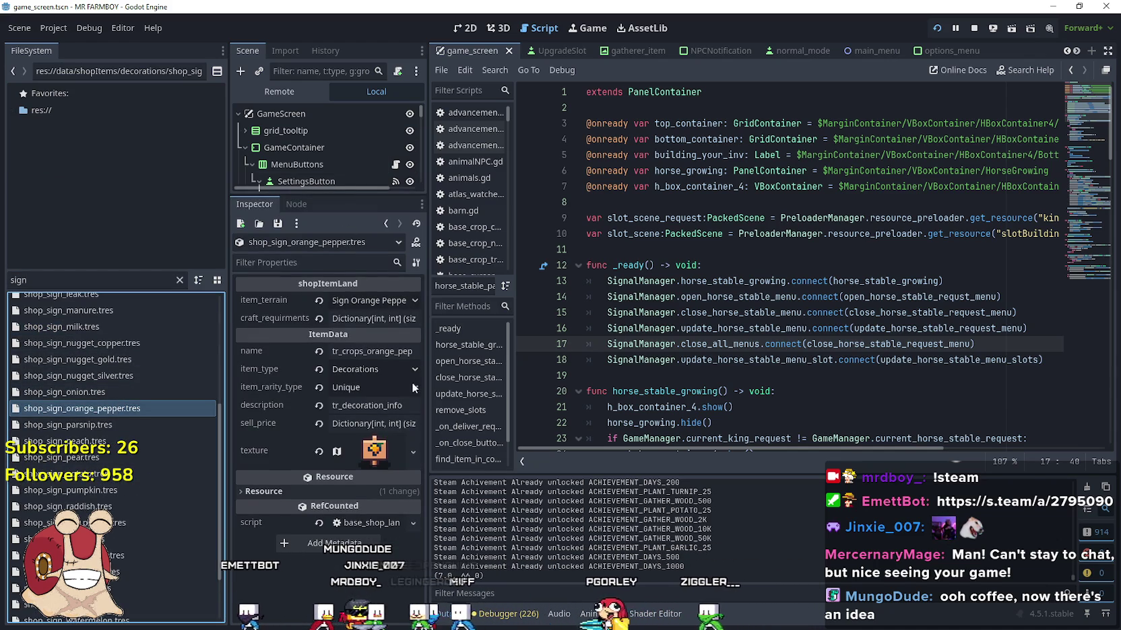
# - Widen the Inspector and expand the sell_price and craft_requirments dictionaries
pyautogui.moveTo(429, 393); pyautogui.dragTo(540, 394)
pyautogui.click(482, 423)
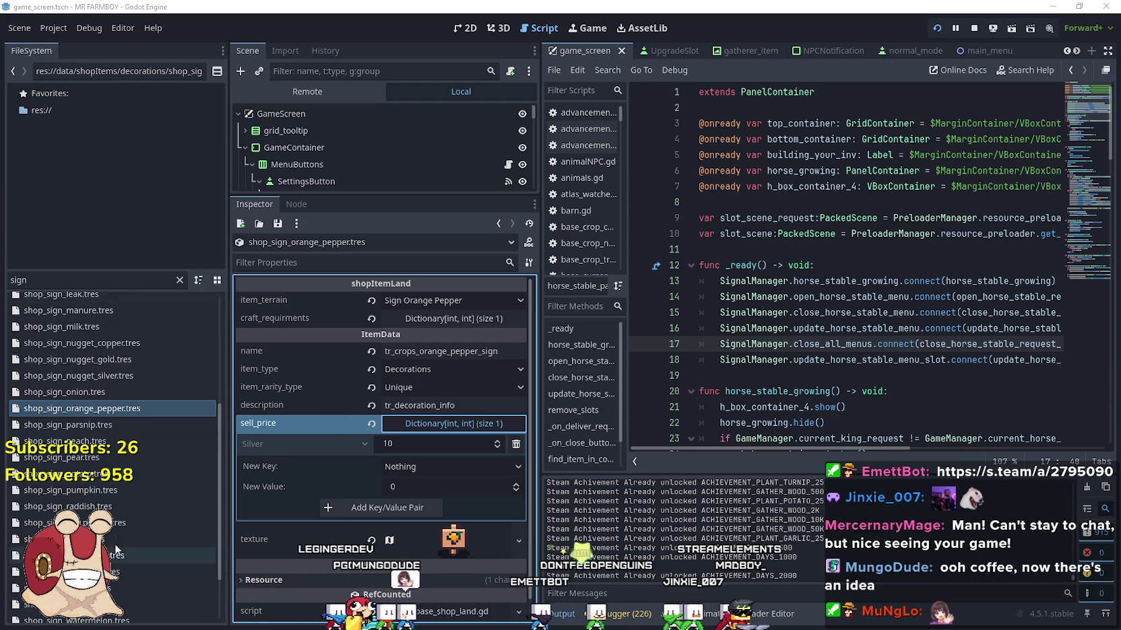
pyautogui.scroll(-3, 125, 526)
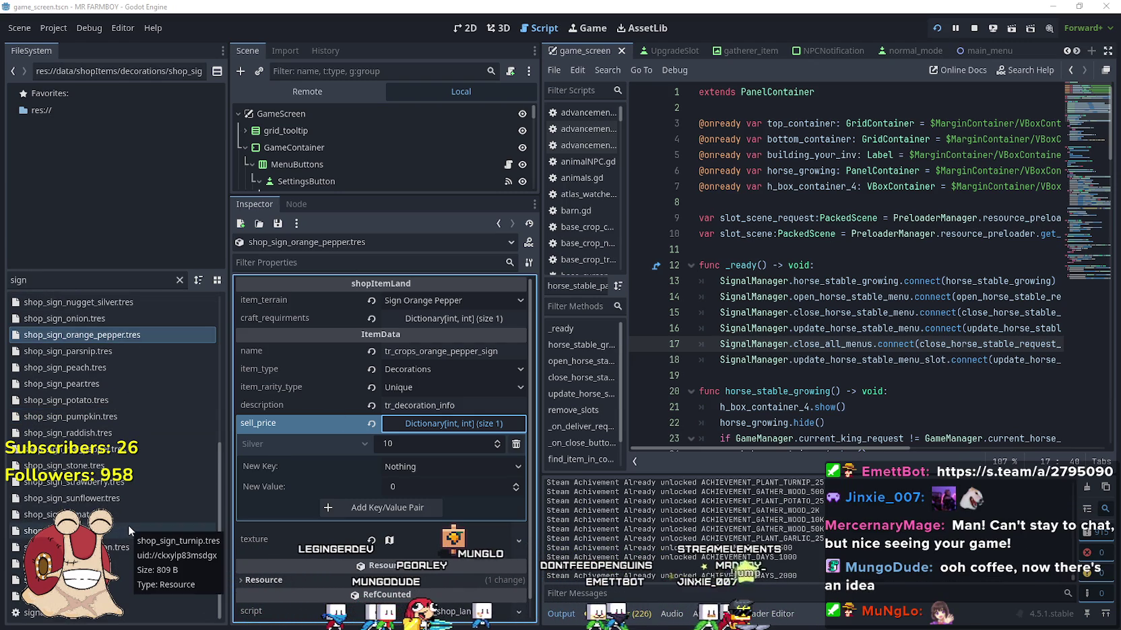
pyautogui.scroll(5, 128, 526)
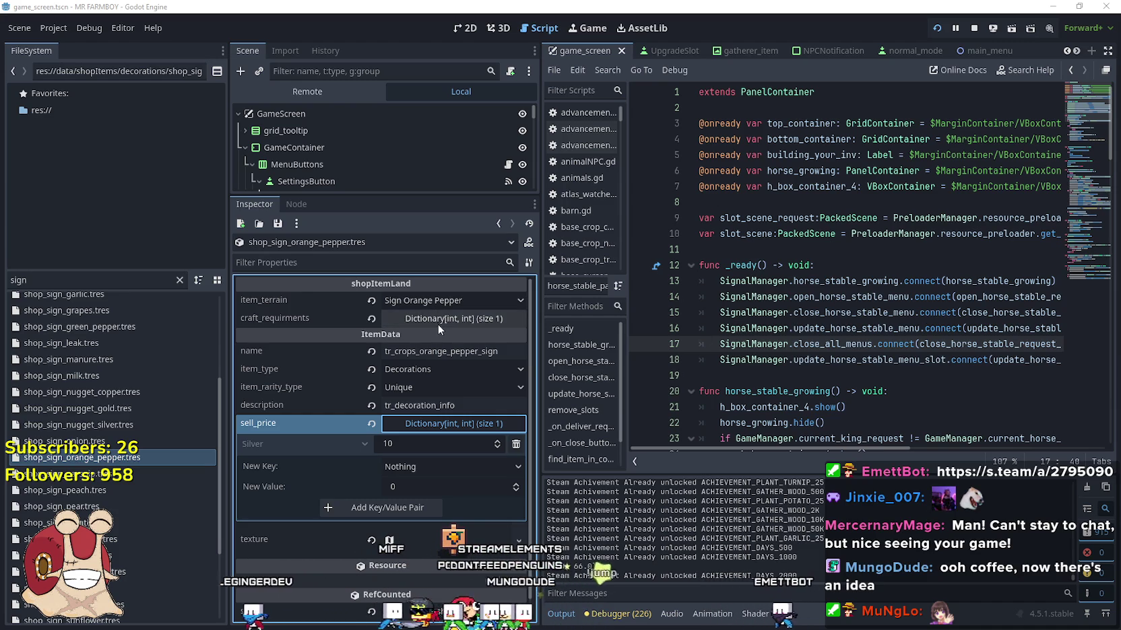
pyautogui.click(471, 320)
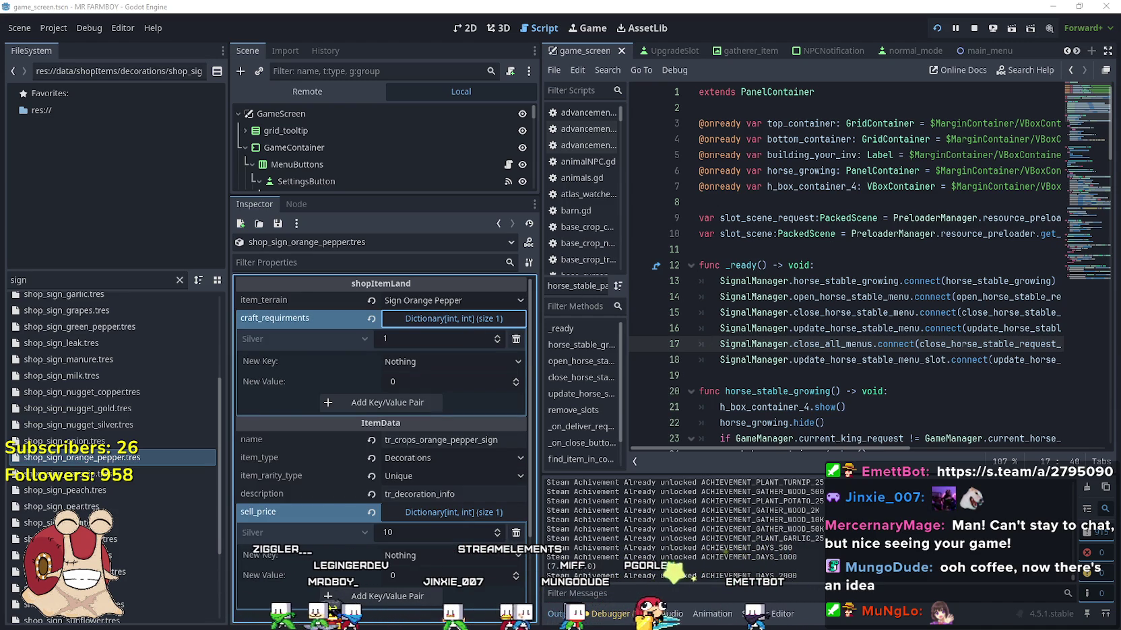
# - Add a Copper: 100 craft requirement and delete the old Silver entry
pyautogui.click(426, 358)
pyautogui.scroll(-15, 442, 361)
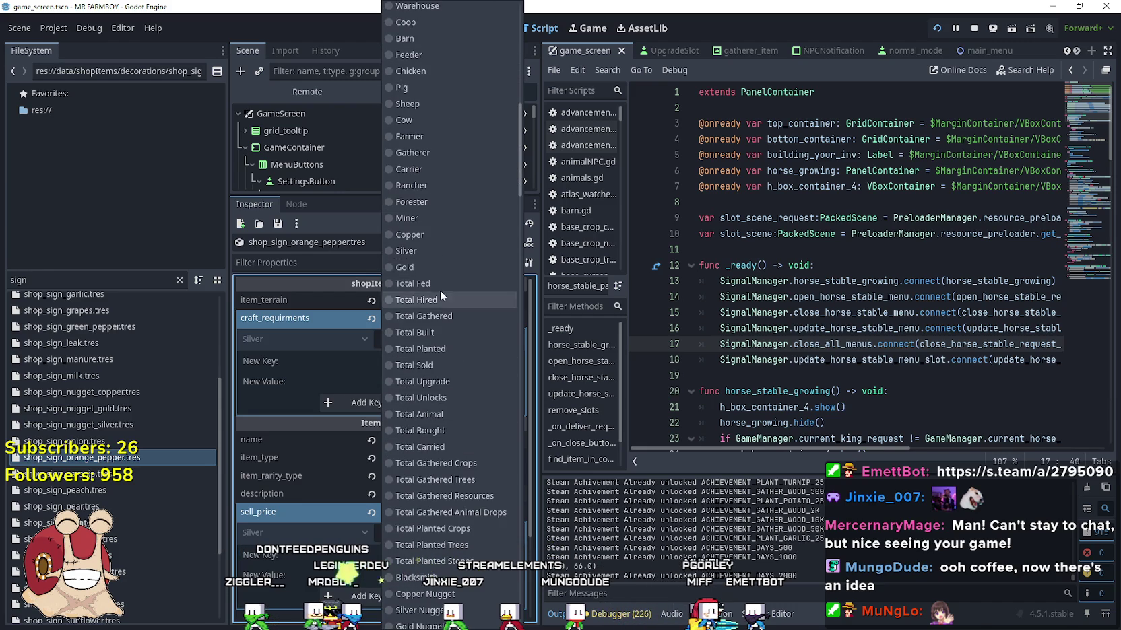
pyautogui.click(442, 251)
pyautogui.click(426, 362)
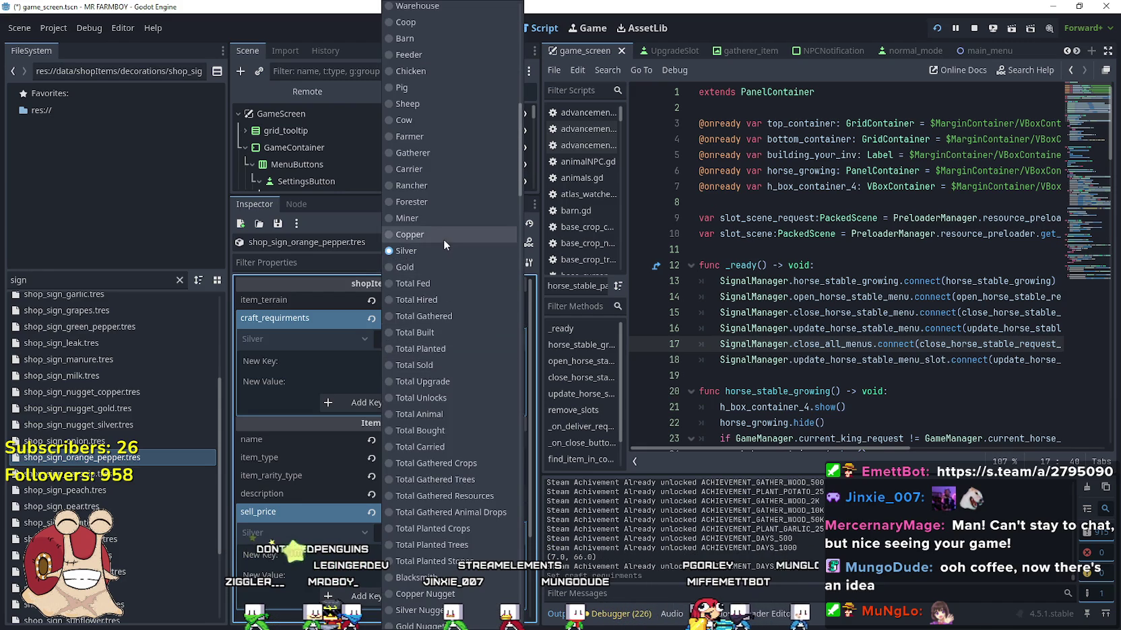
pyautogui.click(443, 237)
pyautogui.click(417, 382)
pyautogui.write('100')
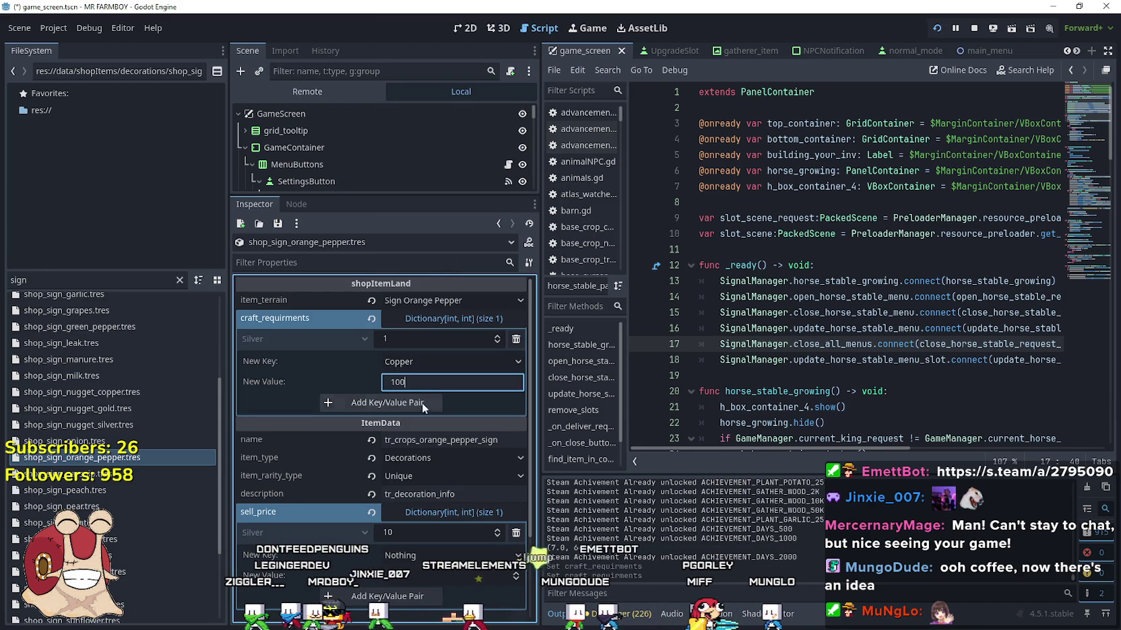
pyautogui.click(418, 401)
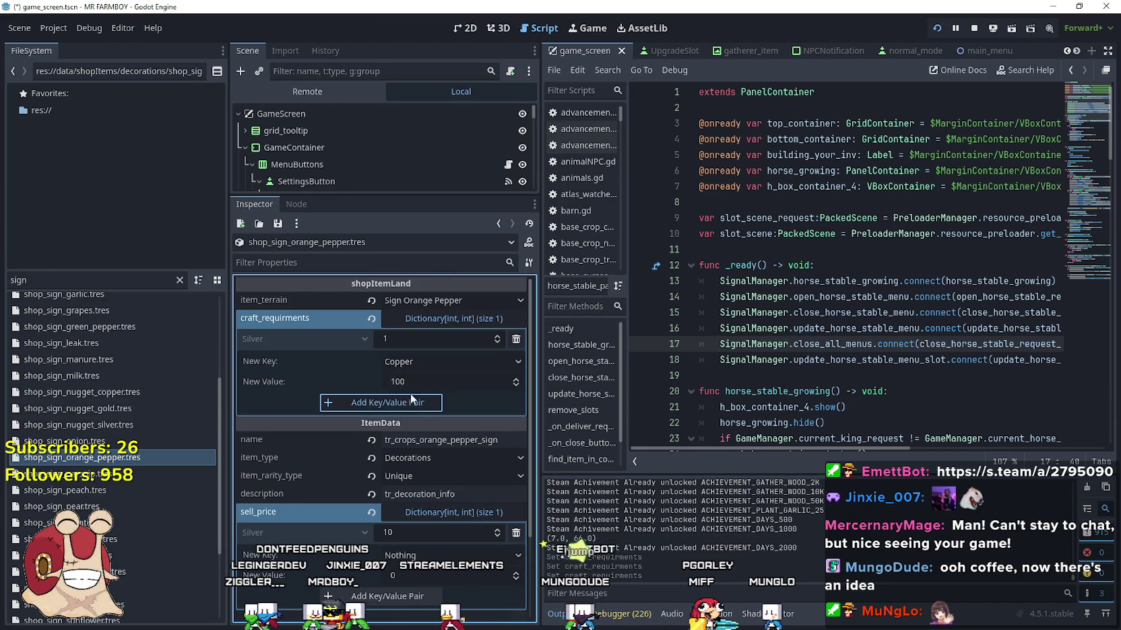
pyautogui.click(516, 339)
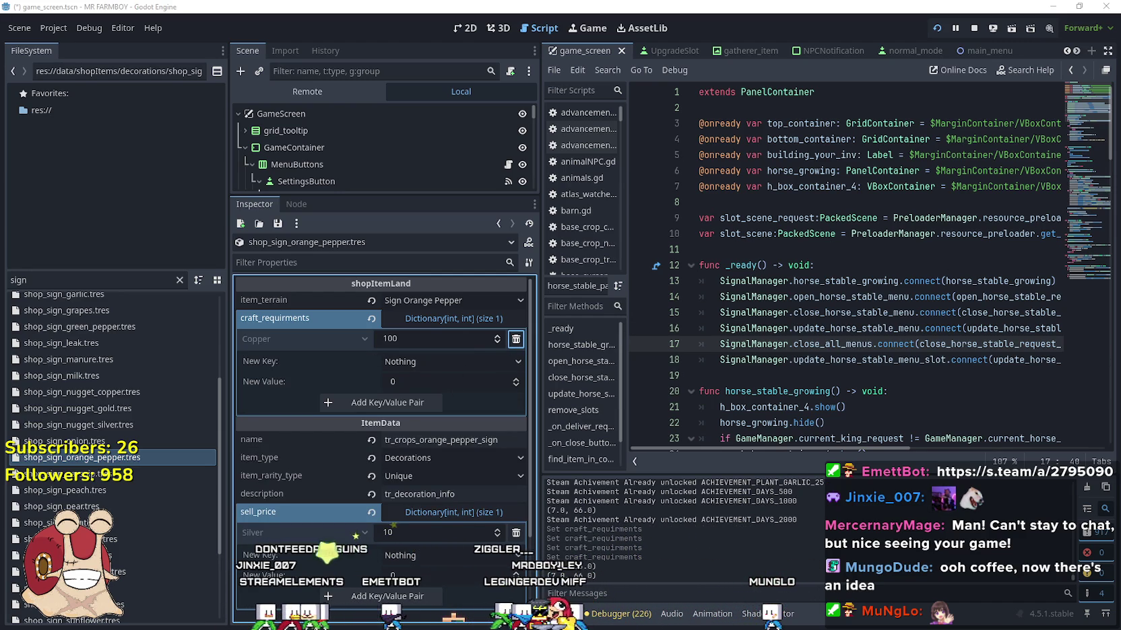
pyautogui.scroll(3, 211, 444)
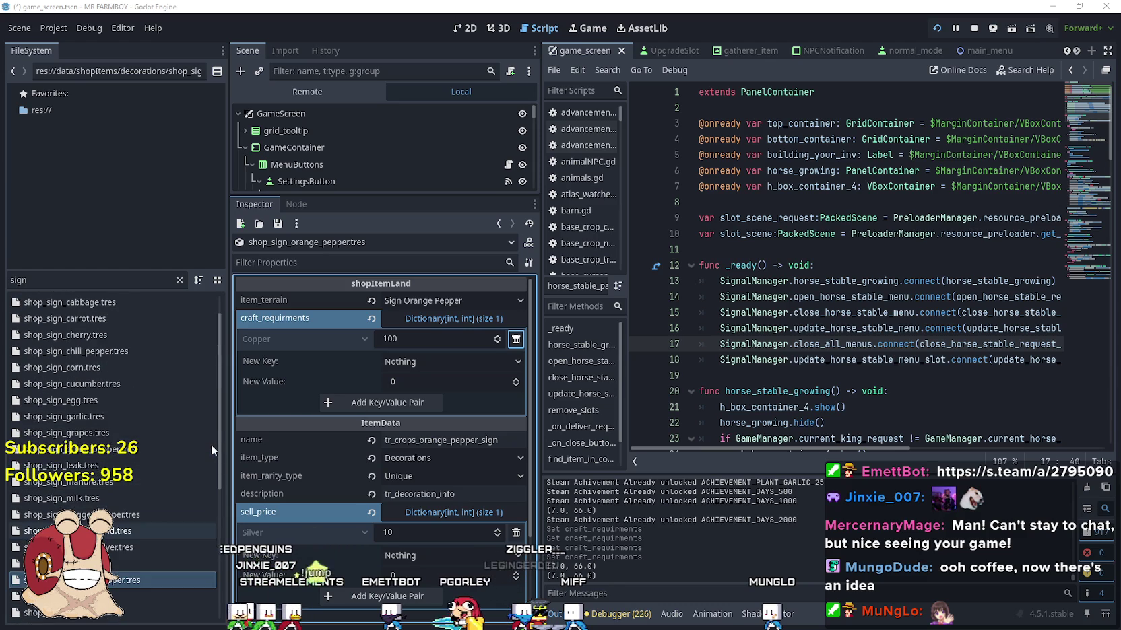
# - Open shop_sign_cucumber.tres, add a Copper: 100 craft requirement and delete its Silver entry
pyautogui.click(132, 383)
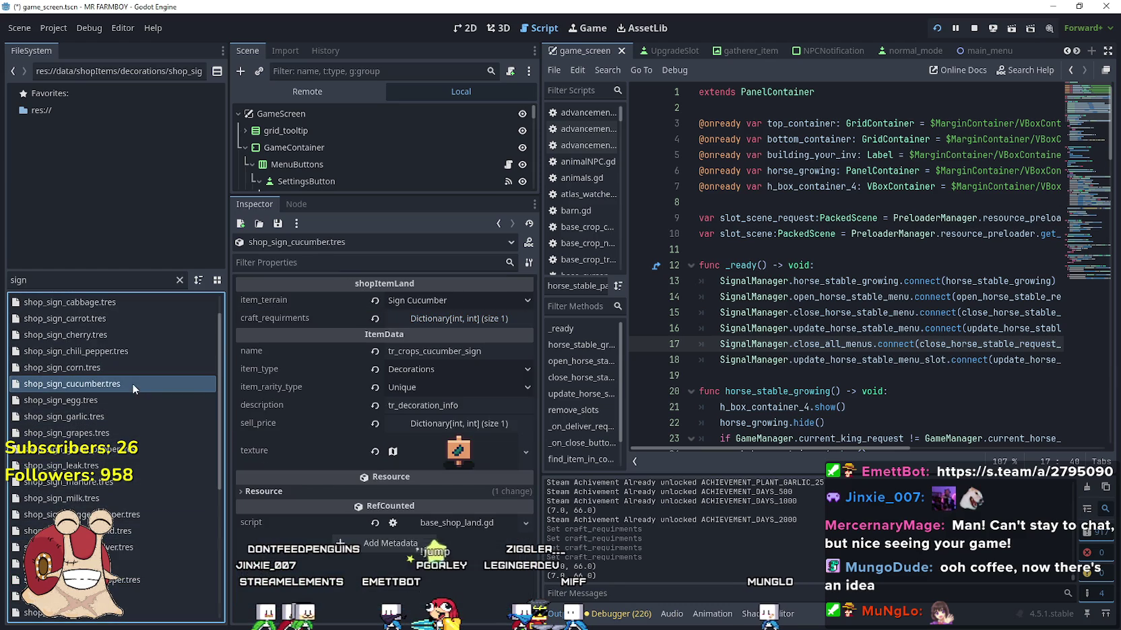
pyautogui.click(496, 322)
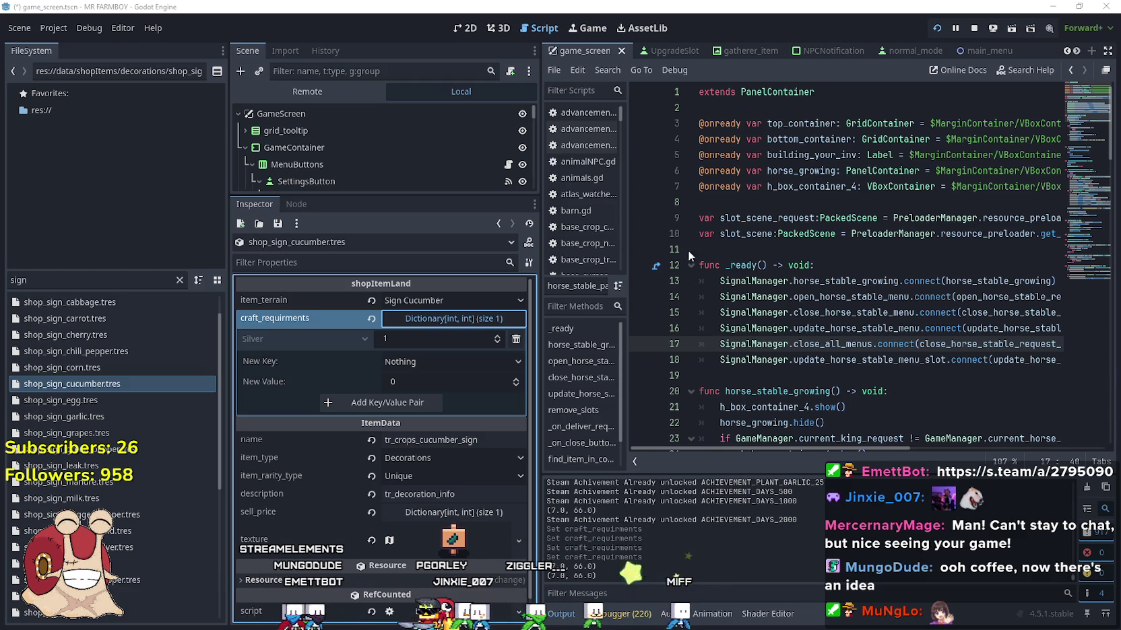
pyautogui.click(442, 363)
pyautogui.scroll(-5, 442, 391)
pyautogui.scroll(-3, 442, 391)
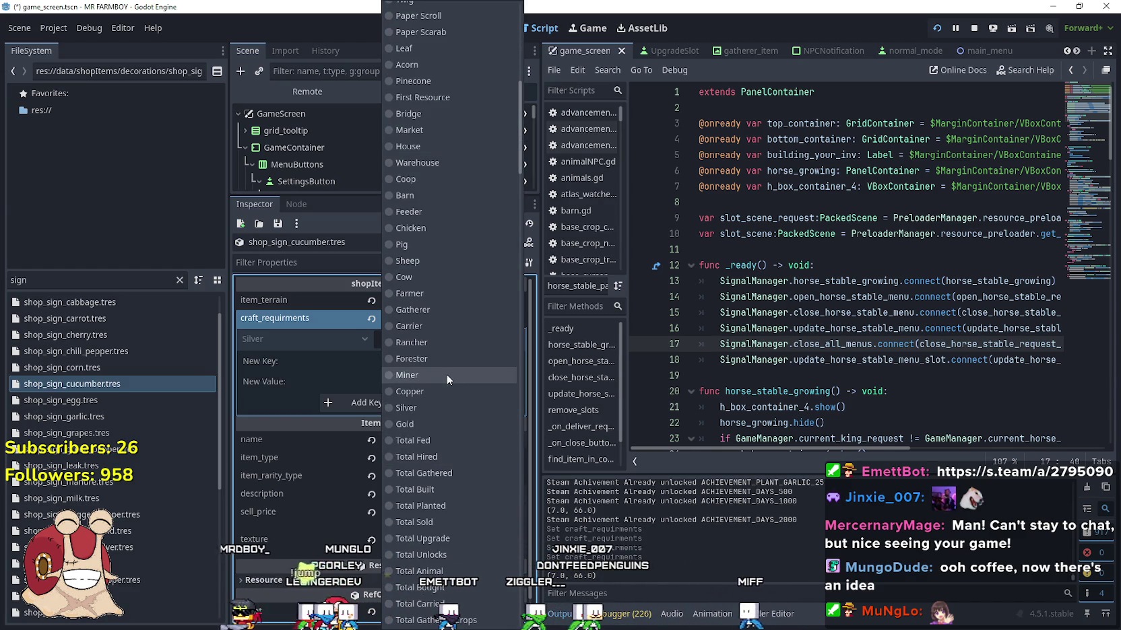
pyautogui.click(434, 393)
pyautogui.click(431, 384)
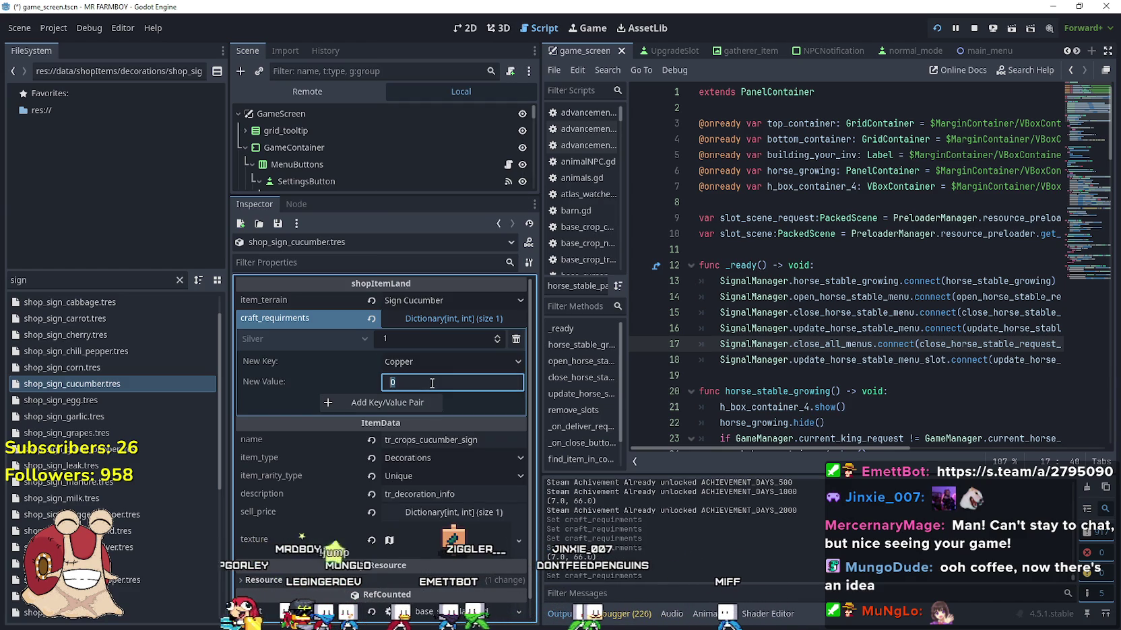
pyautogui.write('100')
pyautogui.click(416, 406)
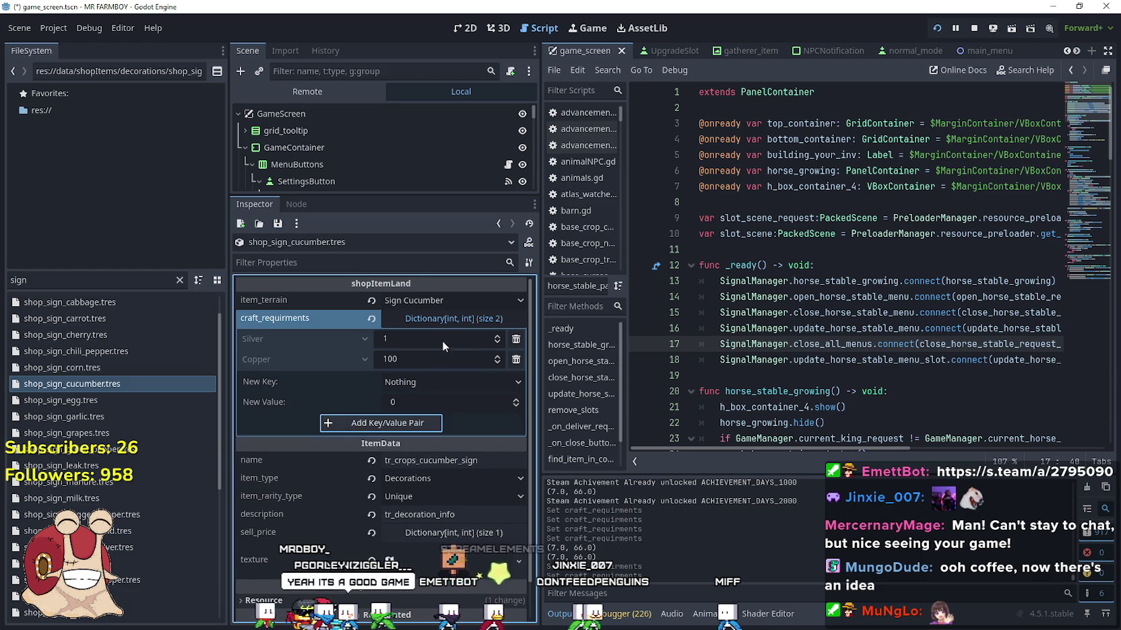
pyautogui.click(518, 340)
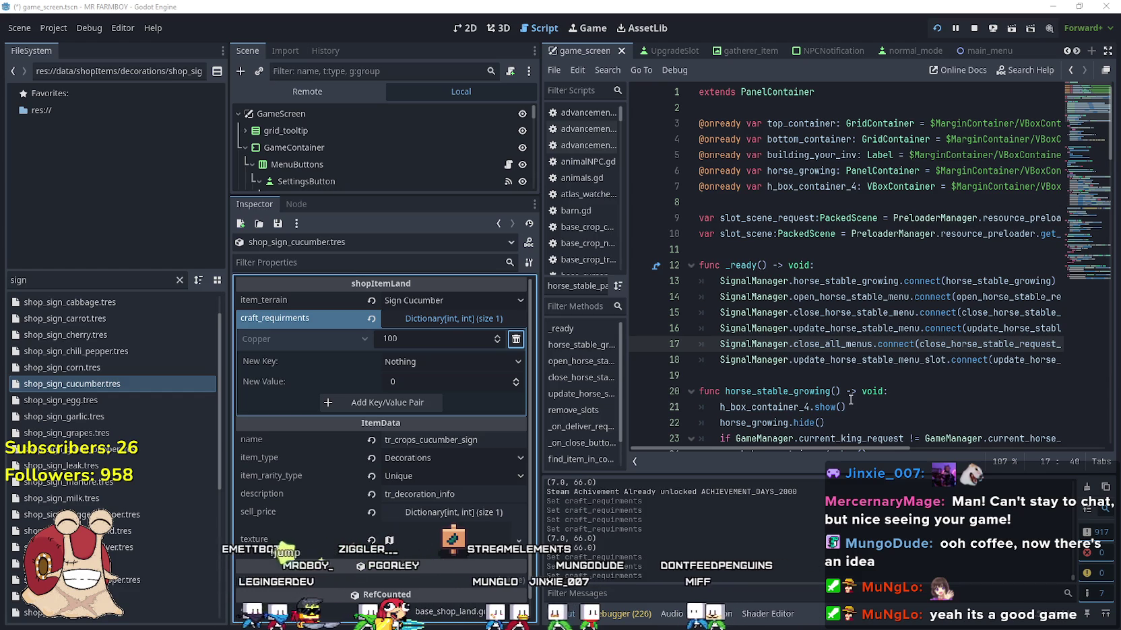
# - Open shop_sign_grapes.tres and add a 100-amount entry to its craft requirements
pyautogui.click(113, 432)
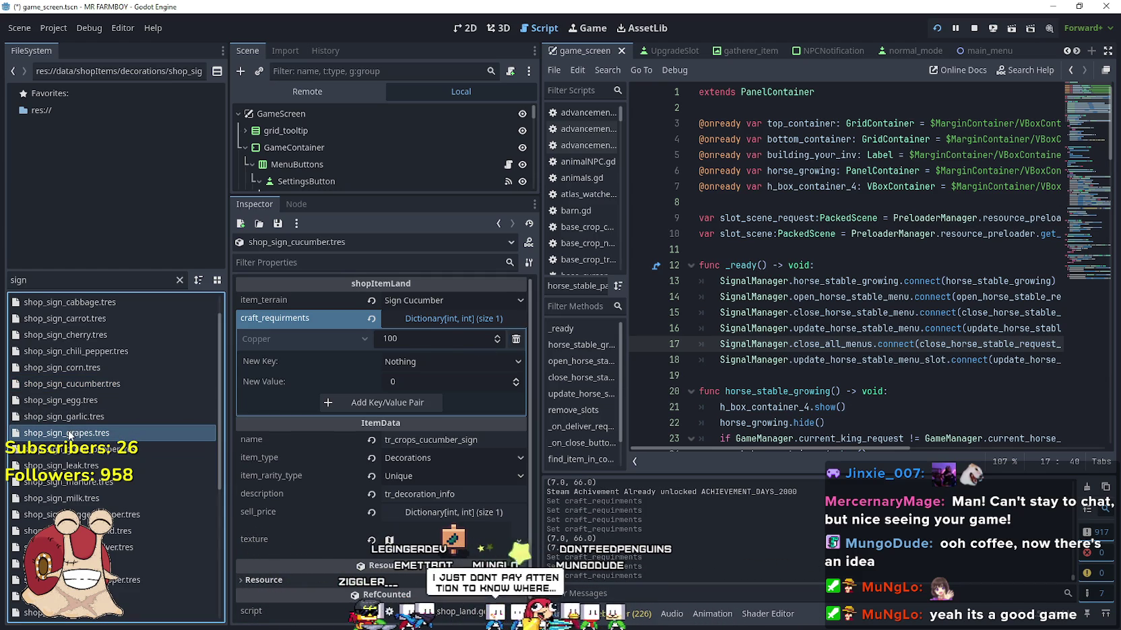
pyautogui.click(464, 321)
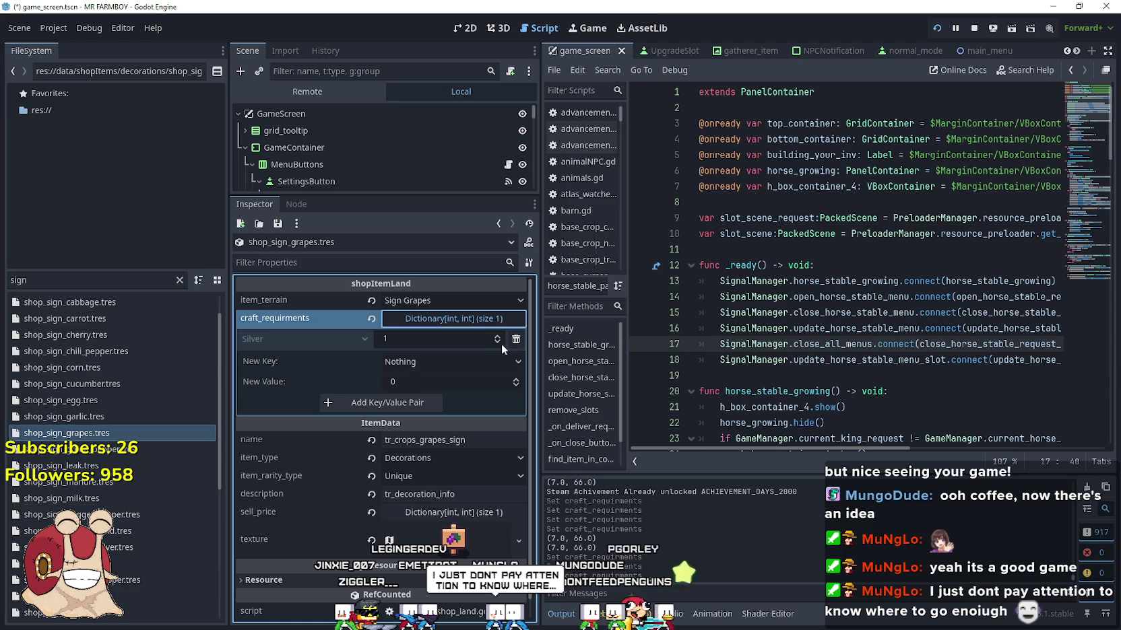
pyautogui.click(425, 381)
pyautogui.write('100')
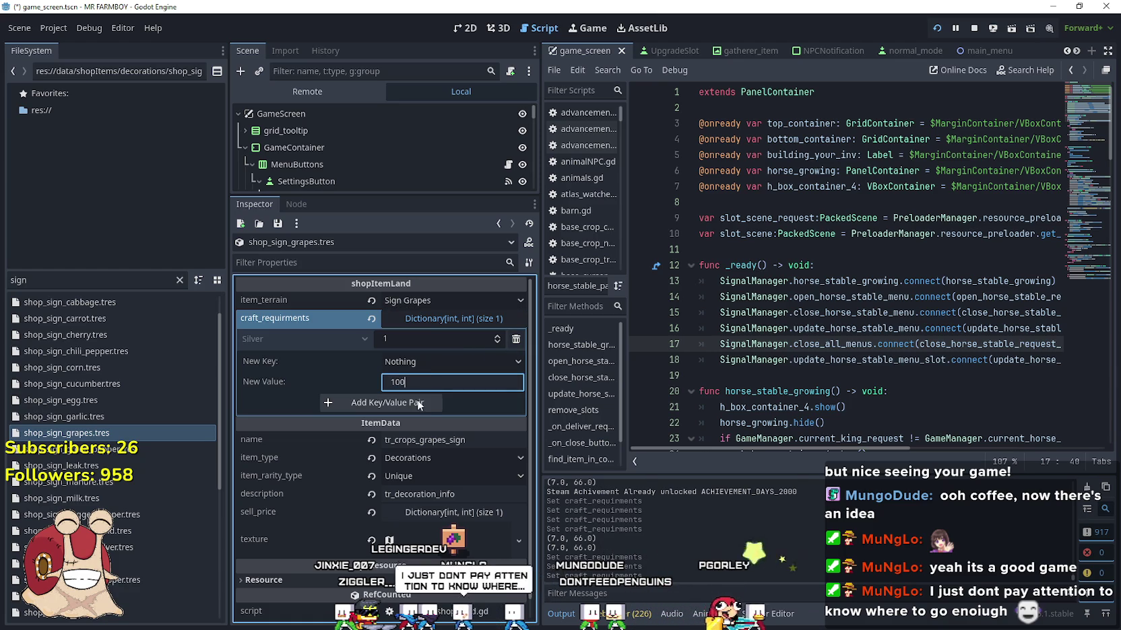
pyautogui.click(421, 402)
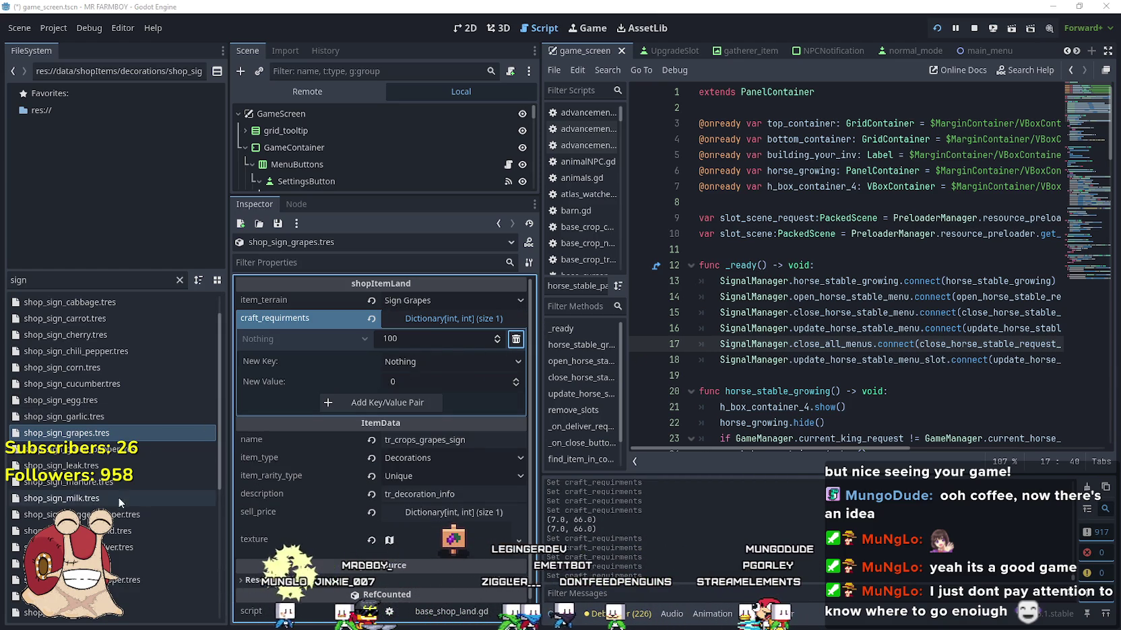
pyautogui.scroll(-4, 128, 567)
# - In shop_sign_red_pepper.tres, delete the Silver 5 requirement and add Copper: 100
pyautogui.click(147, 571)
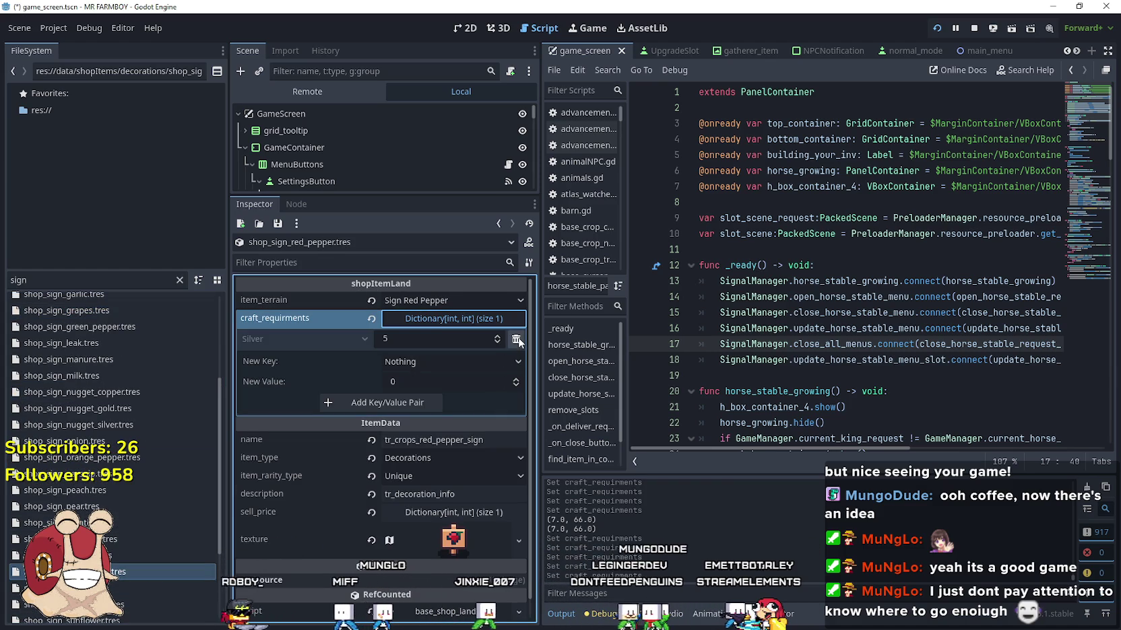
pyautogui.click(517, 343)
pyautogui.write('1')
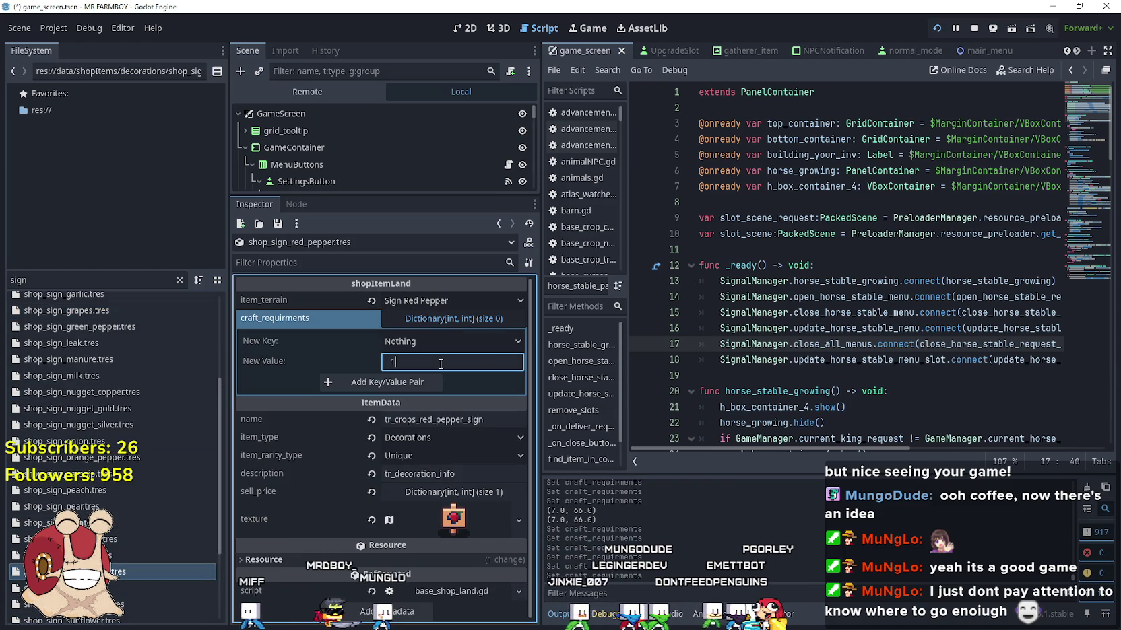
pyautogui.write('00')
pyautogui.click(363, 382)
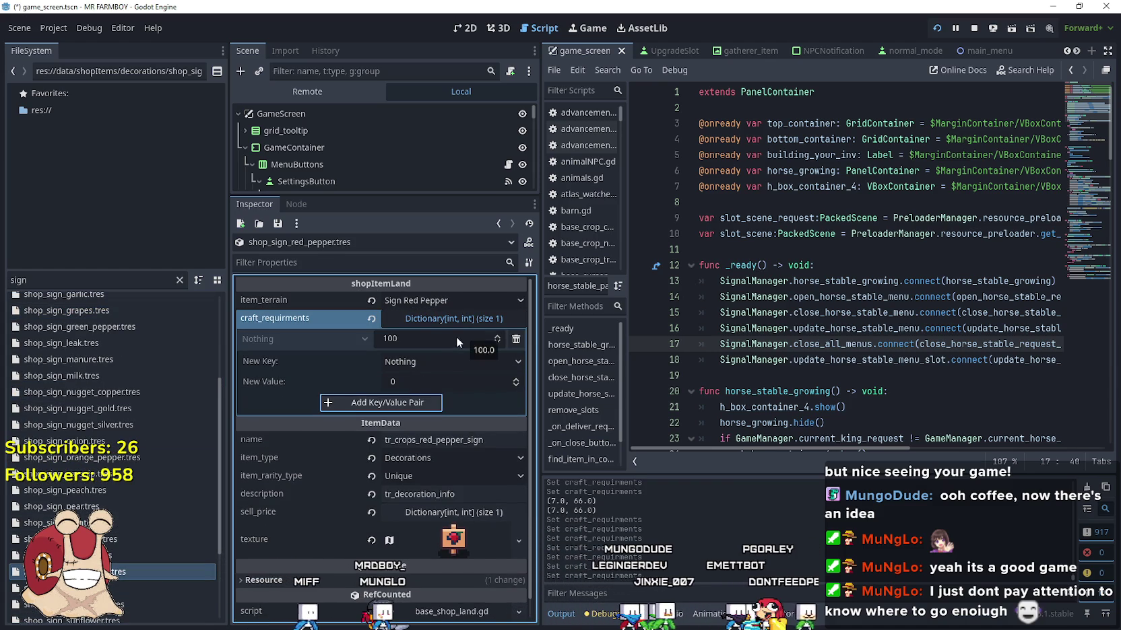
pyautogui.click(511, 342)
pyautogui.click(449, 342)
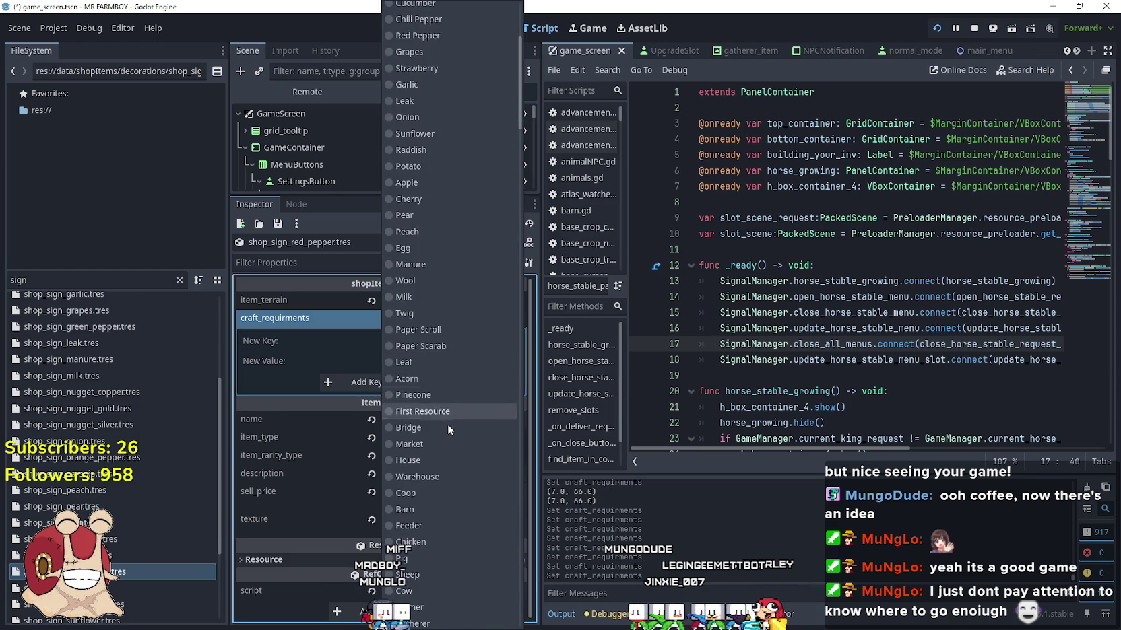
pyautogui.click(434, 468)
pyautogui.click(416, 362)
pyautogui.click(408, 383)
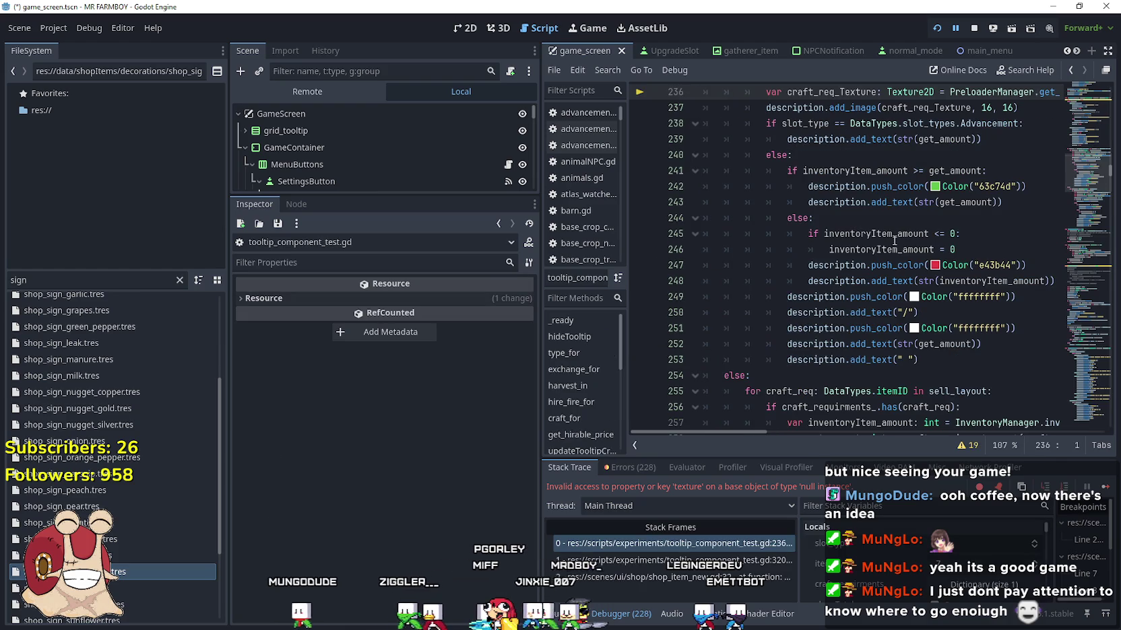
# - Continue the paused game in the Debugger, reselect shop_sign_red_pepper.tres and save it
pyautogui.scroll(1, 894, 252)
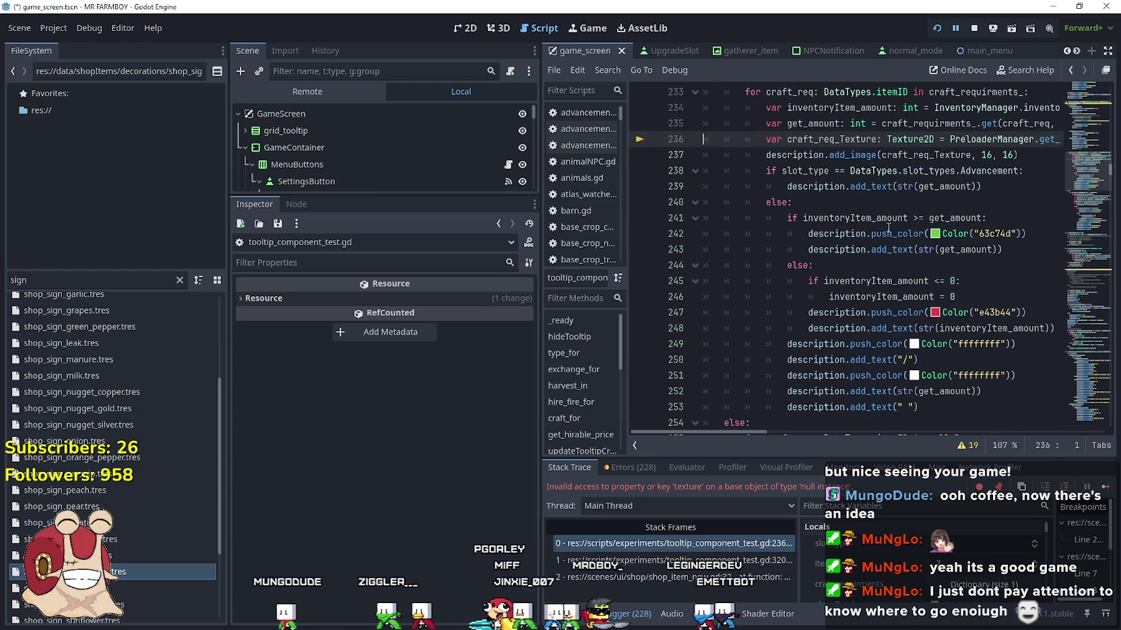
pyautogui.click(1106, 488)
pyautogui.click(135, 571)
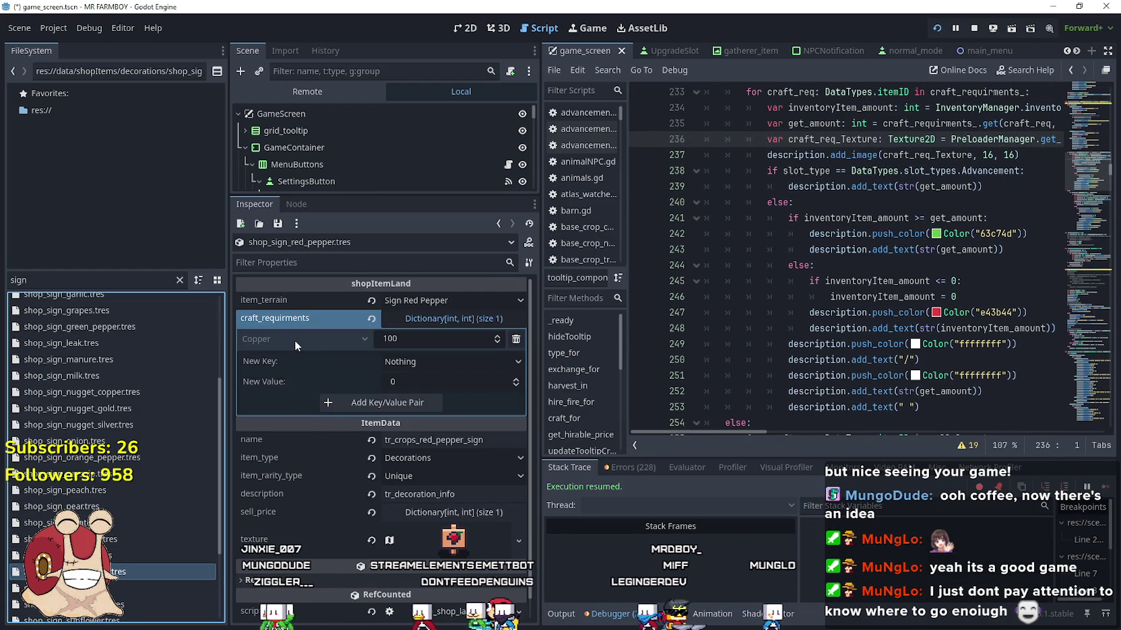
pyautogui.hotkey('ctrl', 's')
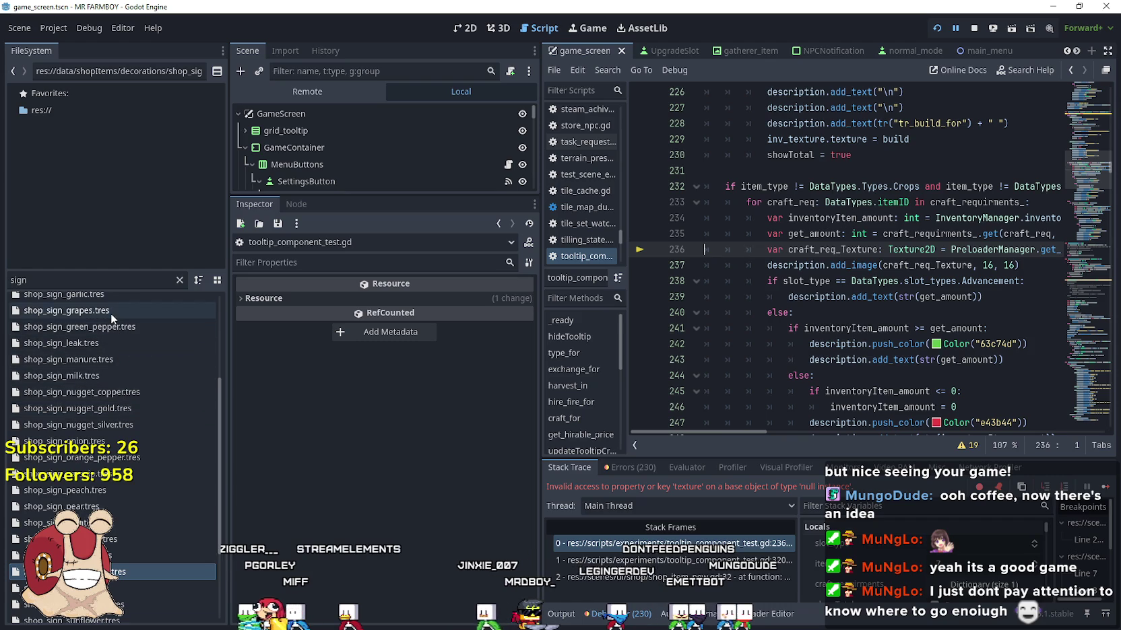
# - Open shop_sign_grapes.tres, remove its Nothing requirement, and choose Copper as the new requirement item
pyautogui.click(110, 313)
pyautogui.click(110, 314)
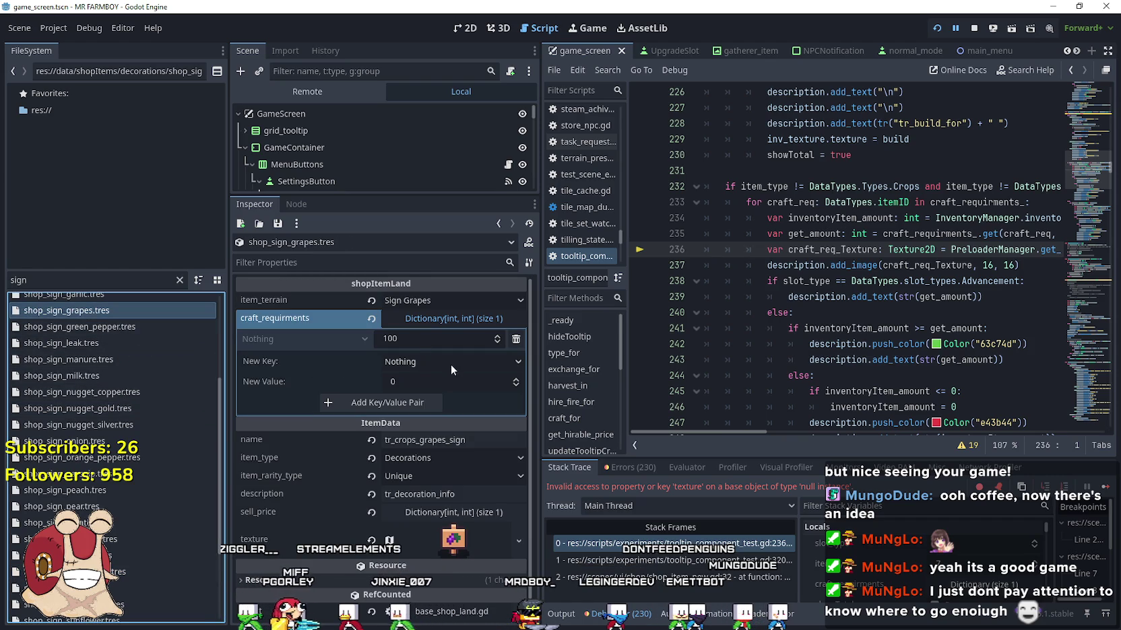
pyautogui.click(514, 340)
pyautogui.click(398, 381)
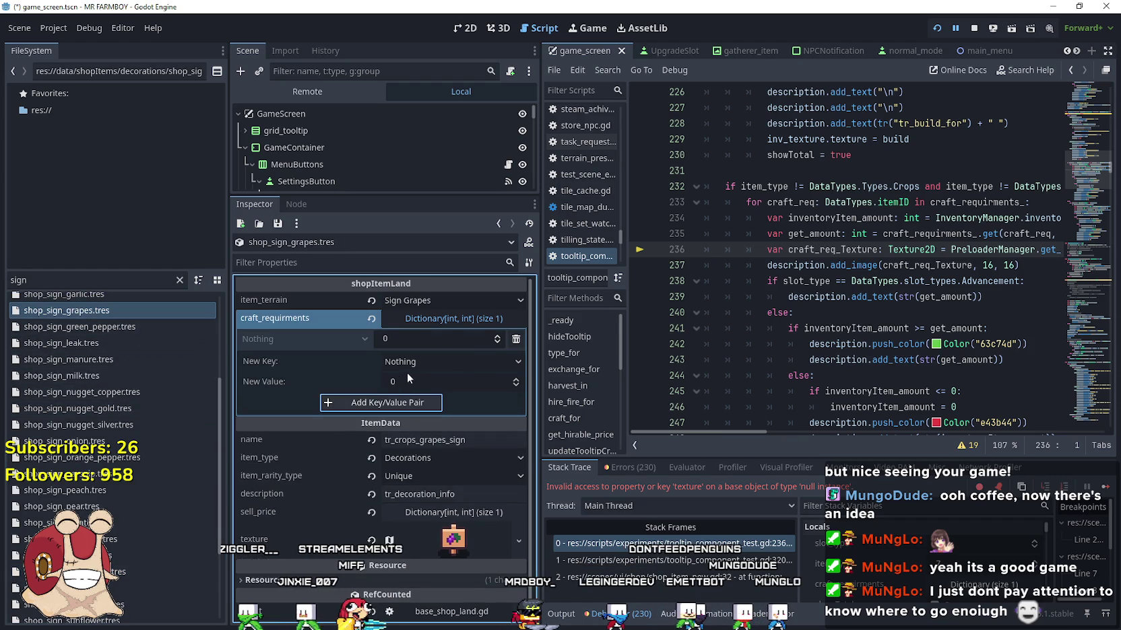
pyautogui.click(516, 339)
pyautogui.click(462, 342)
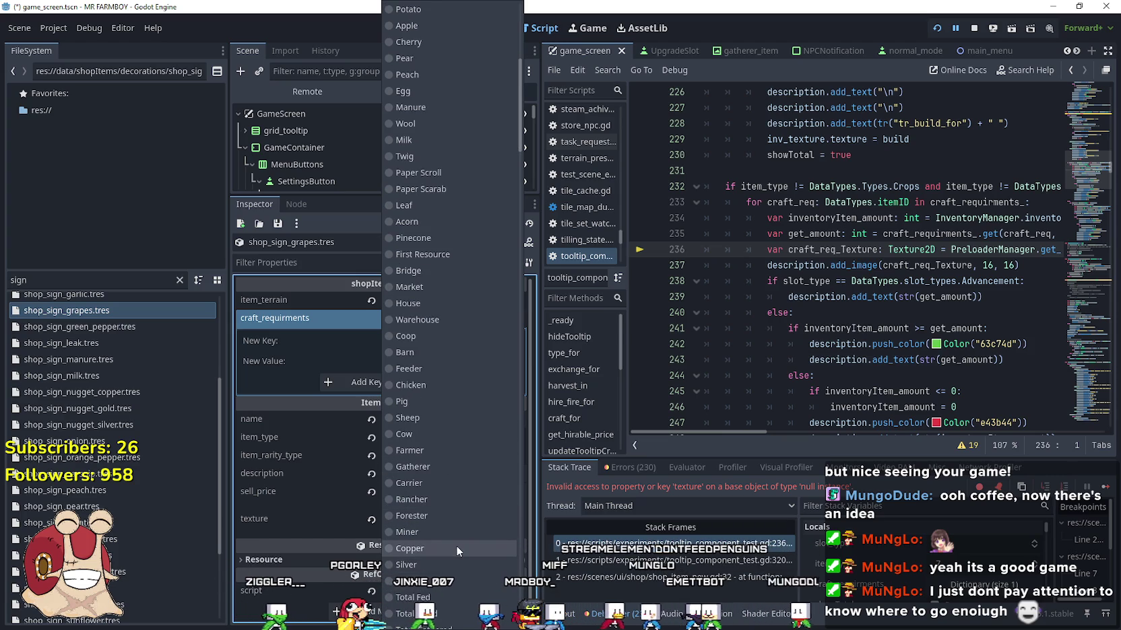
pyautogui.click(457, 539)
# - Add the Copper requirement with amount 100, save the resource, and resume the paused game
pyautogui.doubleClick(440, 357)
pyautogui.write('1')
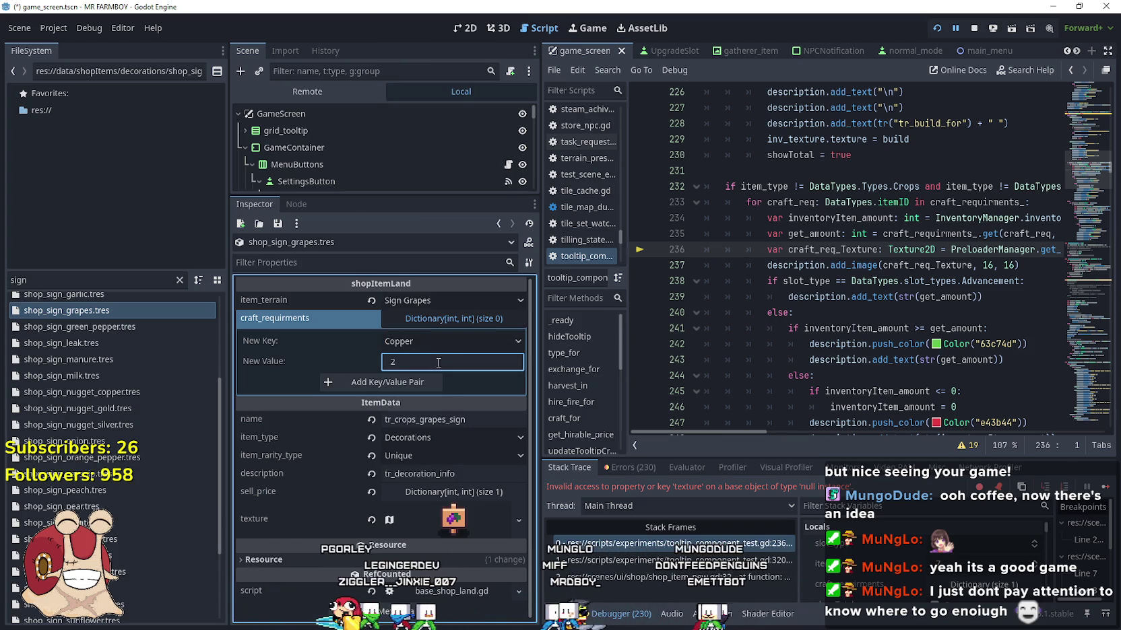
pyautogui.write('00')
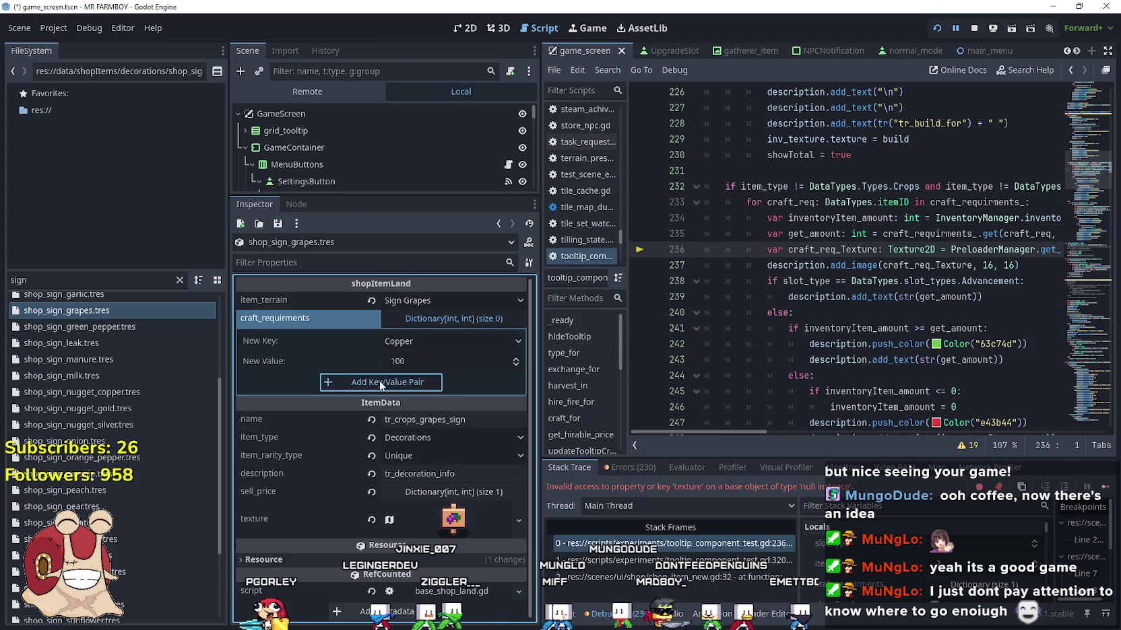
pyautogui.click(379, 381)
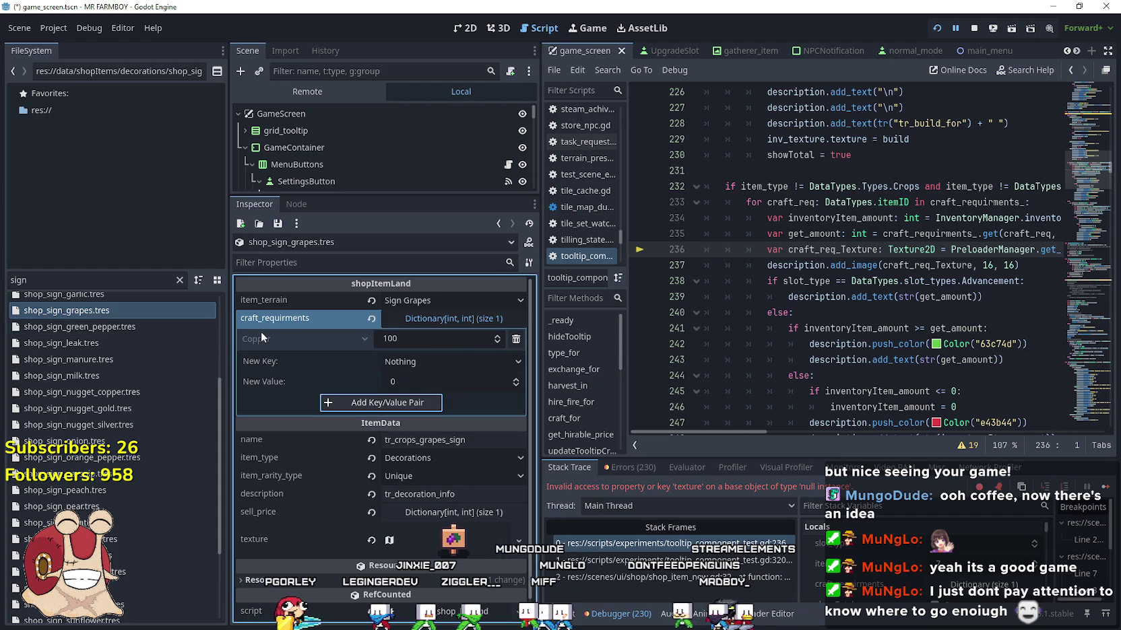
pyautogui.hotkey('ctrl', 's')
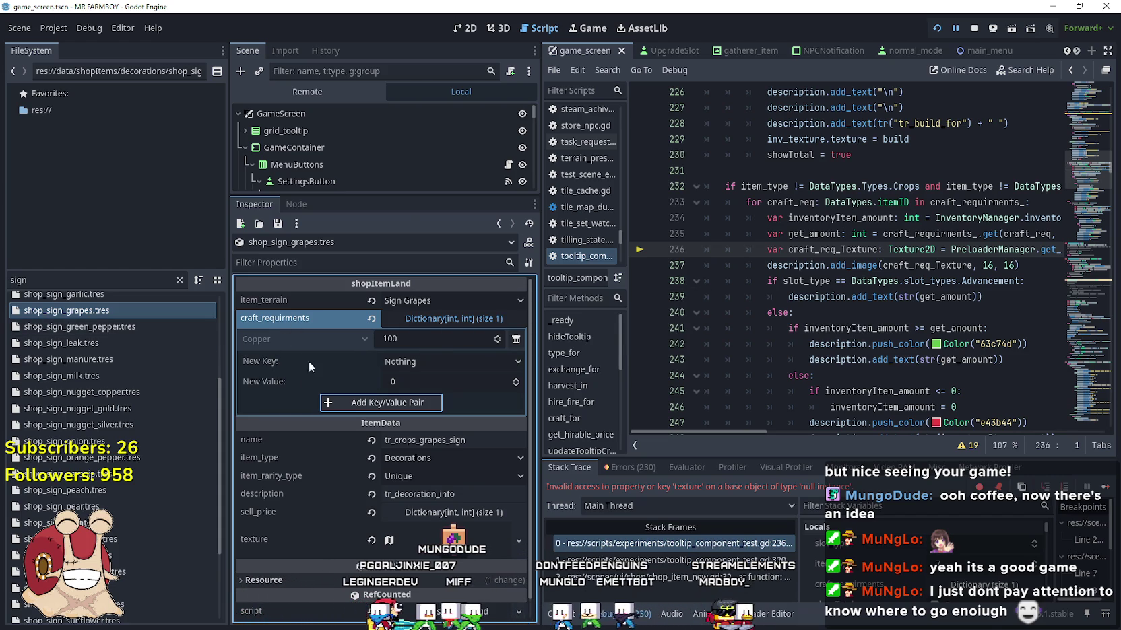
pyautogui.click(1106, 488)
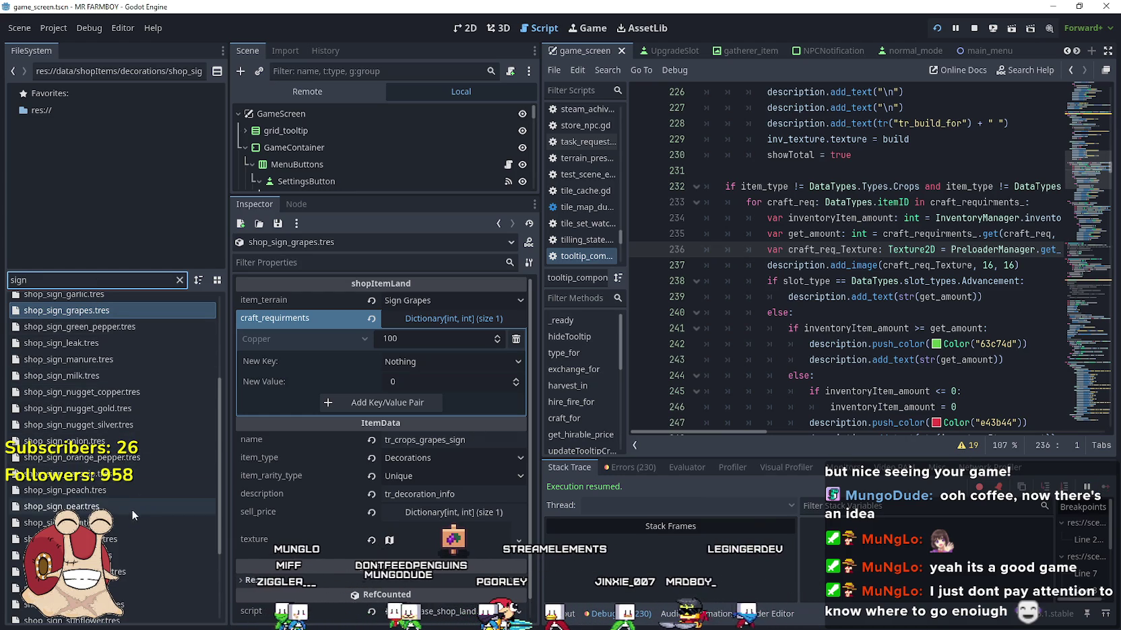
pyautogui.scroll(2, 127, 545)
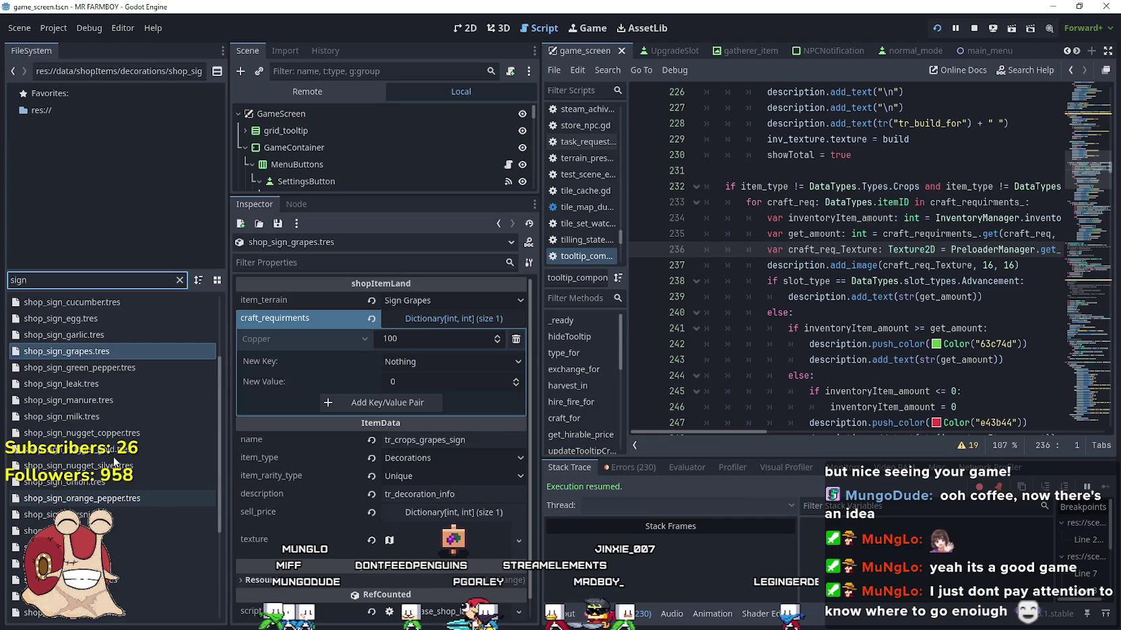
# - Open shop_sign_garlic.tres and delete its 5 Silver craft requirement
pyautogui.click(107, 335)
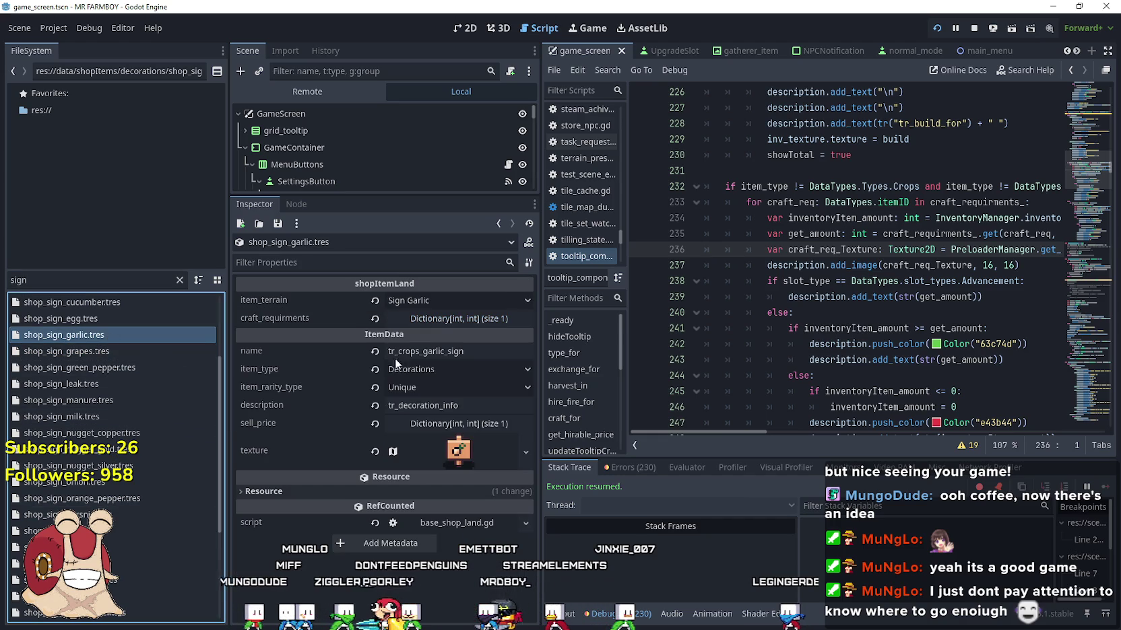
pyautogui.click(449, 322)
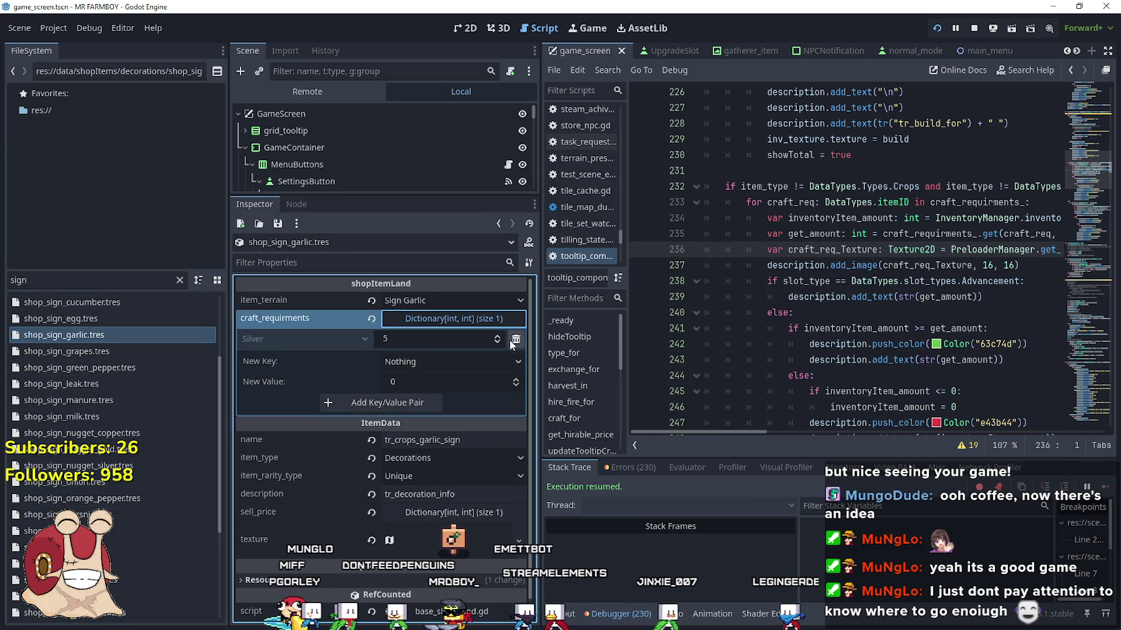
pyautogui.click(514, 339)
pyautogui.click(455, 344)
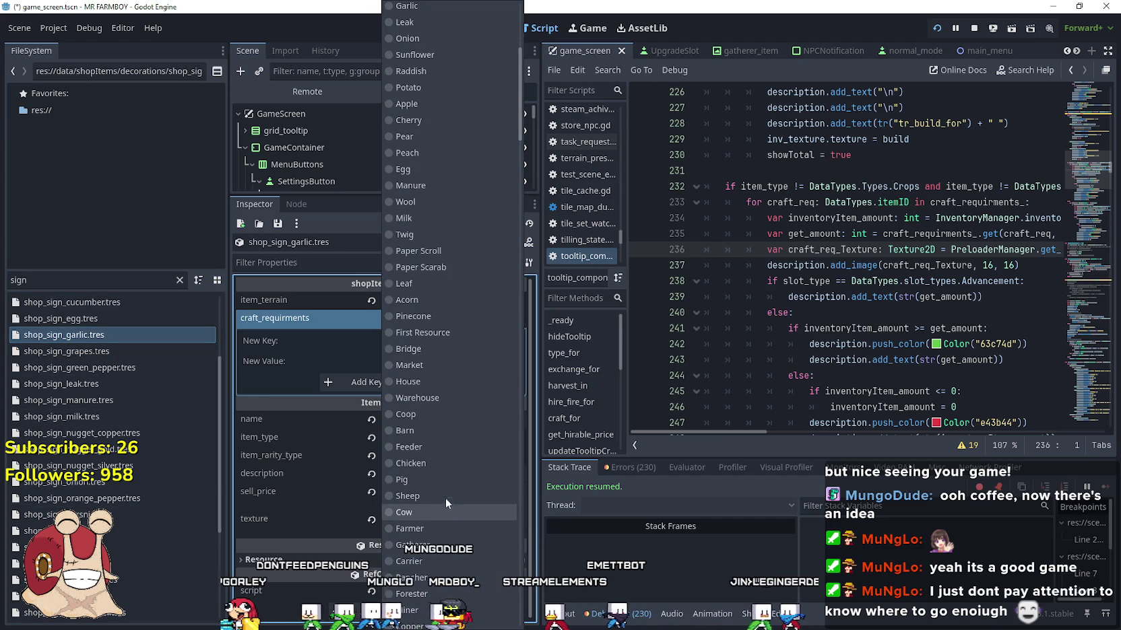
pyautogui.scroll(-3, 419, 559)
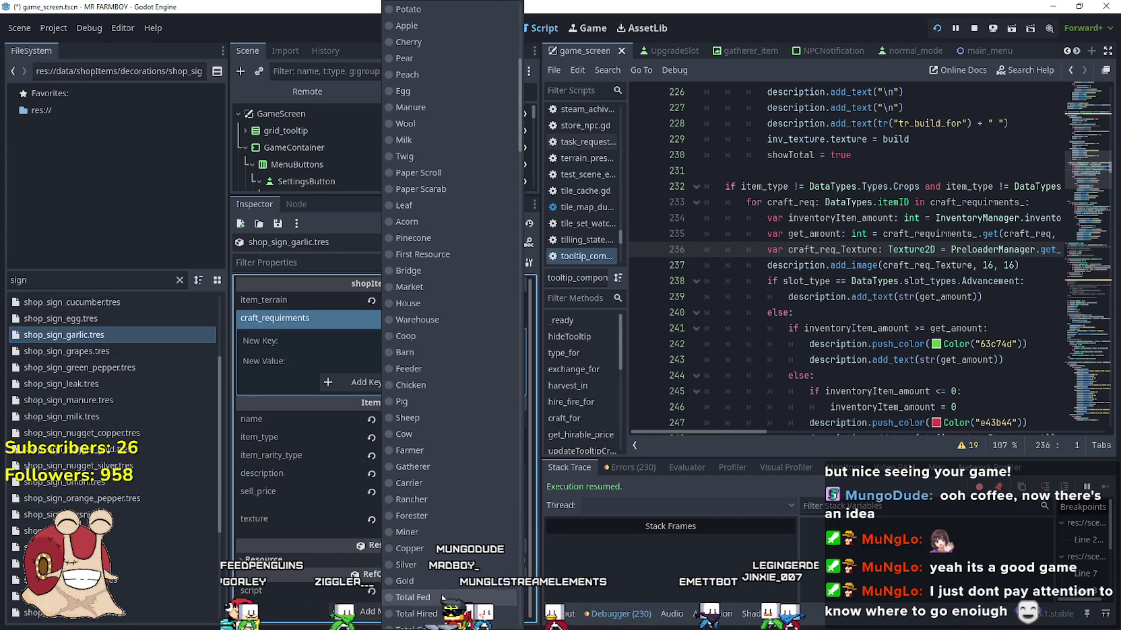
pyautogui.scroll(6, 460, 452)
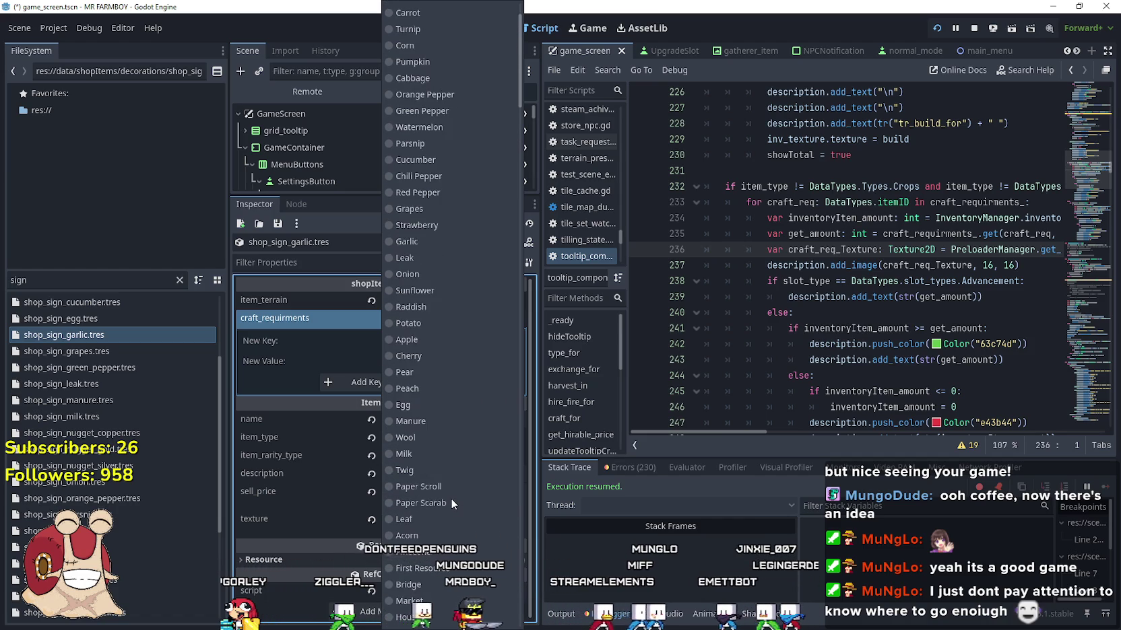
pyautogui.scroll(-6, 464, 500)
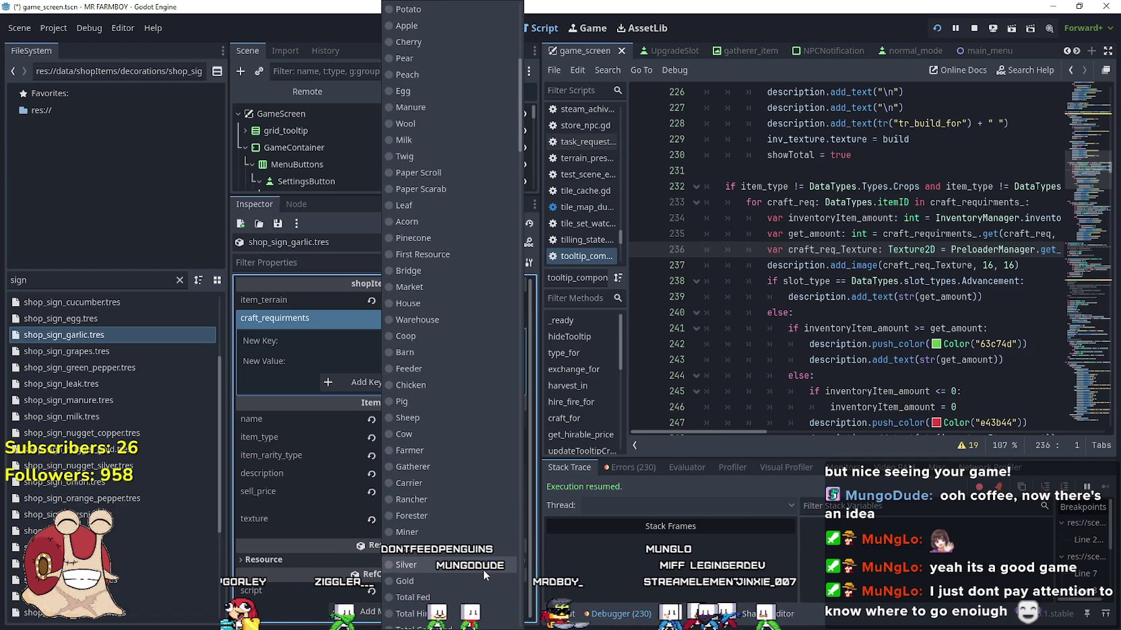
pyautogui.scroll(15, 470, 532)
pyautogui.scroll(-15, 475, 507)
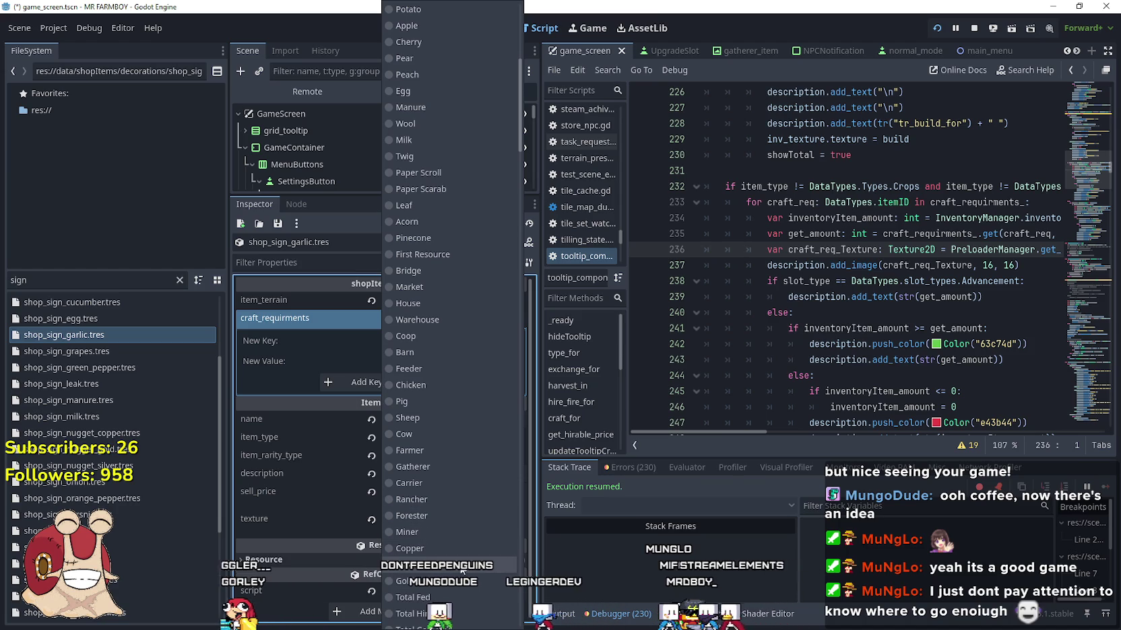
# - Add a new 100 Copper craft requirement to the garlic sign
pyautogui.click(462, 546)
pyautogui.click(426, 363)
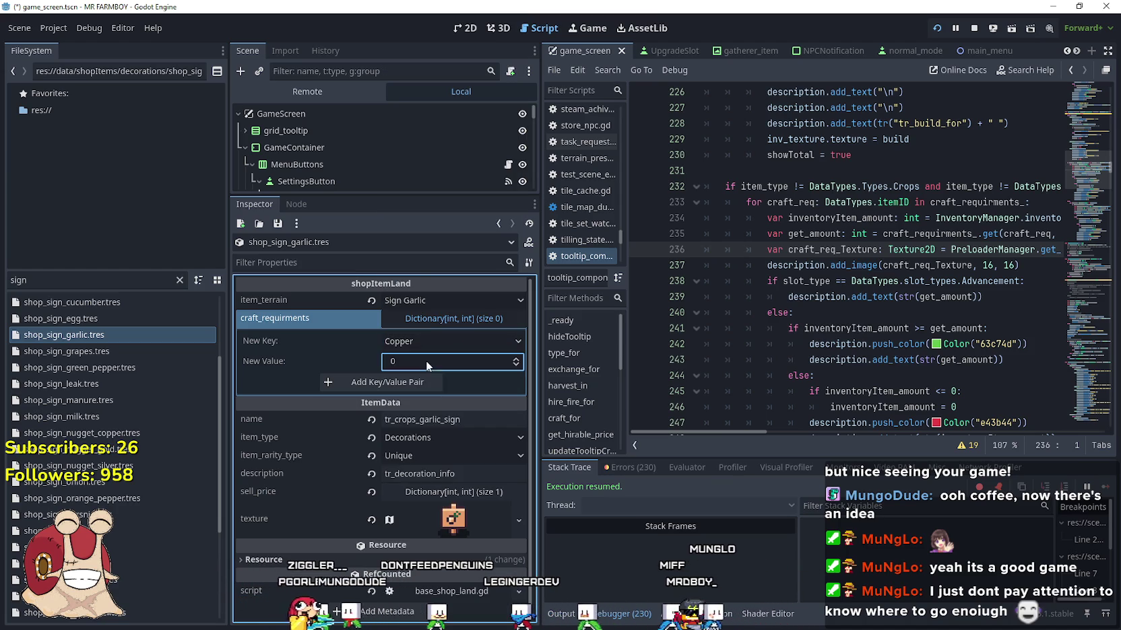
pyautogui.write('100')
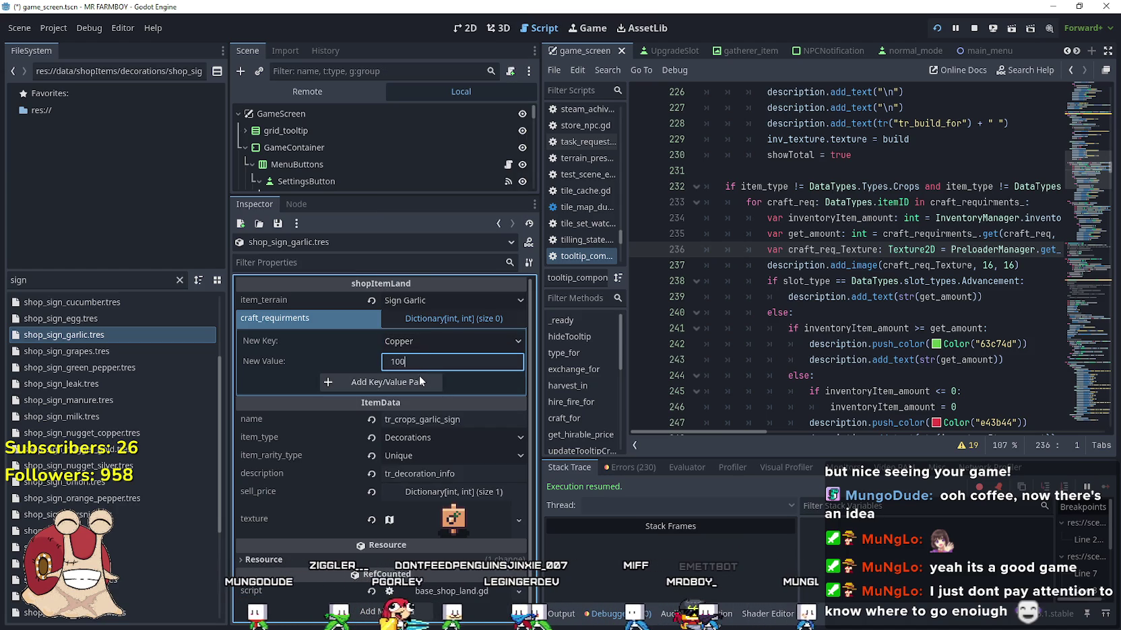
pyautogui.click(420, 381)
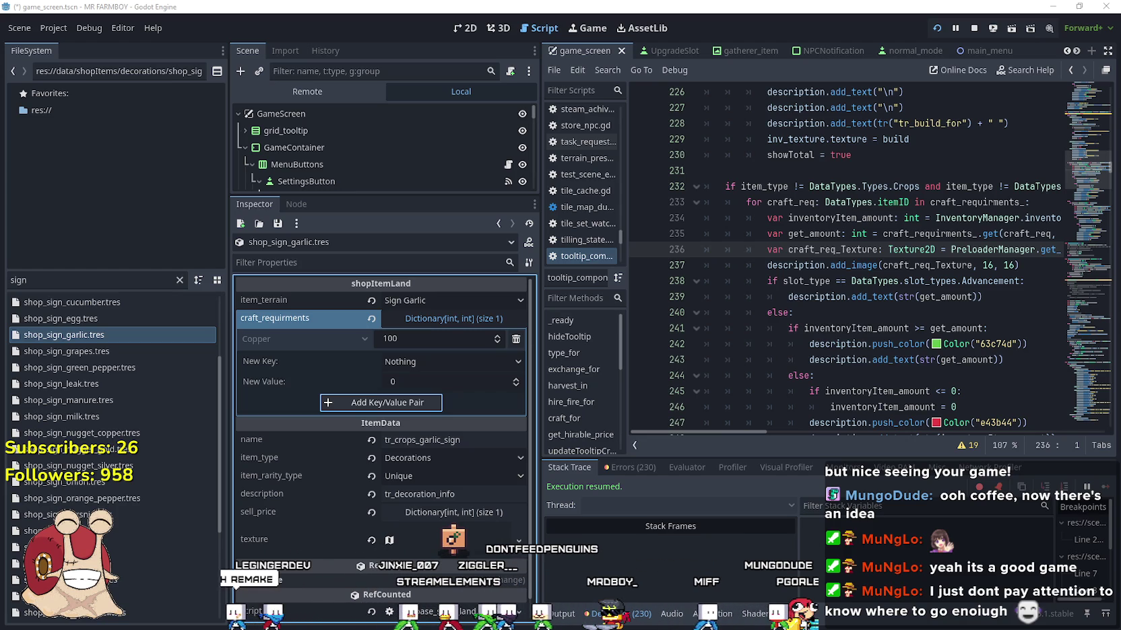
pyautogui.click(31, 279)
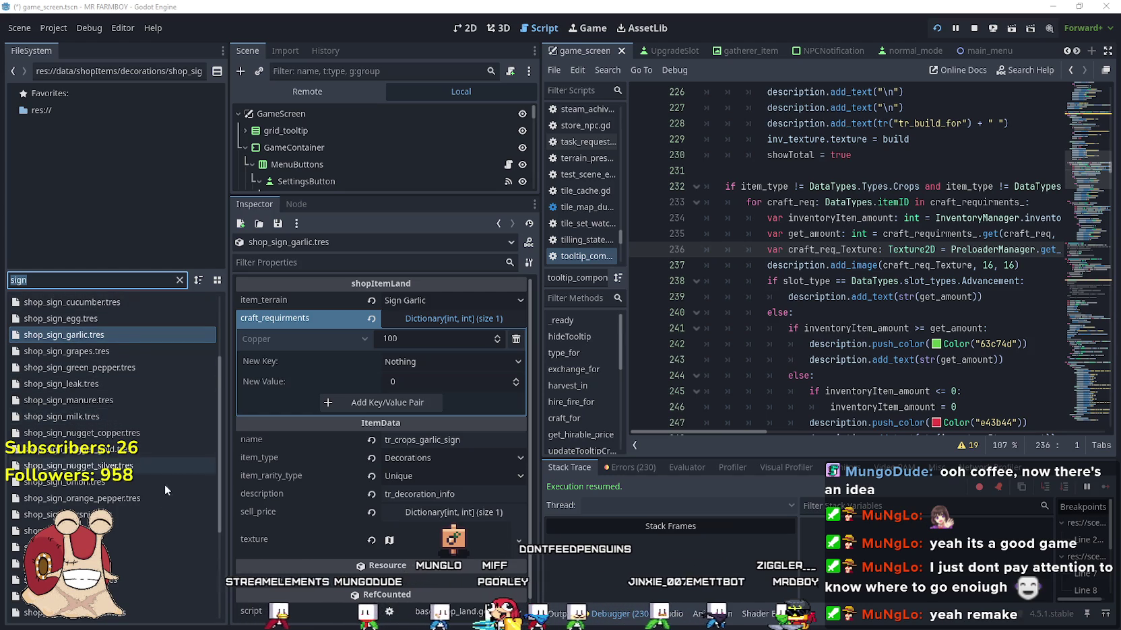
# - Set the turnip shop sign's Silver craft requirement to 1
pyautogui.scroll(-5, 164, 473)
pyautogui.scroll(-2, 126, 497)
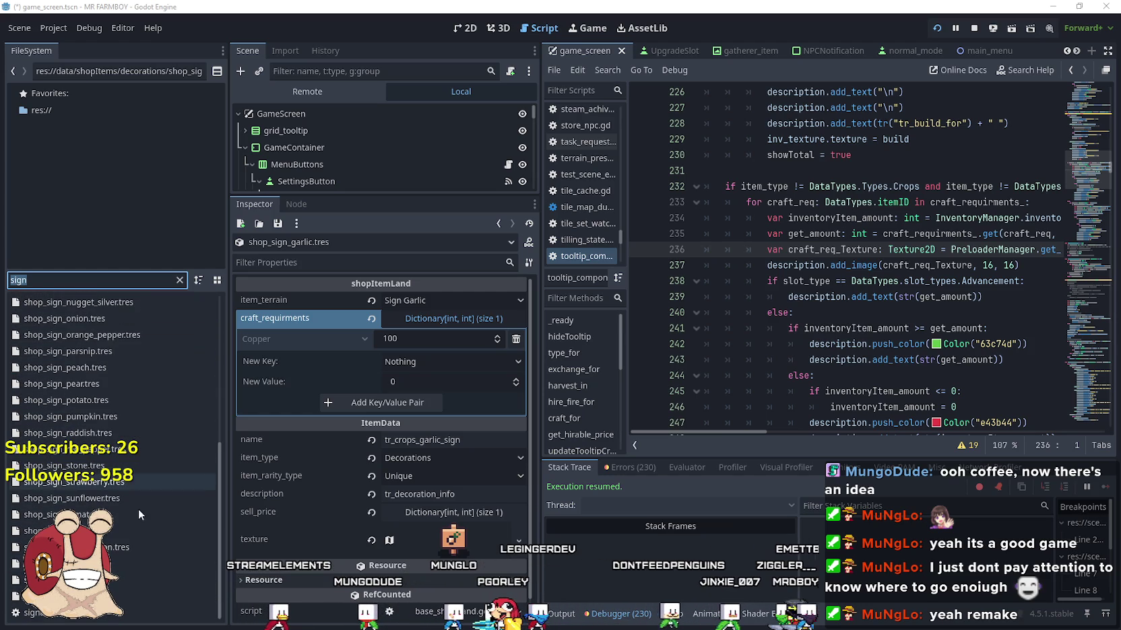
pyautogui.scroll(7, 147, 580)
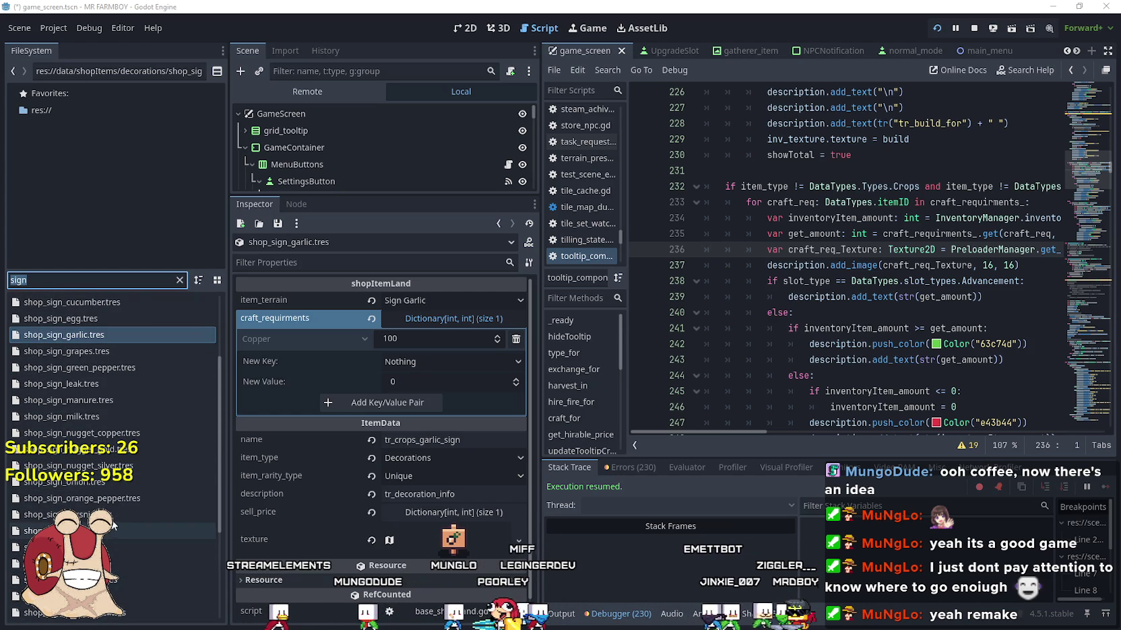
pyautogui.scroll(4, 96, 398)
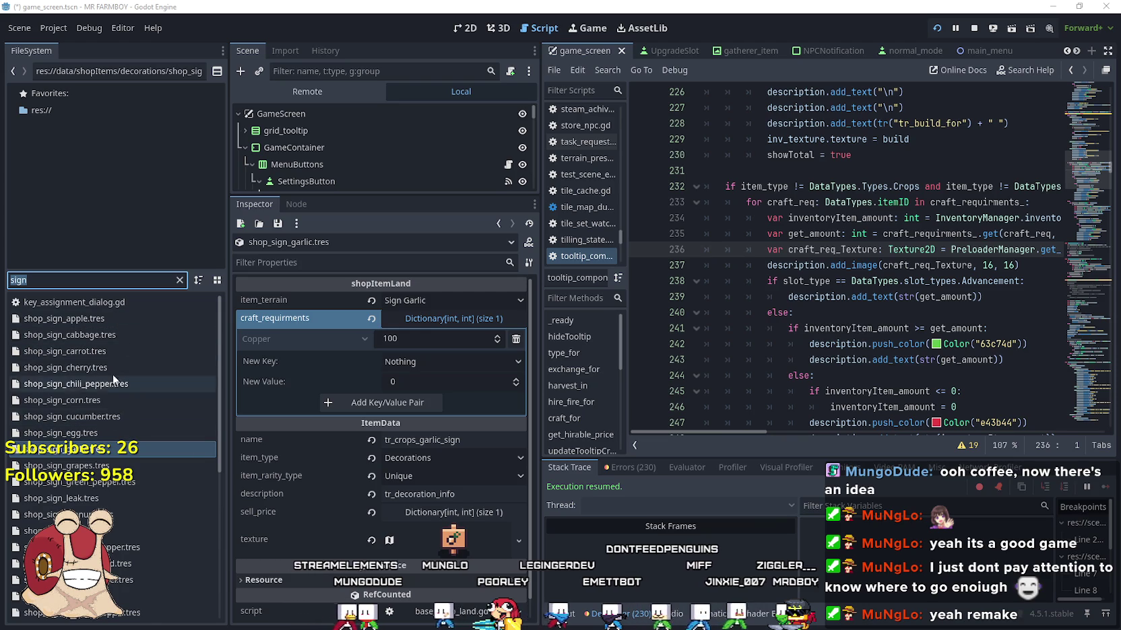
pyautogui.scroll(-2, 129, 508)
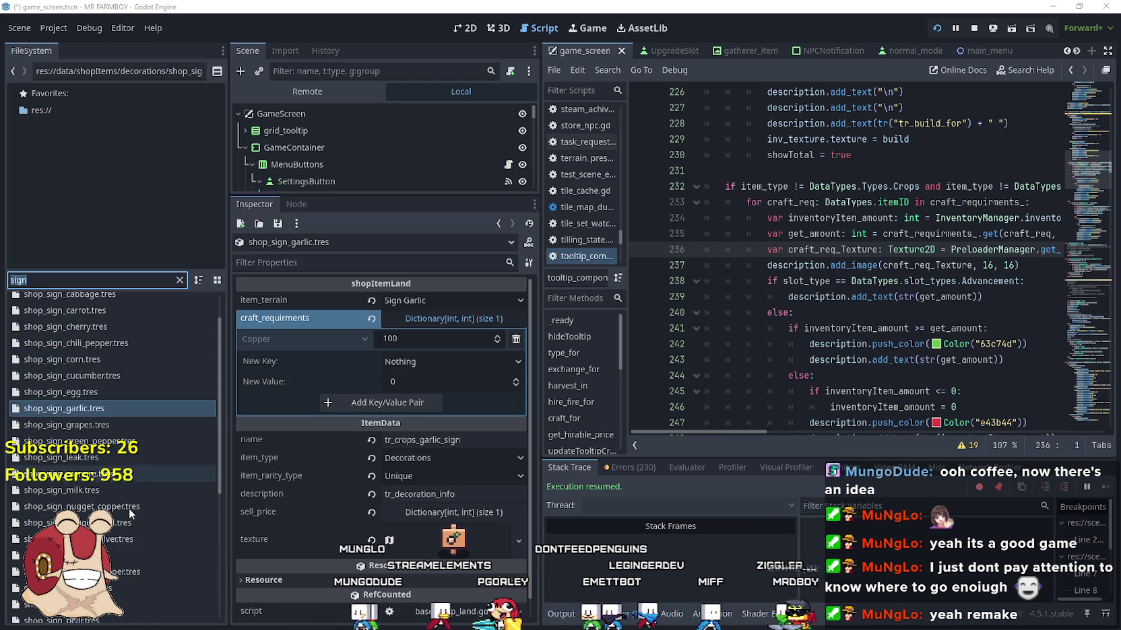
pyautogui.scroll(-5, 99, 475)
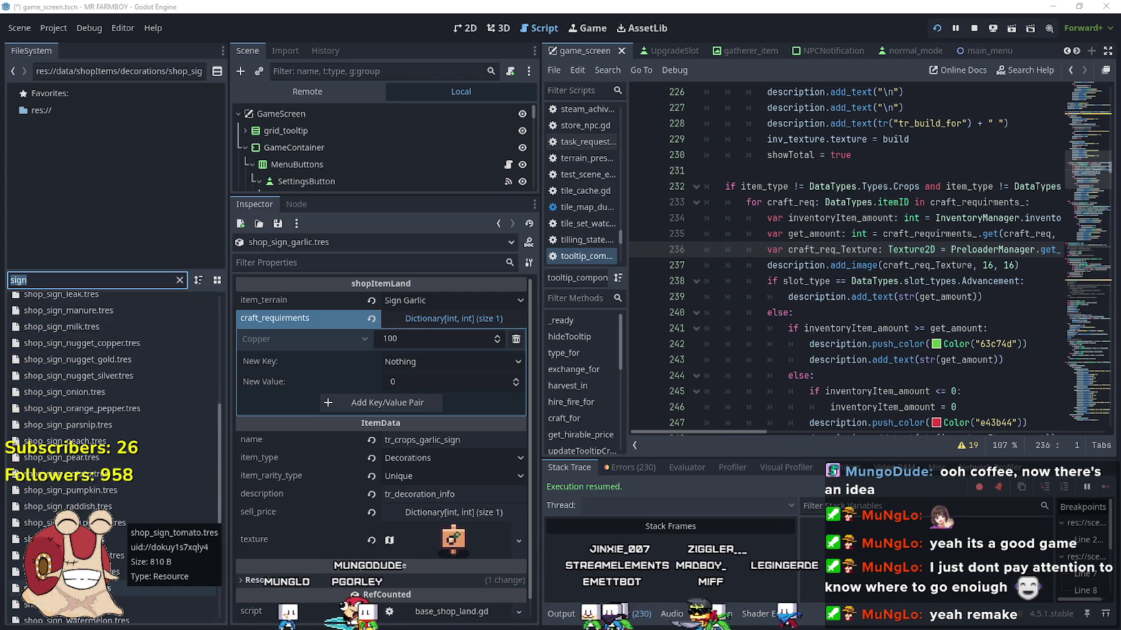
pyautogui.scroll(-3, 76, 463)
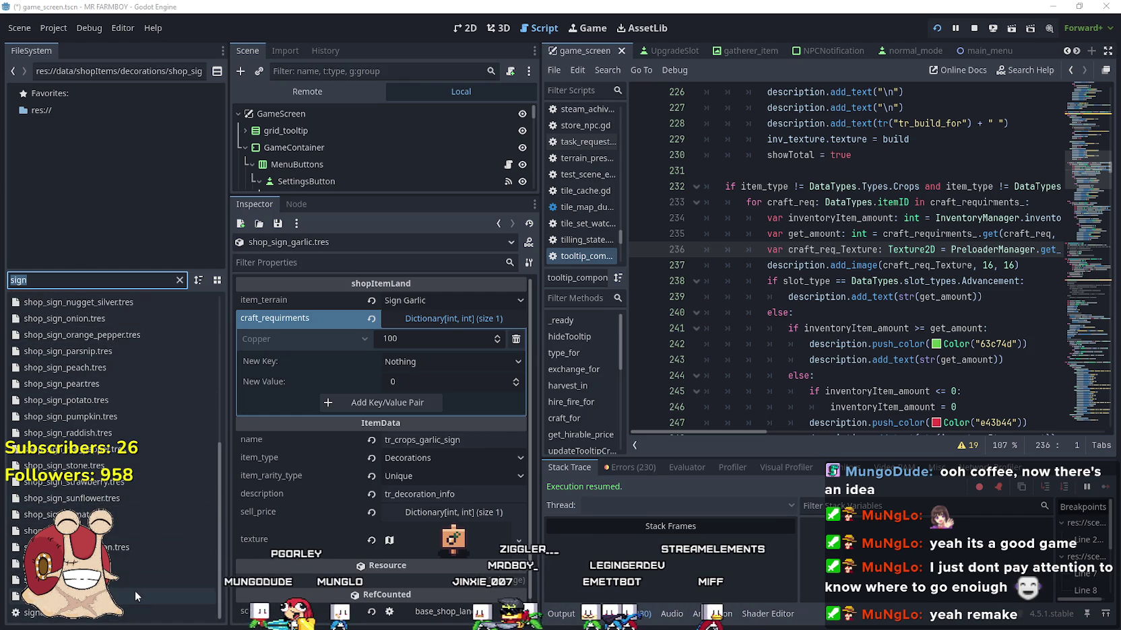
pyautogui.click(135, 530)
pyautogui.click(477, 319)
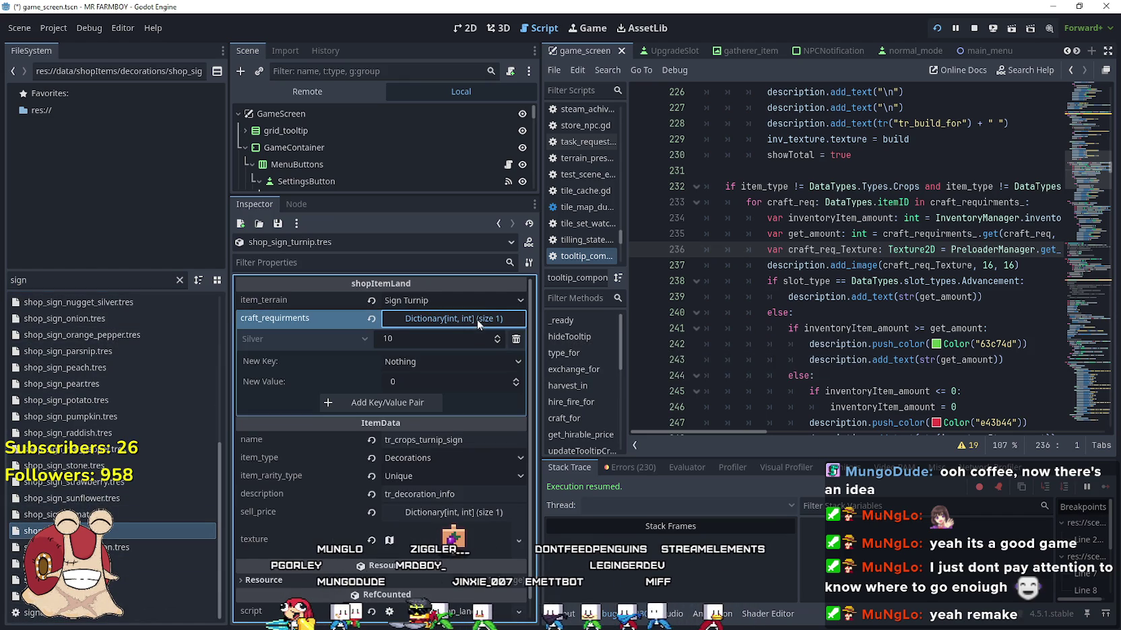
pyautogui.click(411, 338)
pyautogui.write('1')
pyautogui.press('Return')
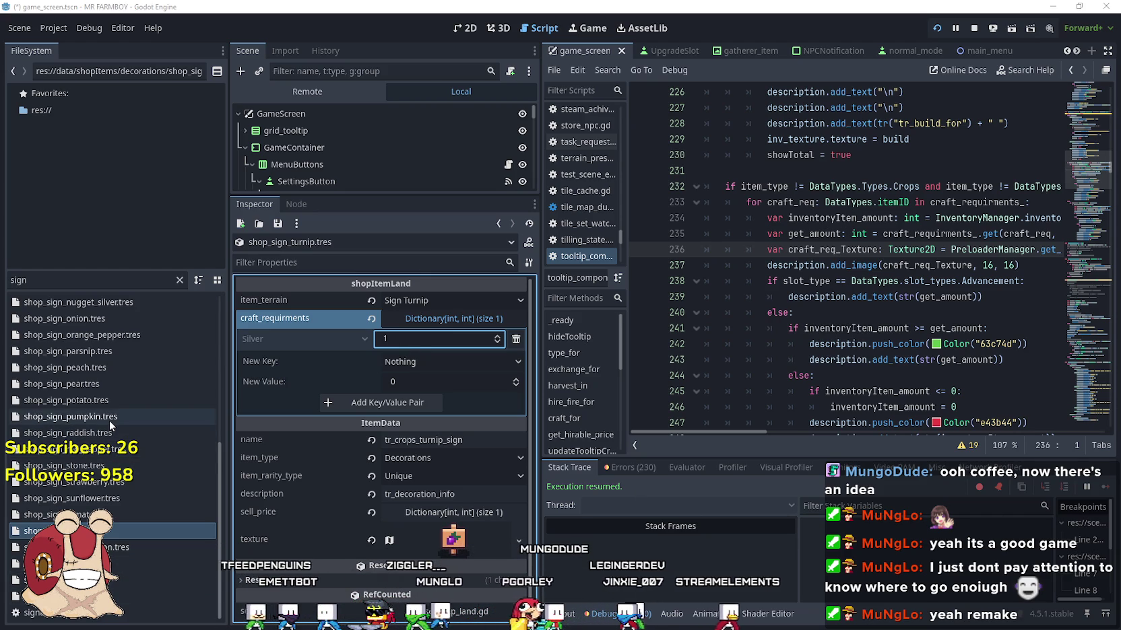
# - Open the leak shop sign resource and check its Silver requirement amount
pyautogui.scroll(3, 109, 420)
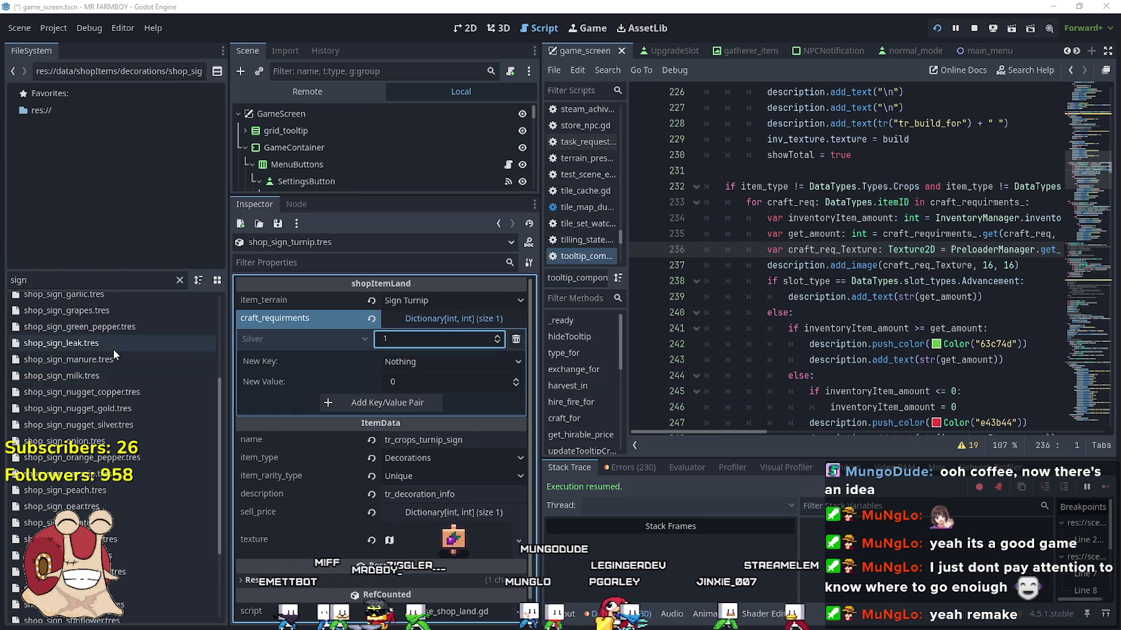
pyautogui.click(113, 344)
pyautogui.click(460, 319)
pyautogui.click(447, 340)
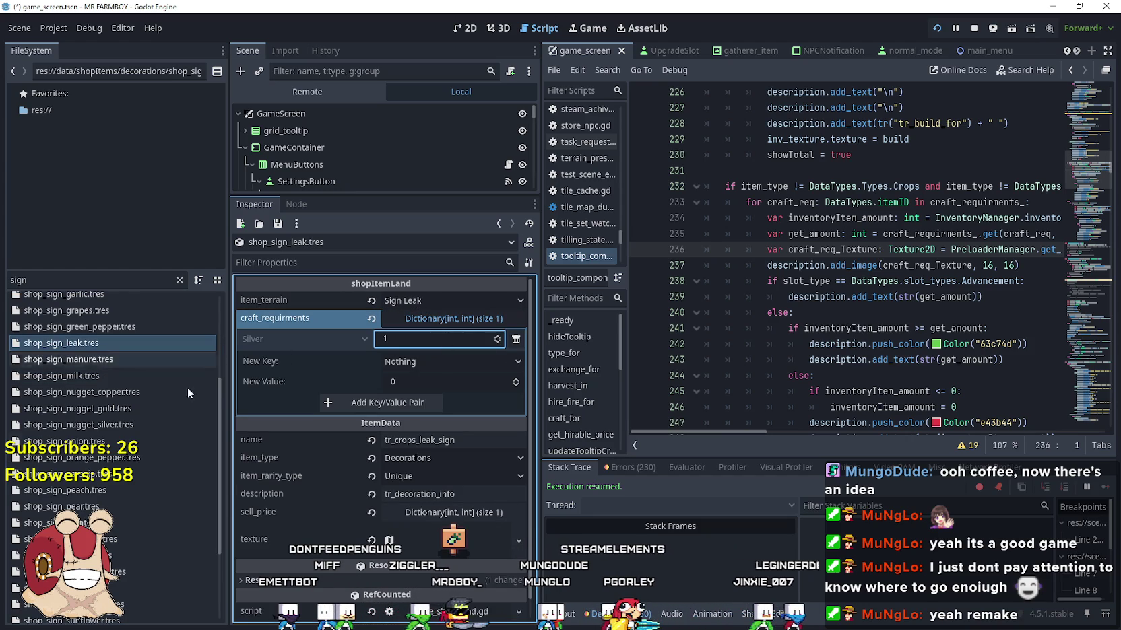
pyautogui.scroll(-3, 164, 470)
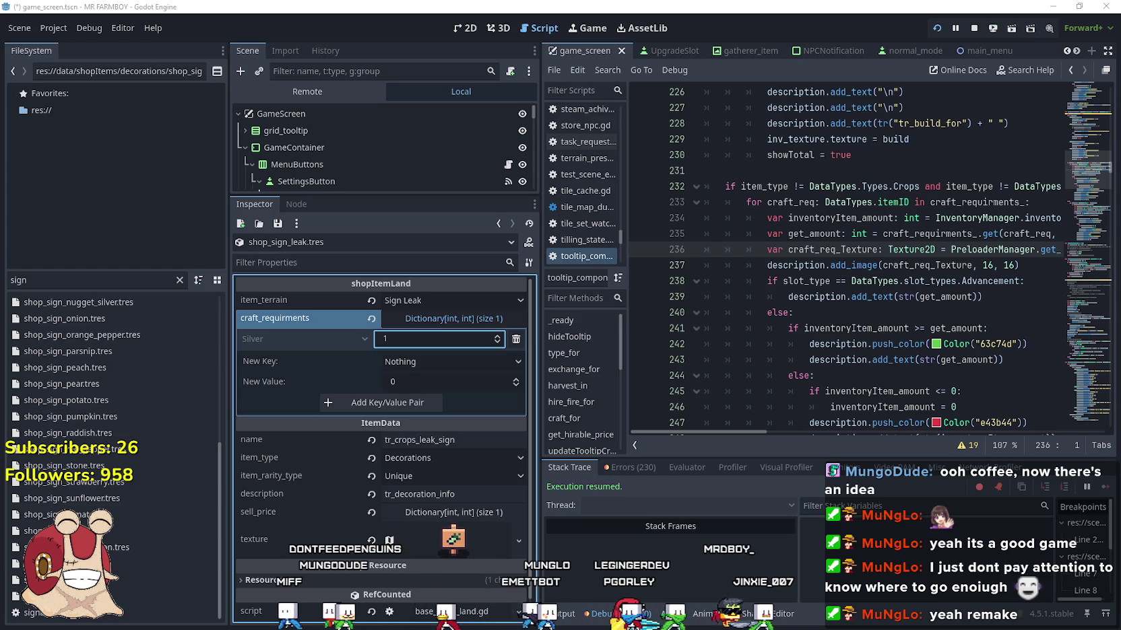
pyautogui.scroll(4, 118, 482)
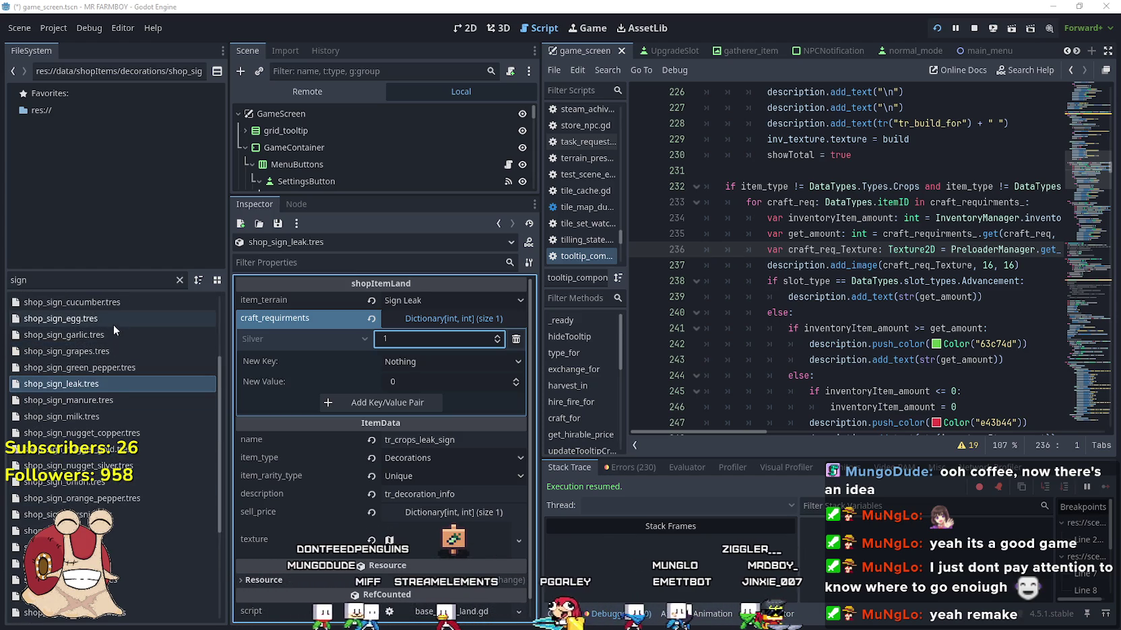
pyautogui.scroll(3, 114, 323)
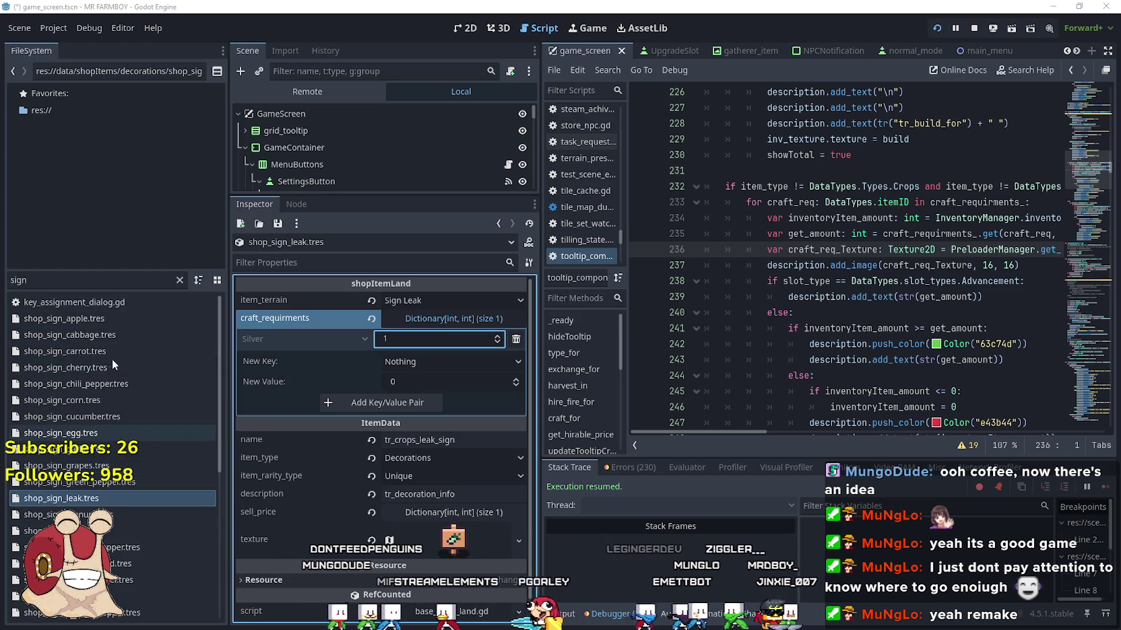
# - Start changing the corn shop sign's Silver craft requirement to 1
pyautogui.click(93, 399)
pyautogui.click(451, 318)
pyautogui.click(438, 340)
pyautogui.write('1')
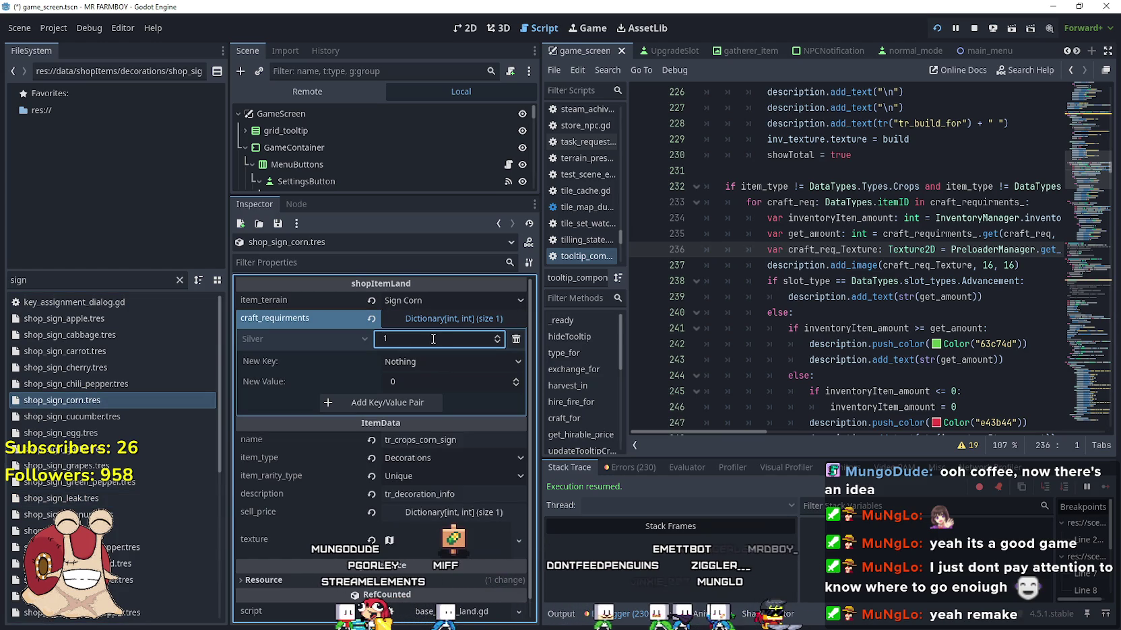
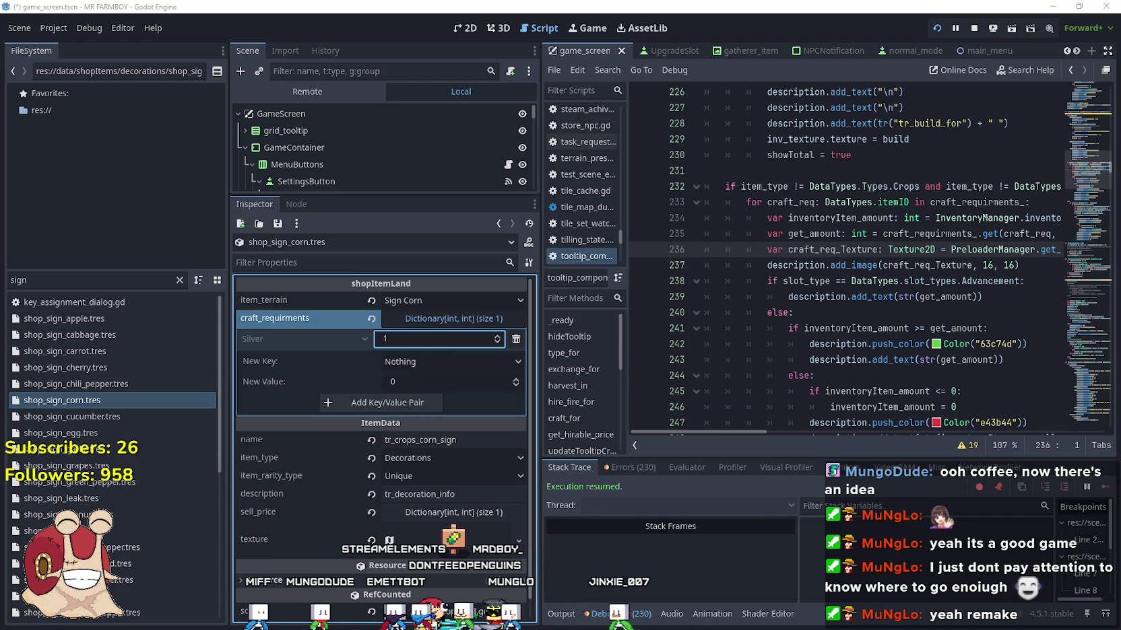
# - Glance at the Steam discussion thread, then commit the corn sign's Silver cost of 1
pyautogui.hotkey('alt', 'Tab')
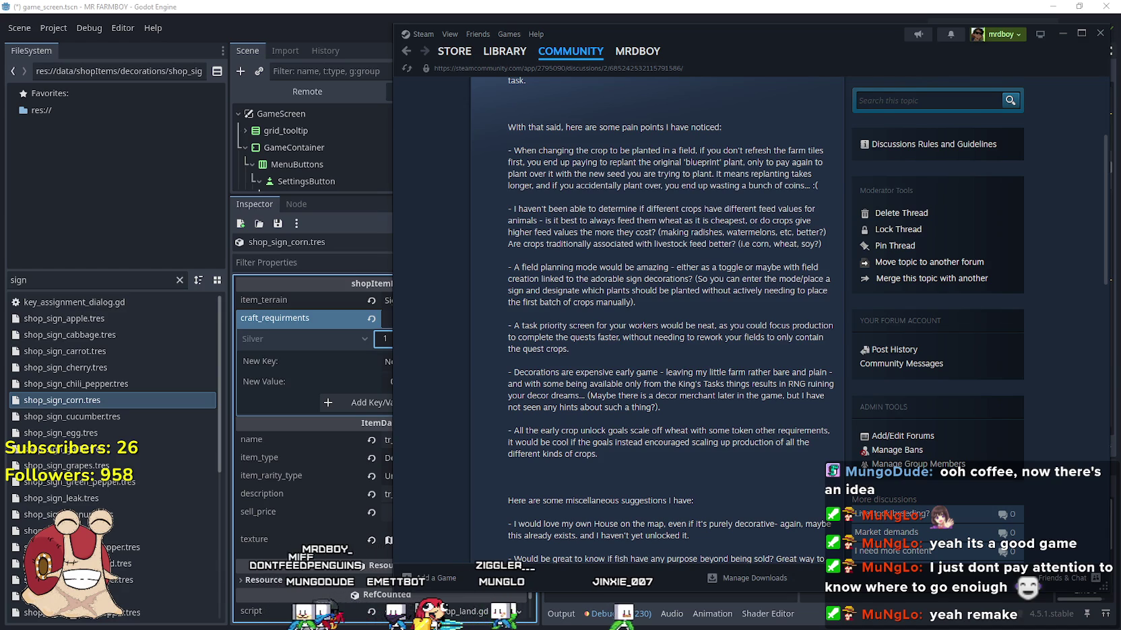
pyautogui.hotkey('alt', 'Tab')
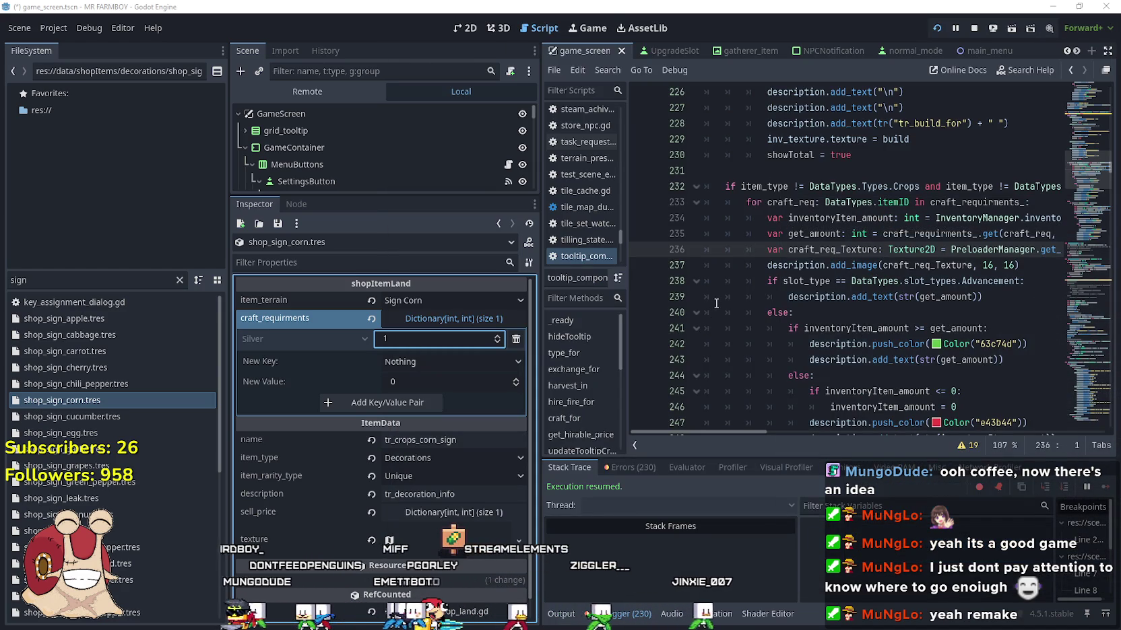
pyautogui.click(854, 255)
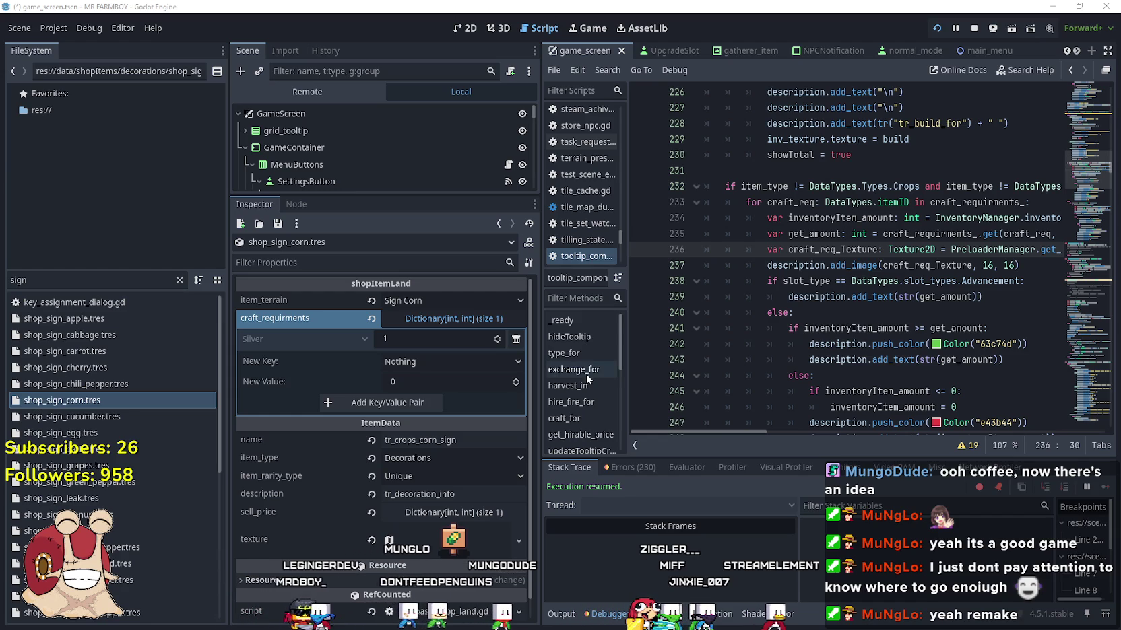
# - Open shop_sign_pumpkin.tres from the FileSystem search results
pyautogui.scroll(-5, 121, 486)
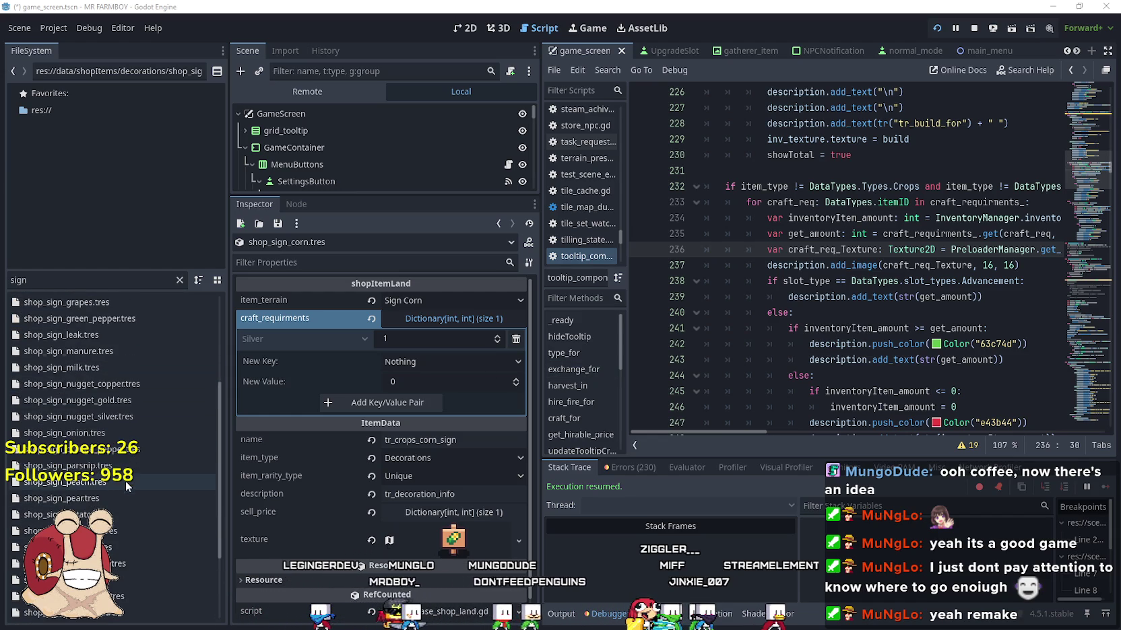
pyautogui.scroll(3, 140, 579)
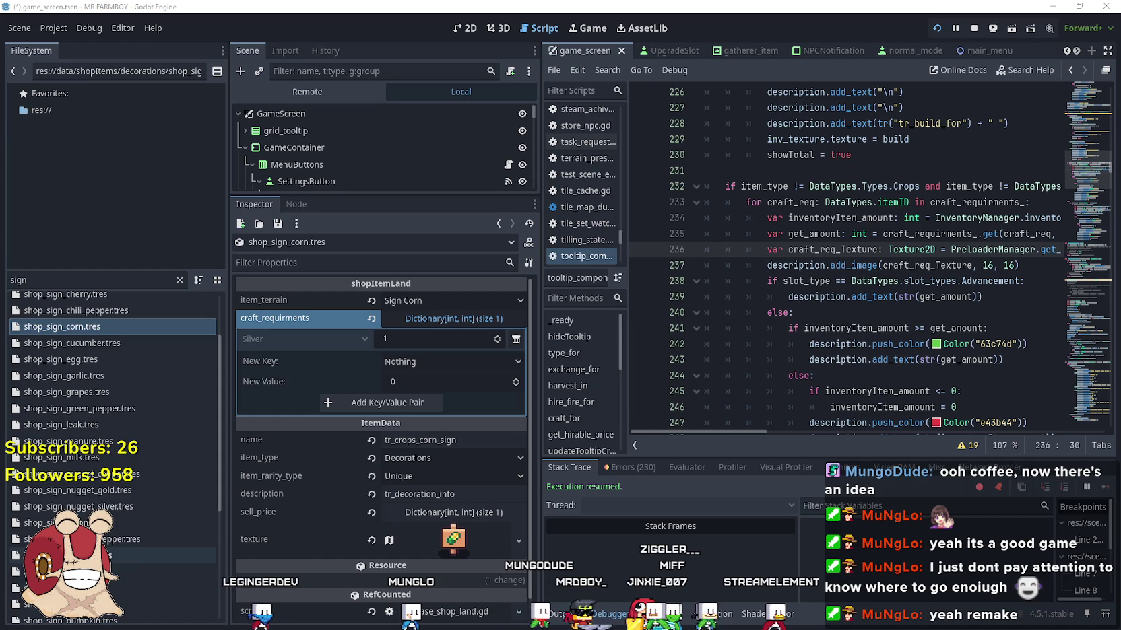
pyautogui.scroll(-4, 110, 538)
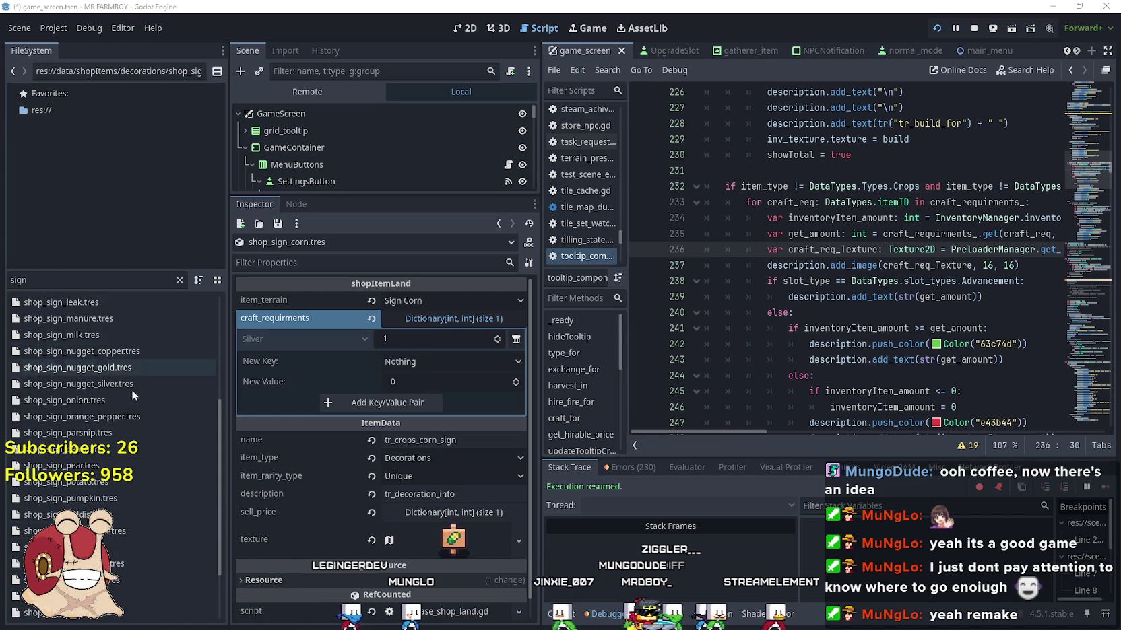
pyautogui.click(112, 499)
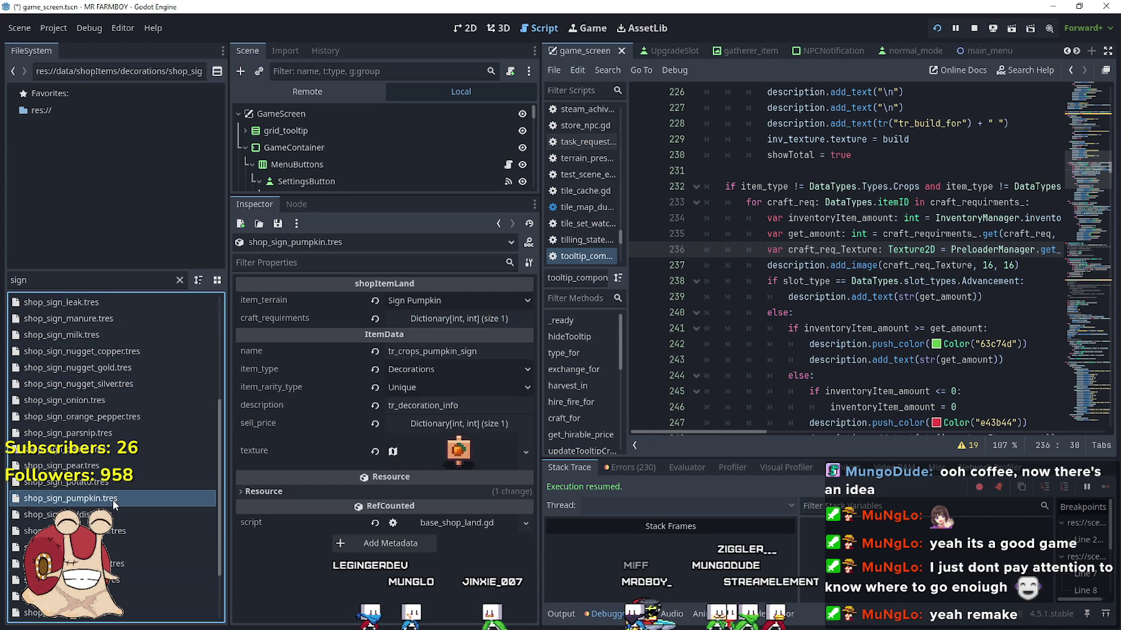
# - Set the pumpkin sign's Silver craft cost to 1 and save
pyautogui.click(482, 319)
pyautogui.click(436, 339)
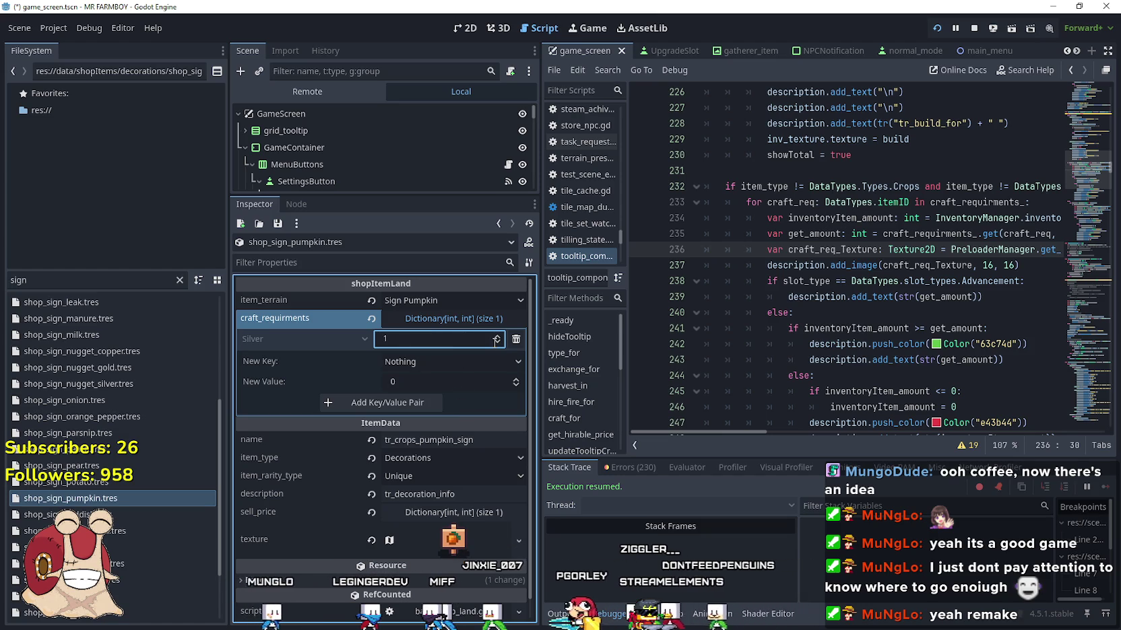
pyautogui.click(419, 323)
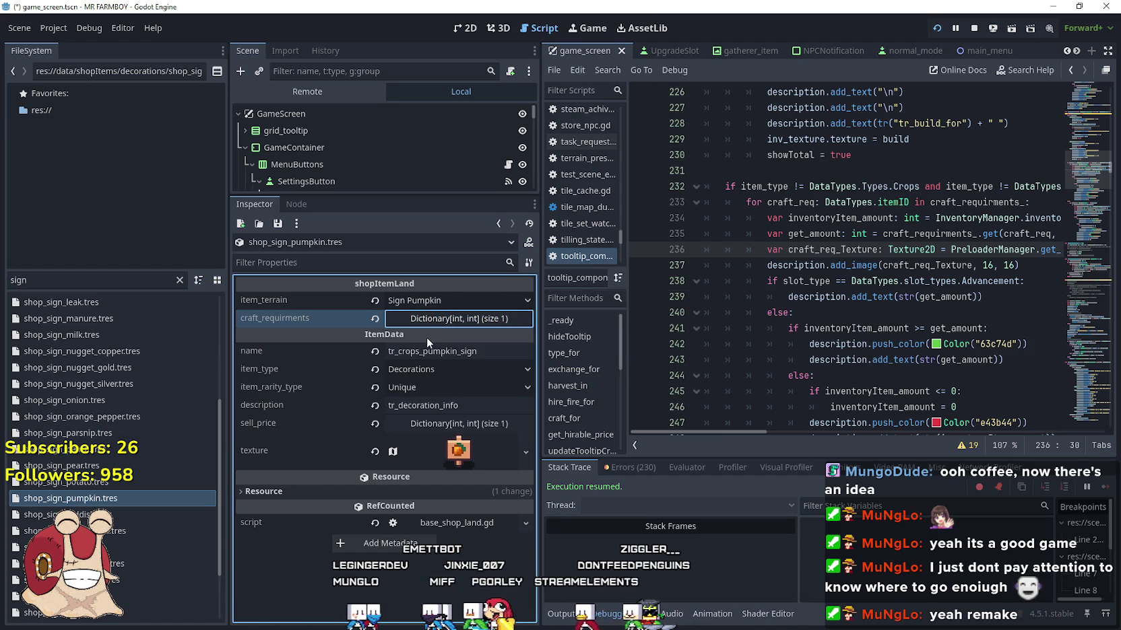
pyautogui.hotkey('ctrl', 's')
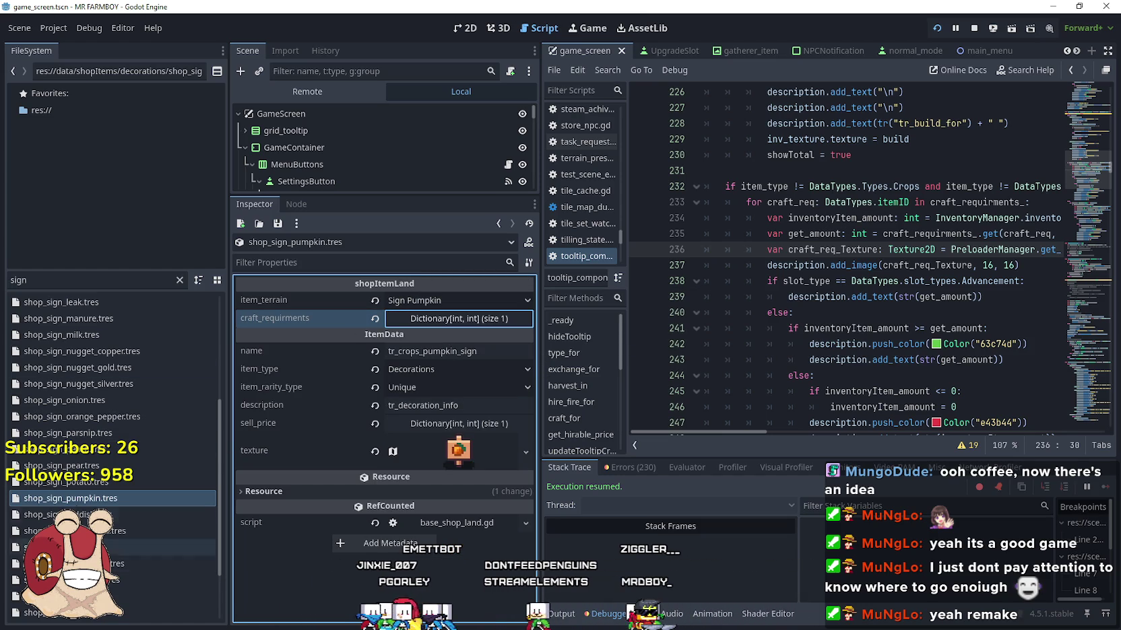
# - Set the chili pepper sign's Silver craft cost to 1 and save
pyautogui.scroll(-2, 88, 472)
pyautogui.click(88, 474)
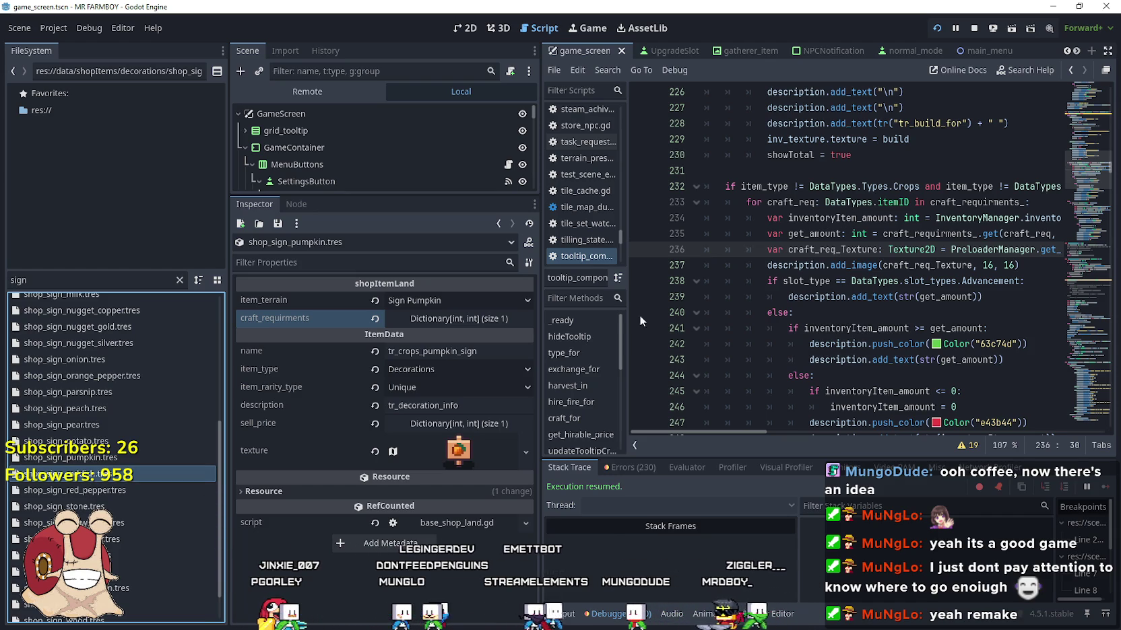
pyautogui.scroll(5, 134, 431)
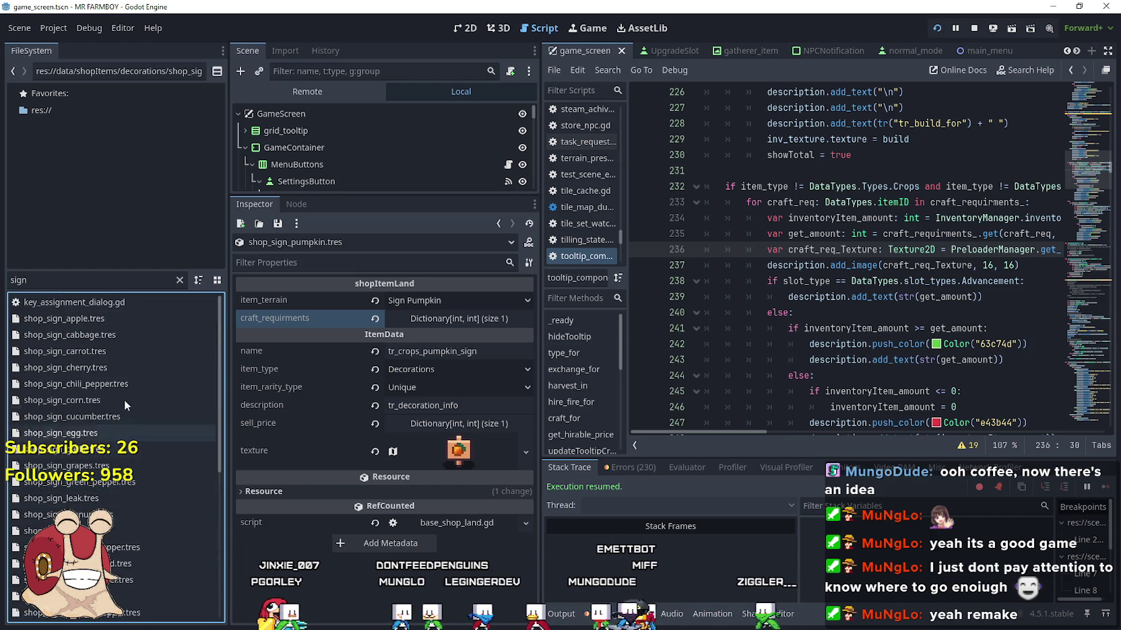
pyautogui.click(94, 383)
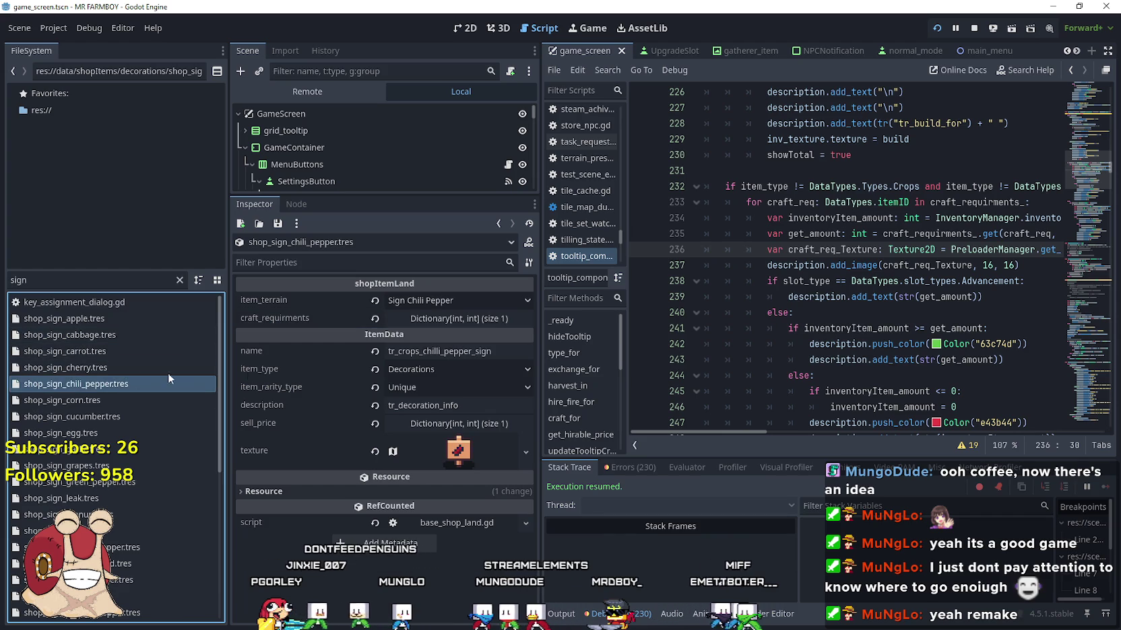
pyautogui.click(448, 320)
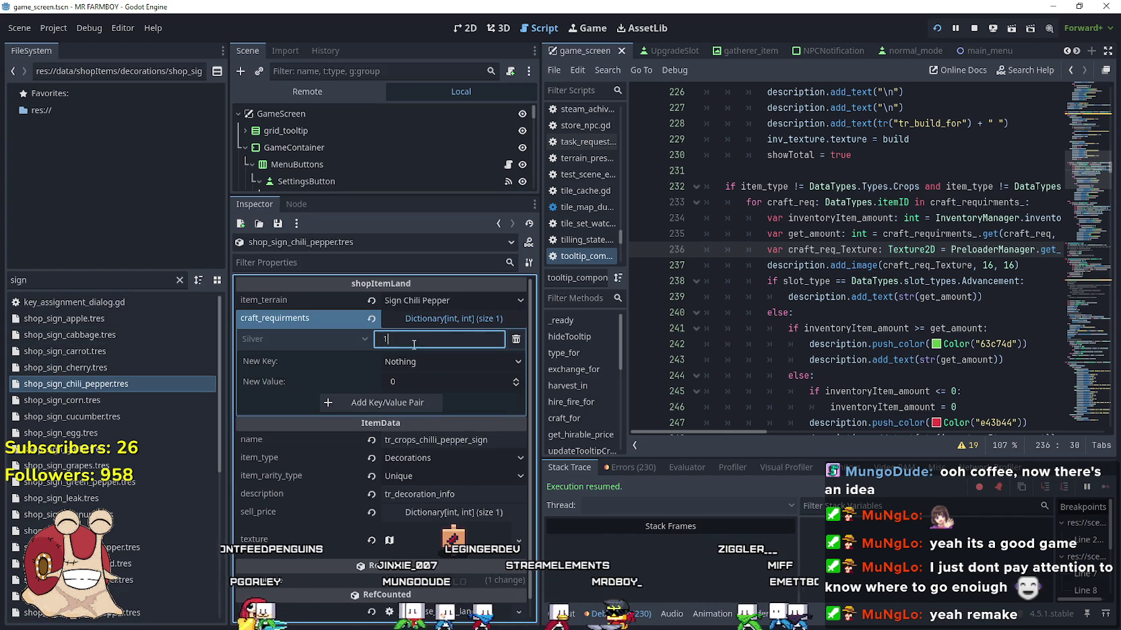
pyautogui.click(465, 381)
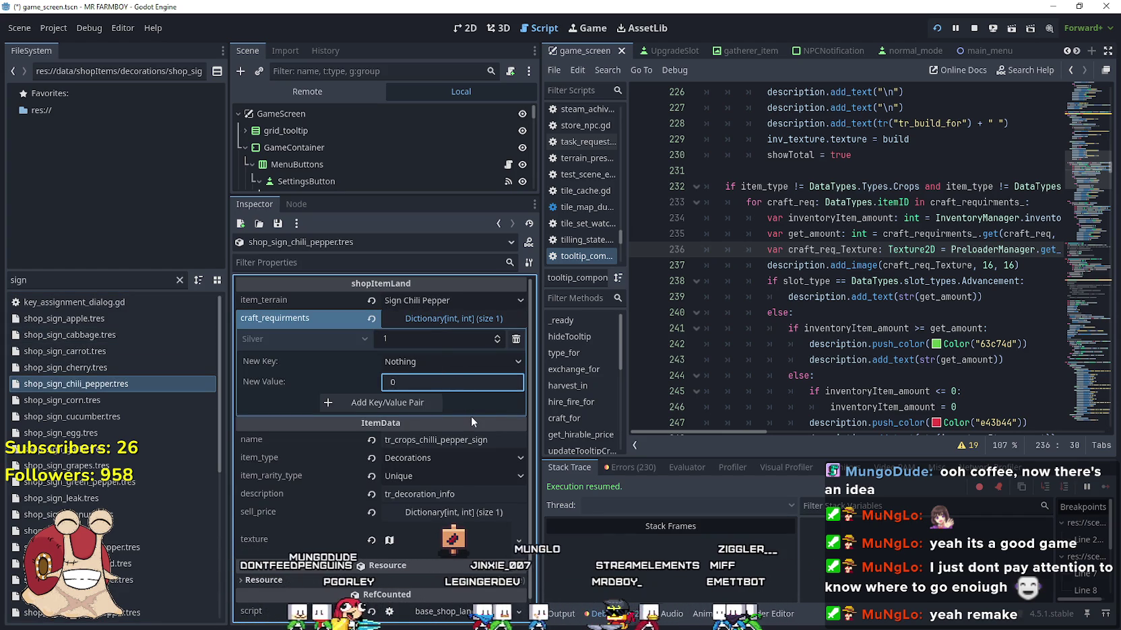
pyautogui.click(440, 339)
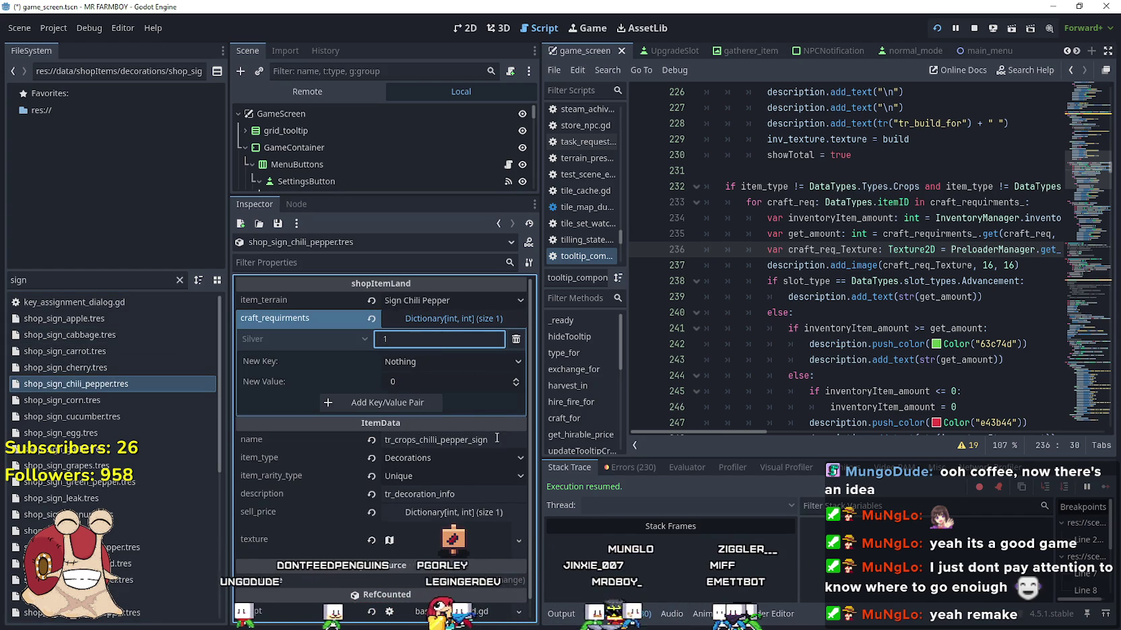
pyautogui.hotkey('ctrl', 's')
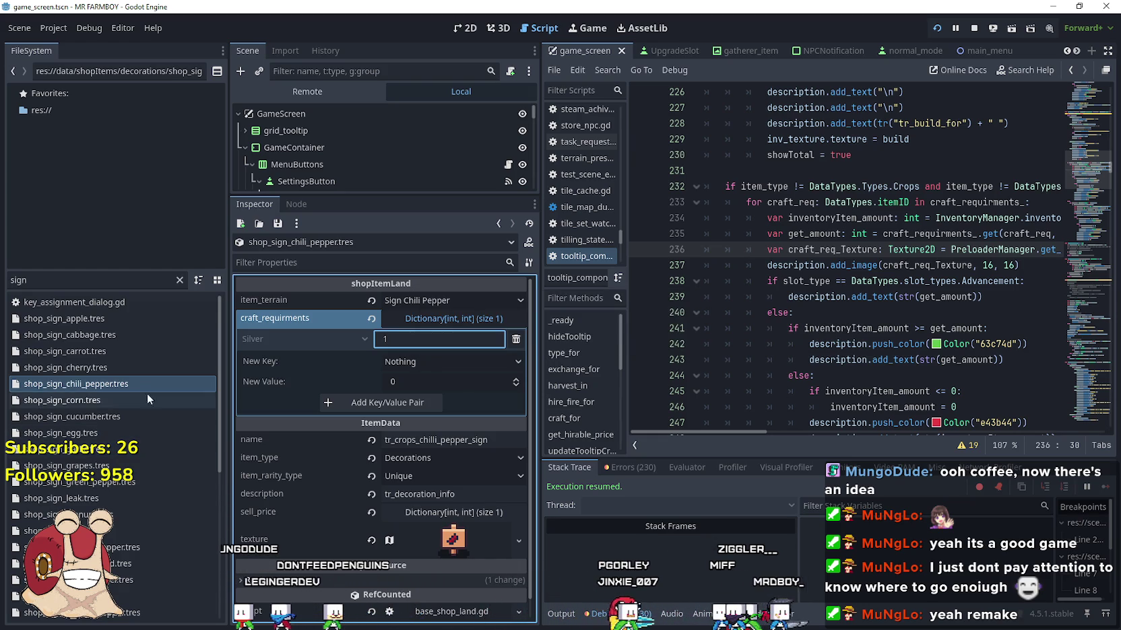
# - Set the green pepper sign's Silver craft cost to 1
pyautogui.click(141, 482)
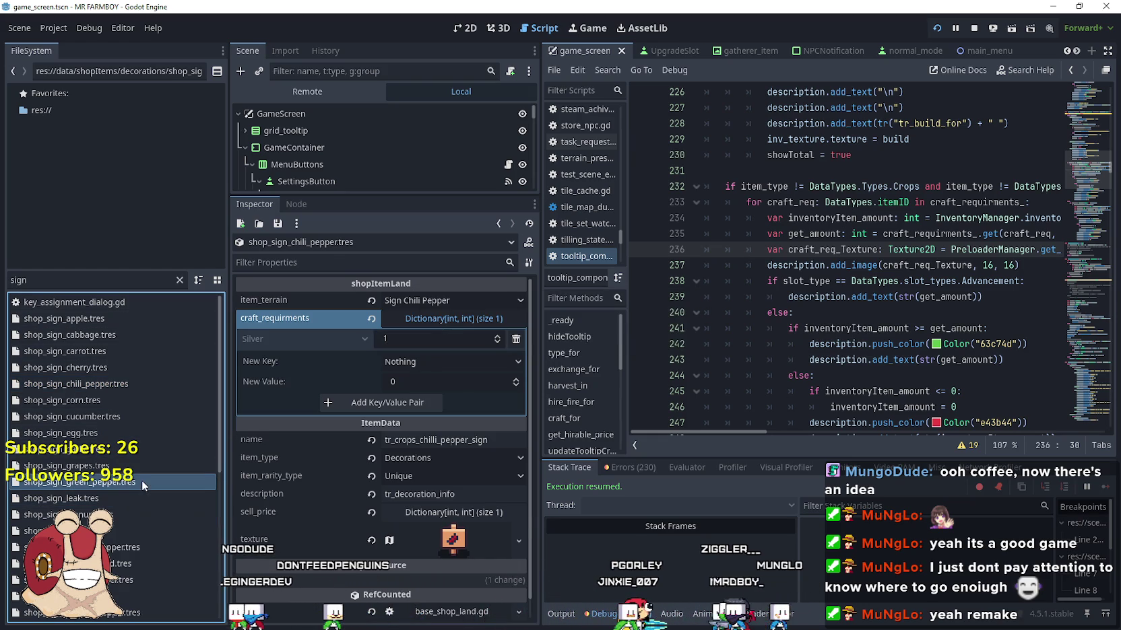
pyautogui.click(462, 323)
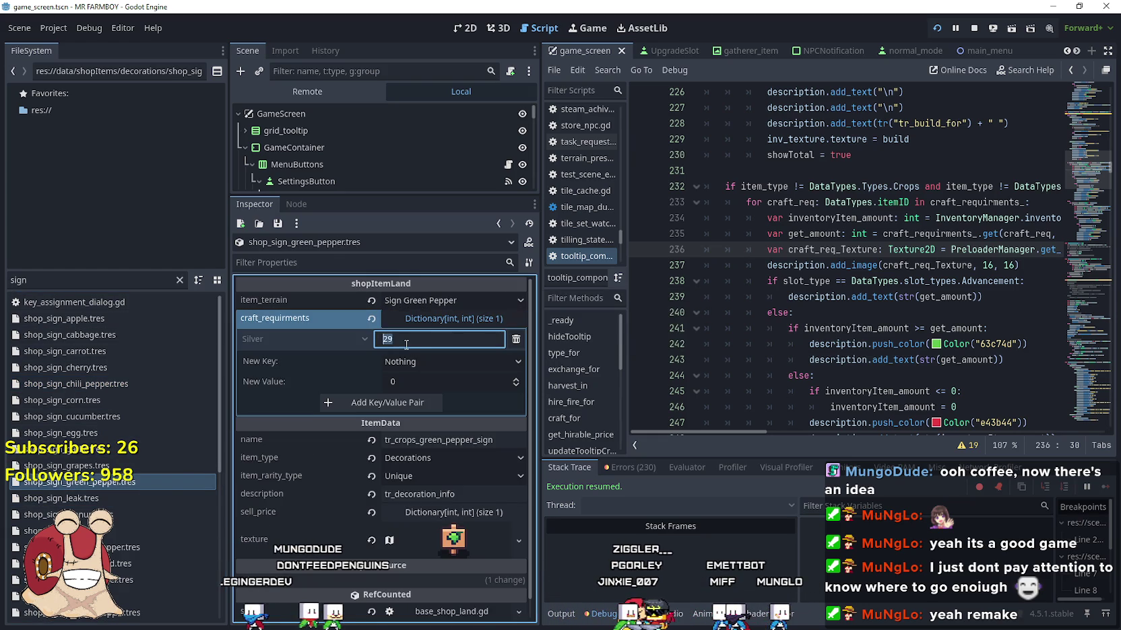
pyautogui.write('1')
pyautogui.click(461, 383)
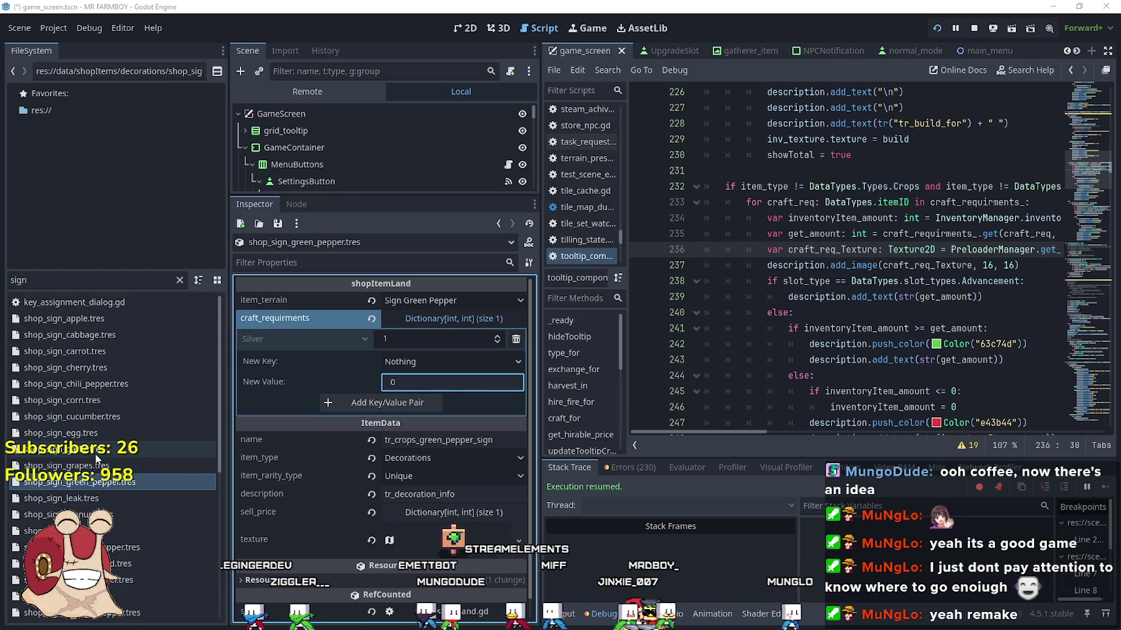
pyautogui.scroll(-3, 117, 500)
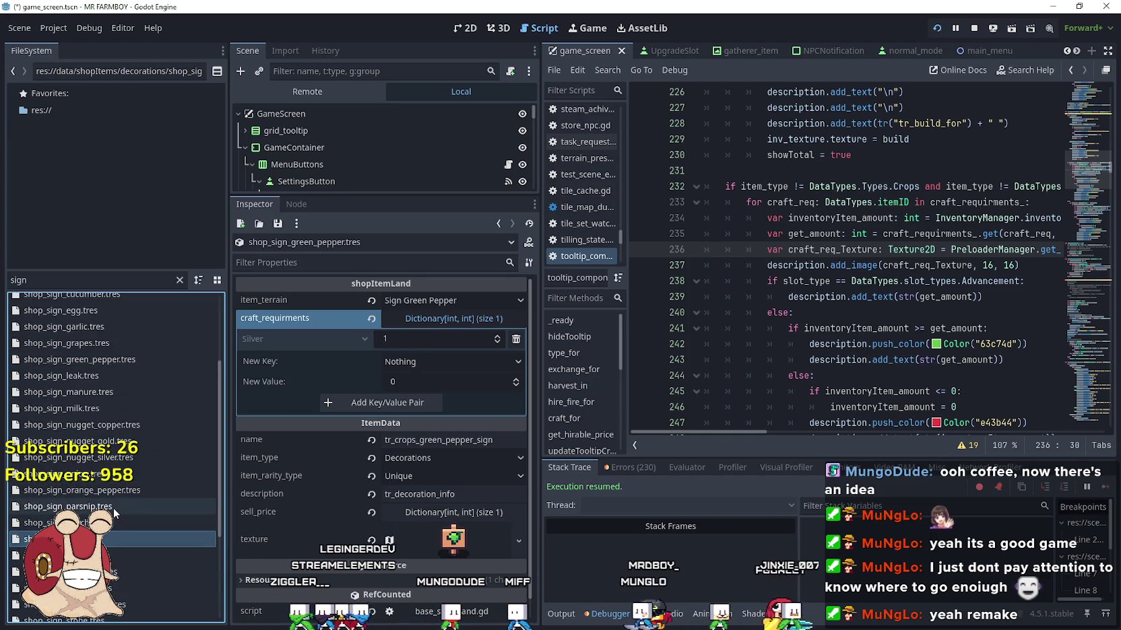
# - Set the parsnip and onion signs' Silver craft cost to 1
pyautogui.click(114, 507)
pyautogui.click(483, 320)
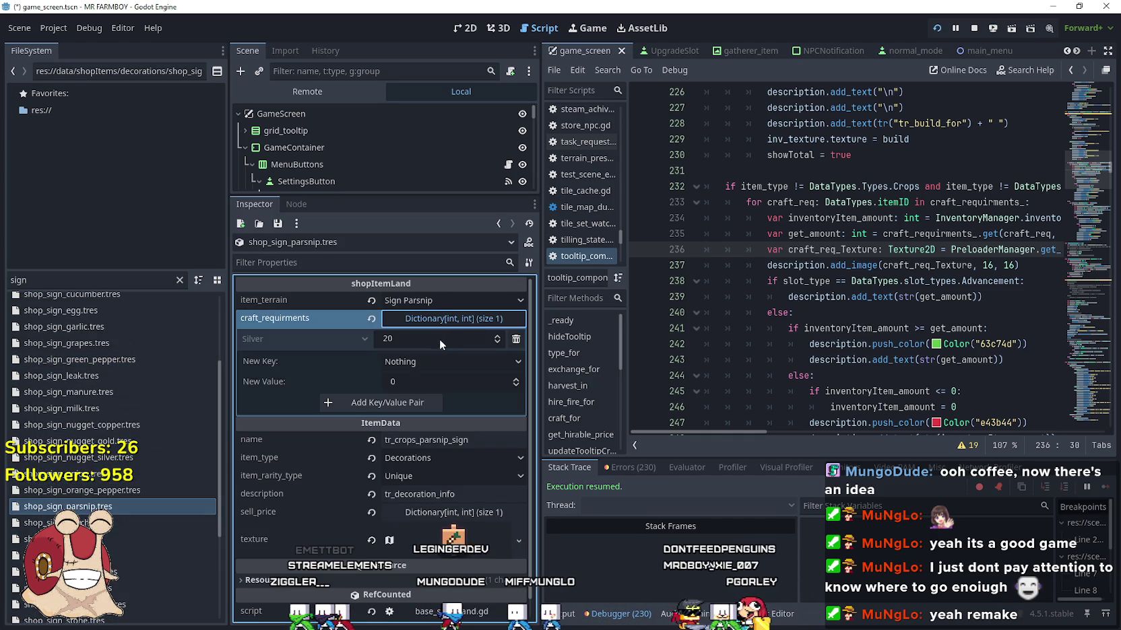
pyautogui.click(479, 388)
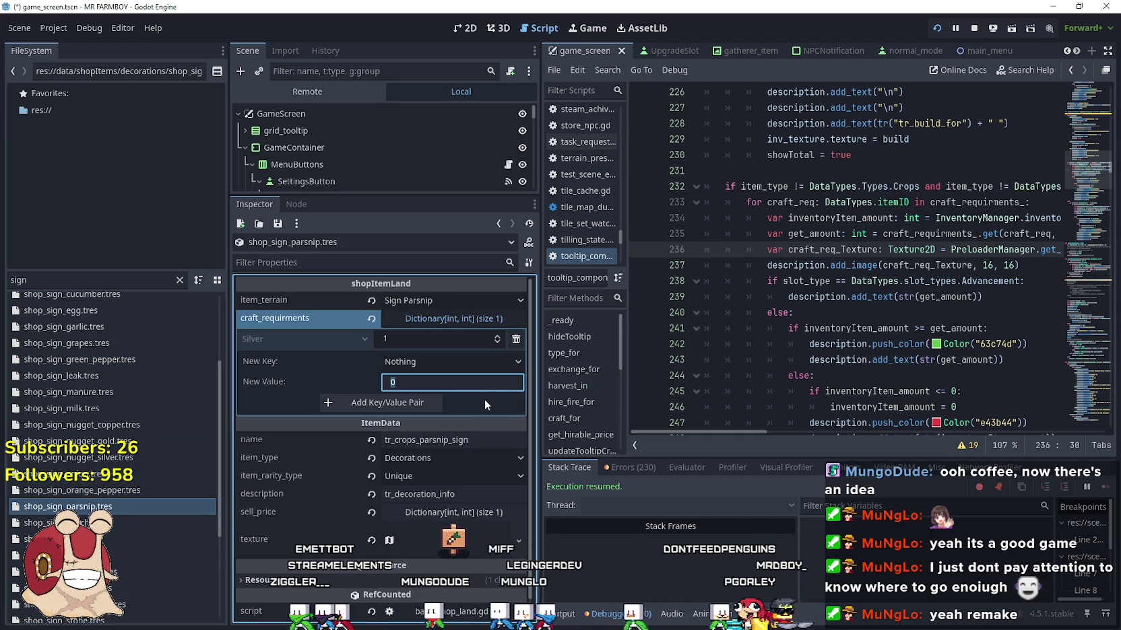
pyautogui.click(119, 475)
pyautogui.click(461, 320)
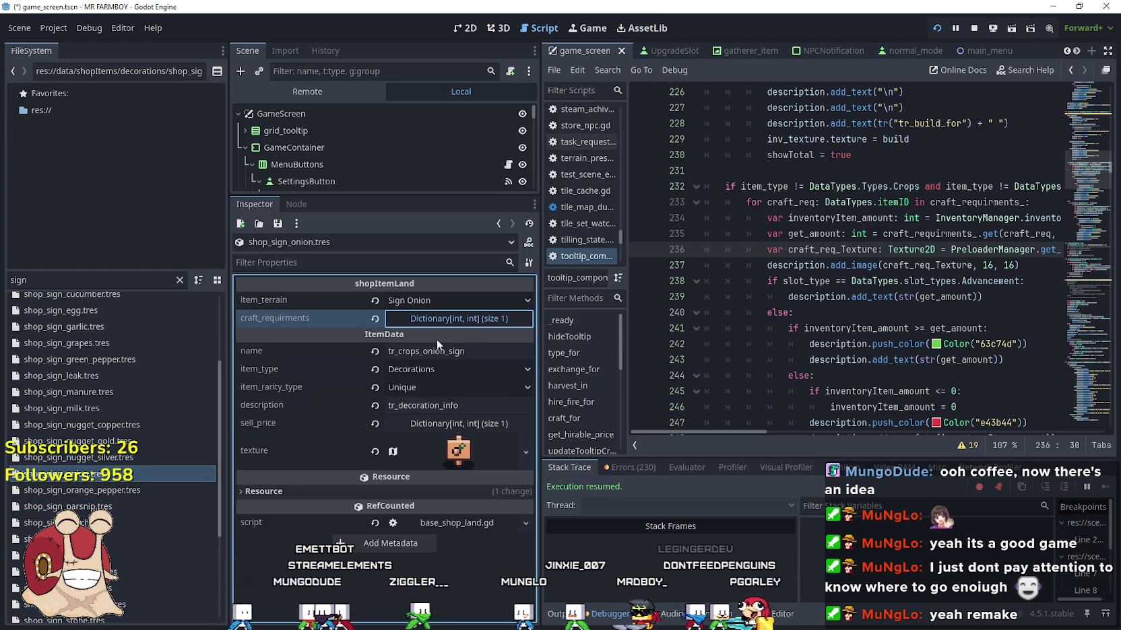
pyautogui.click(462, 379)
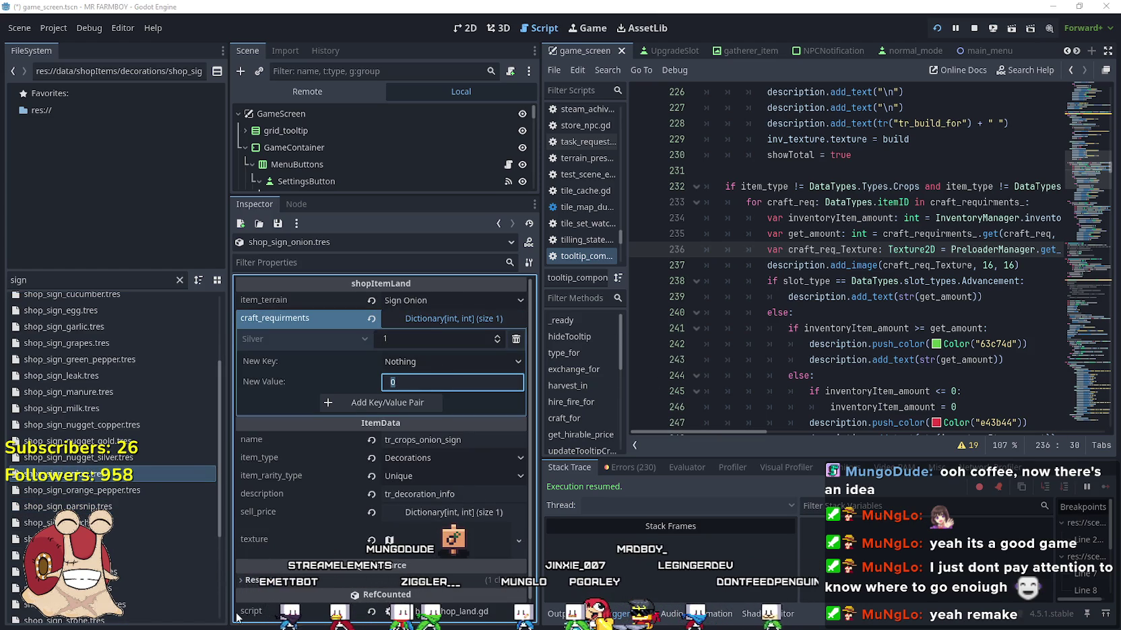
# - Set the sunflower sign's Silver craft cost to 1
pyautogui.scroll(-3, 117, 552)
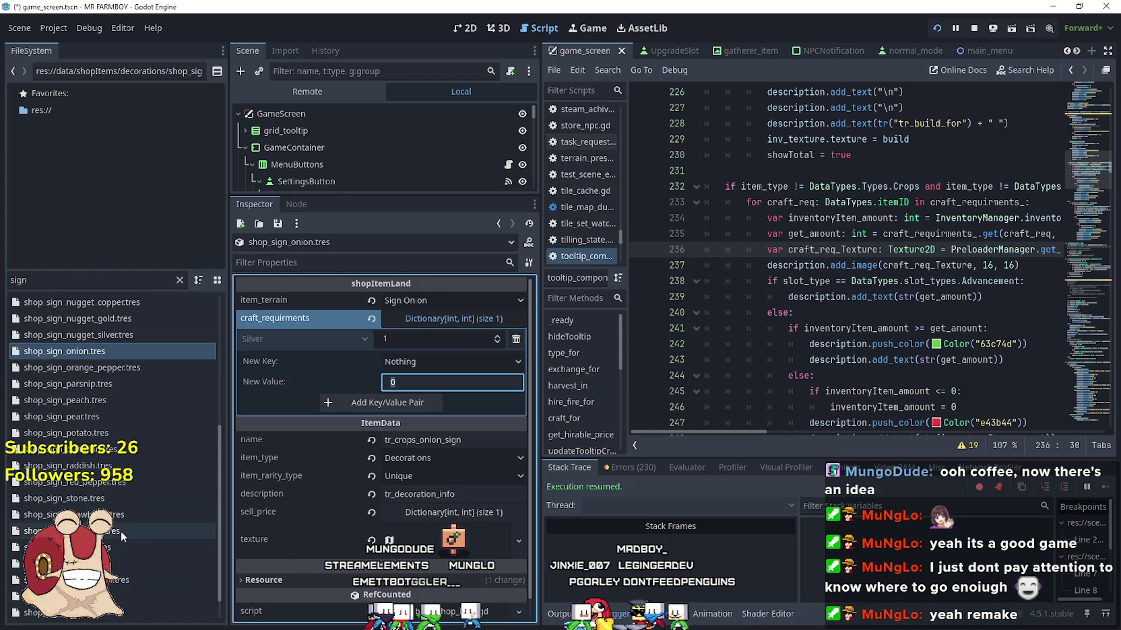
pyautogui.click(121, 531)
pyautogui.click(497, 321)
pyautogui.write('1')
pyautogui.click(459, 383)
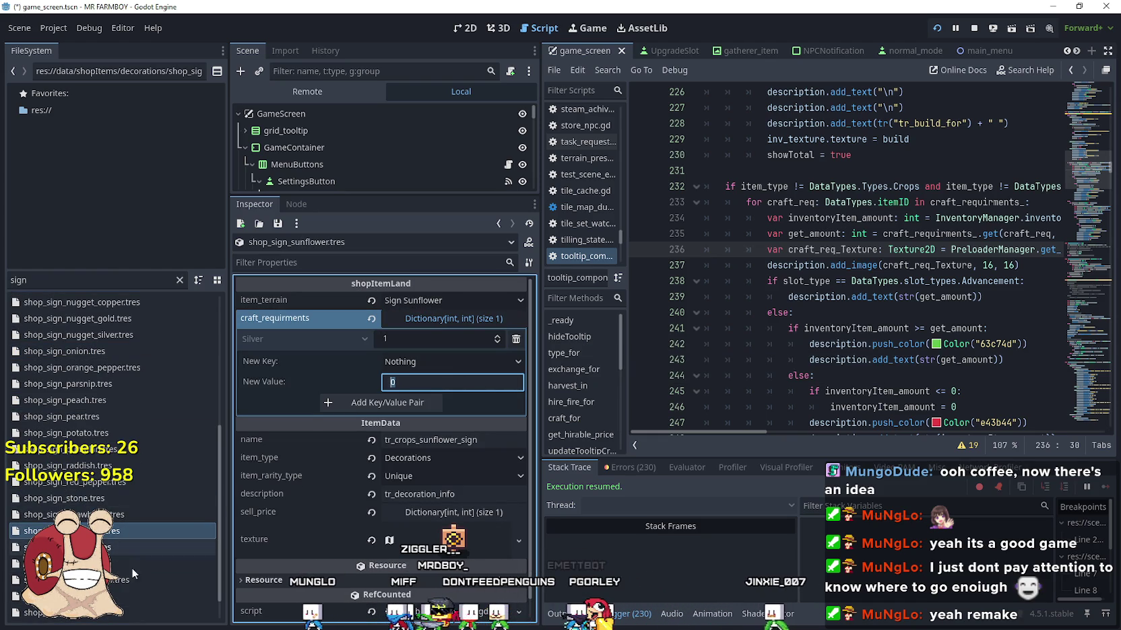
# - Open the radish sign, then change the watermelon sign's Silver cost from 100 to 1
pyautogui.click(144, 466)
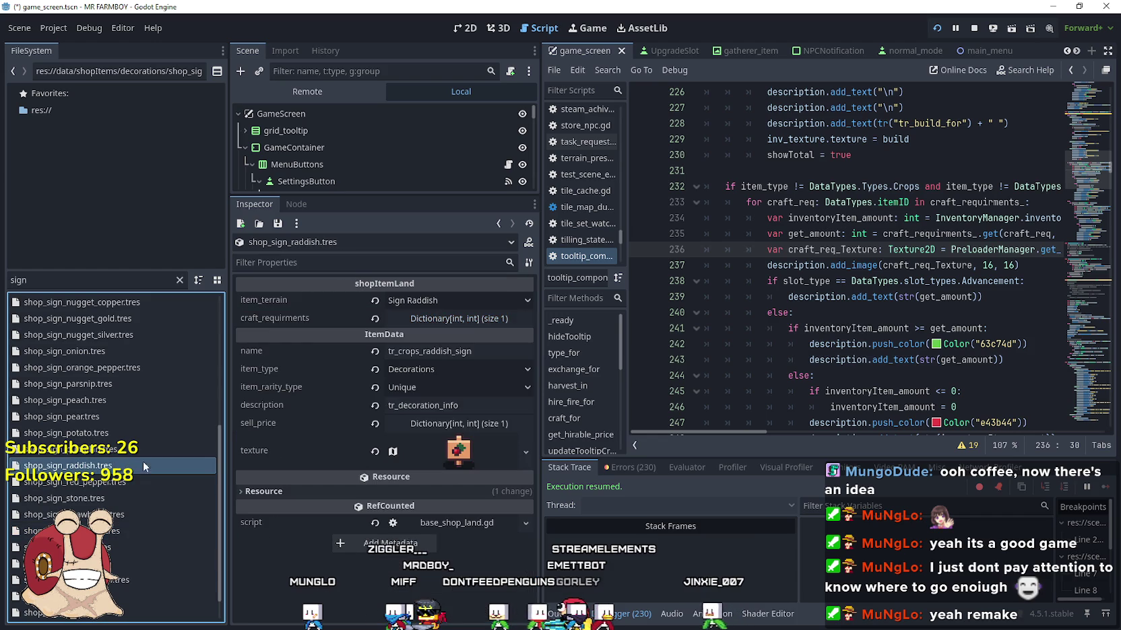
pyautogui.click(481, 321)
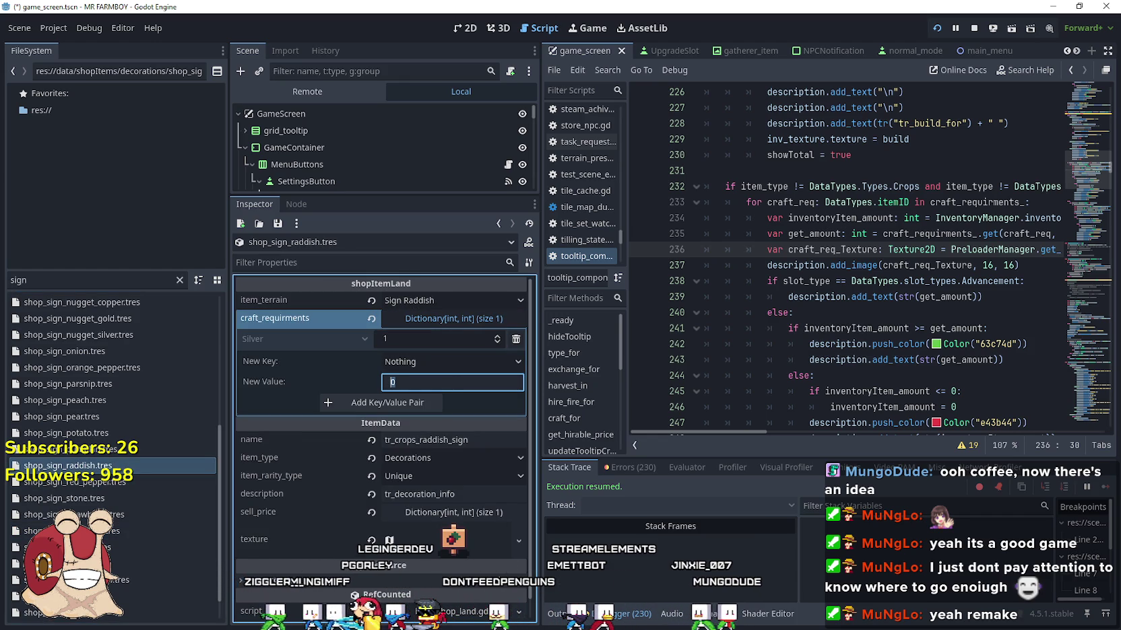
pyautogui.scroll(-1, 139, 566)
pyautogui.click(135, 547)
pyautogui.click(491, 320)
pyautogui.click(437, 338)
pyautogui.write('1')
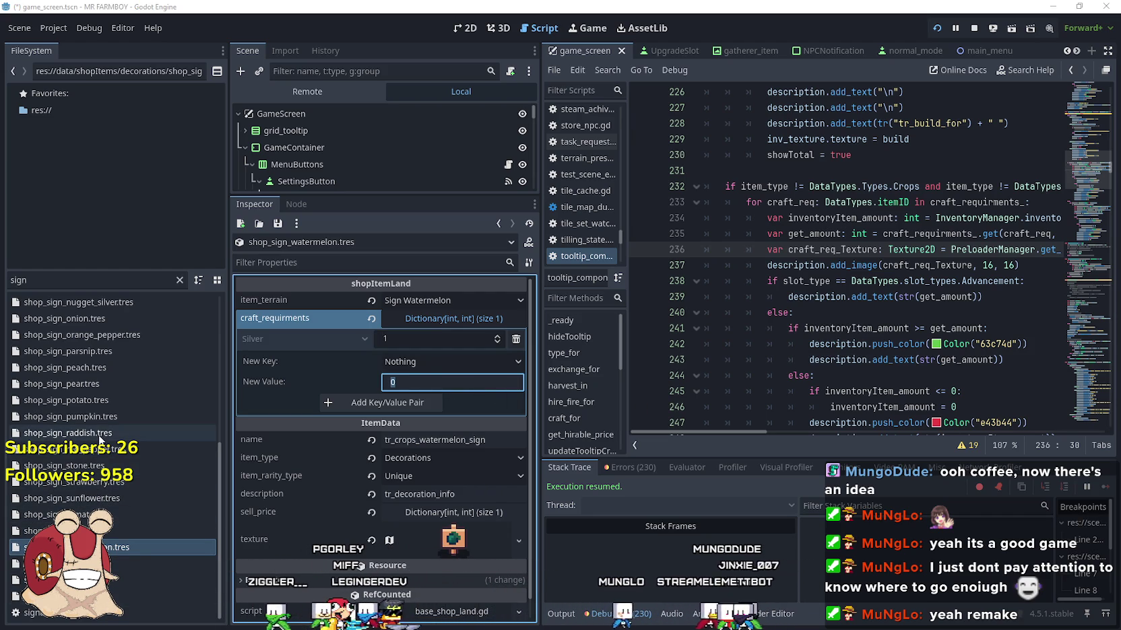
# - Set the potato and cabbage signs' Silver craft cost to 1
pyautogui.click(102, 403)
pyautogui.click(431, 320)
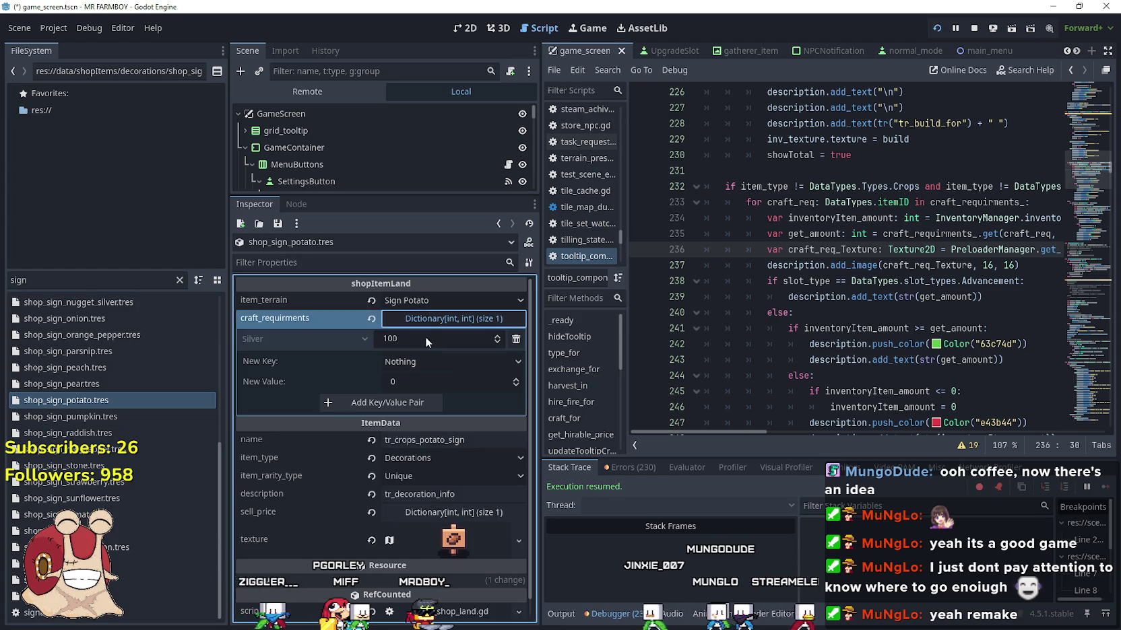
pyautogui.click(443, 381)
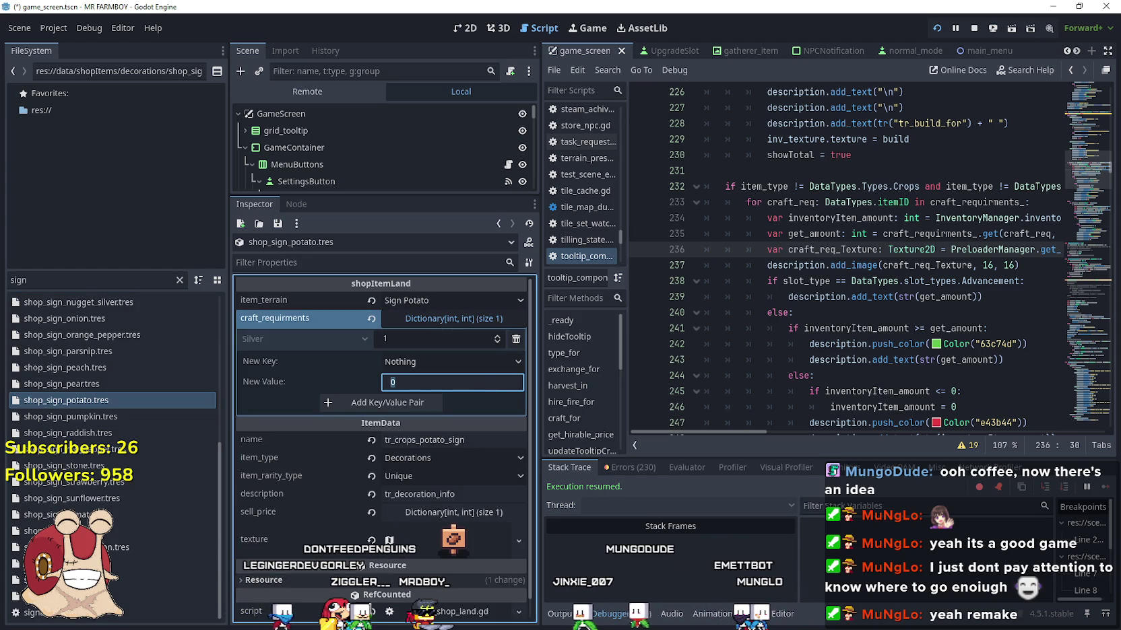
pyautogui.scroll(10, 110, 488)
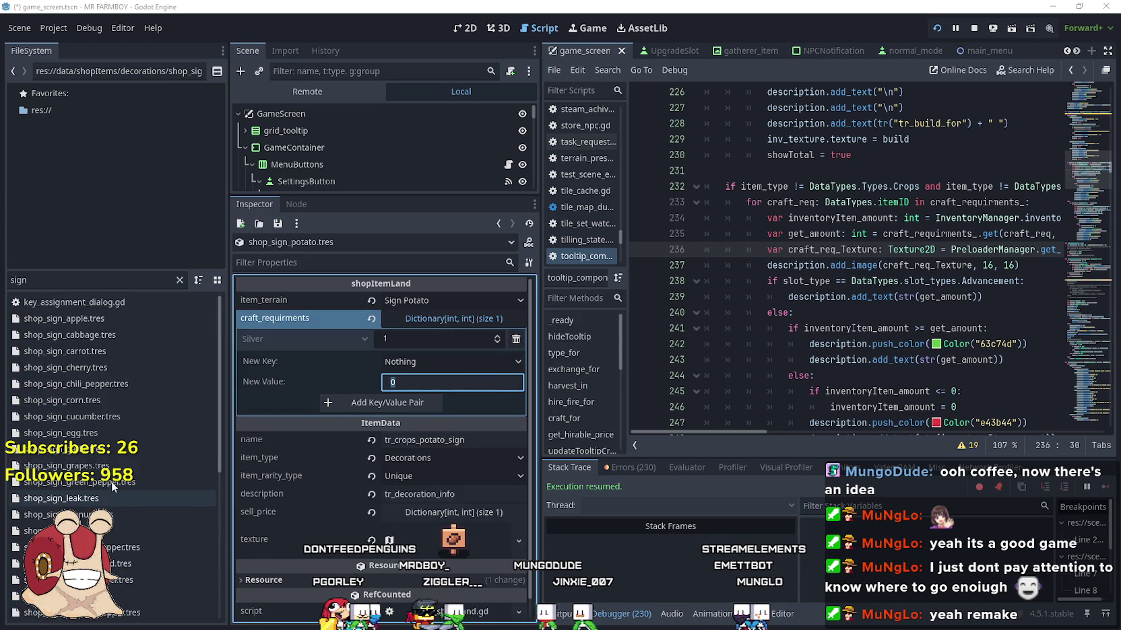
pyautogui.click(107, 333)
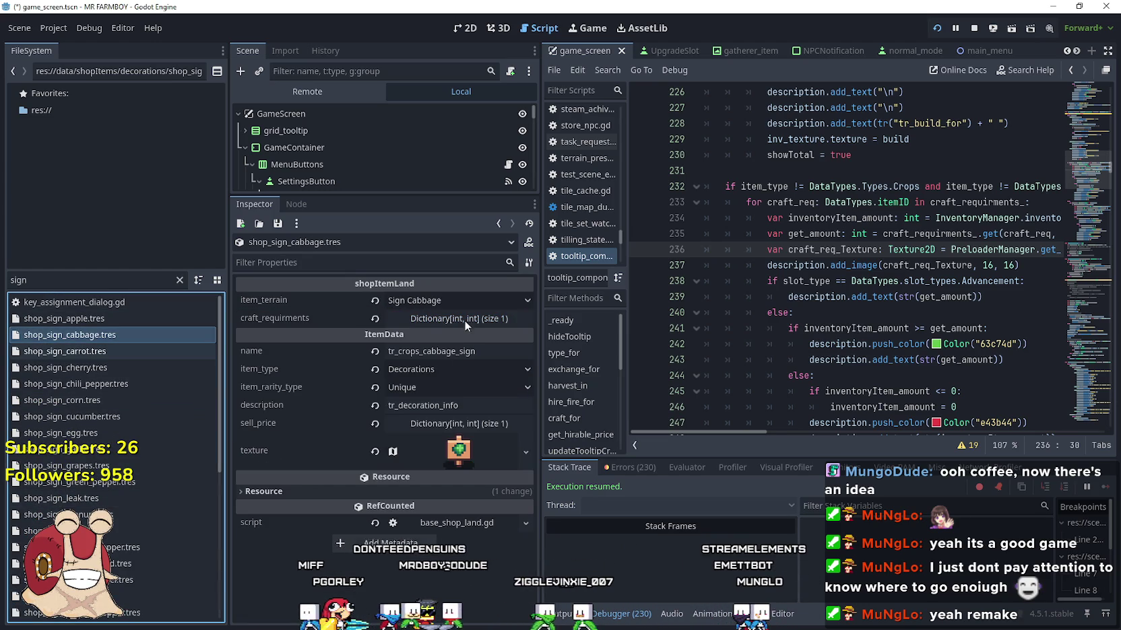
pyautogui.click(445, 325)
pyautogui.press('BackSpace')
pyautogui.press('BackSpace')
pyautogui.click(472, 370)
pyautogui.click(358, 366)
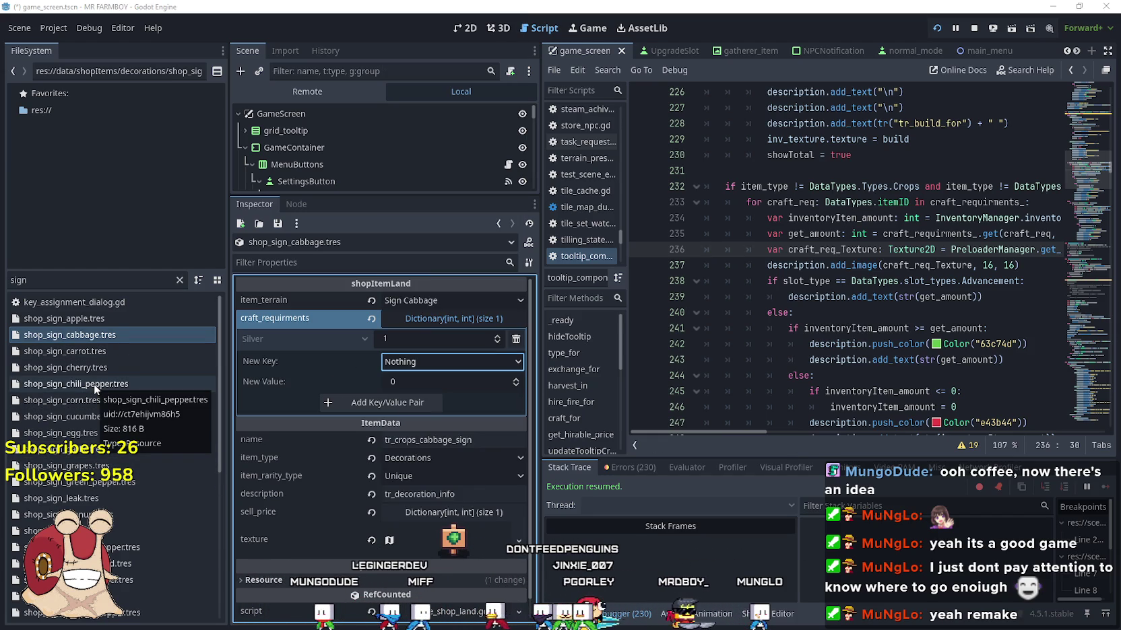
# - Set the apple sign's Silver craft cost to 1
pyautogui.click(119, 320)
pyautogui.click(485, 317)
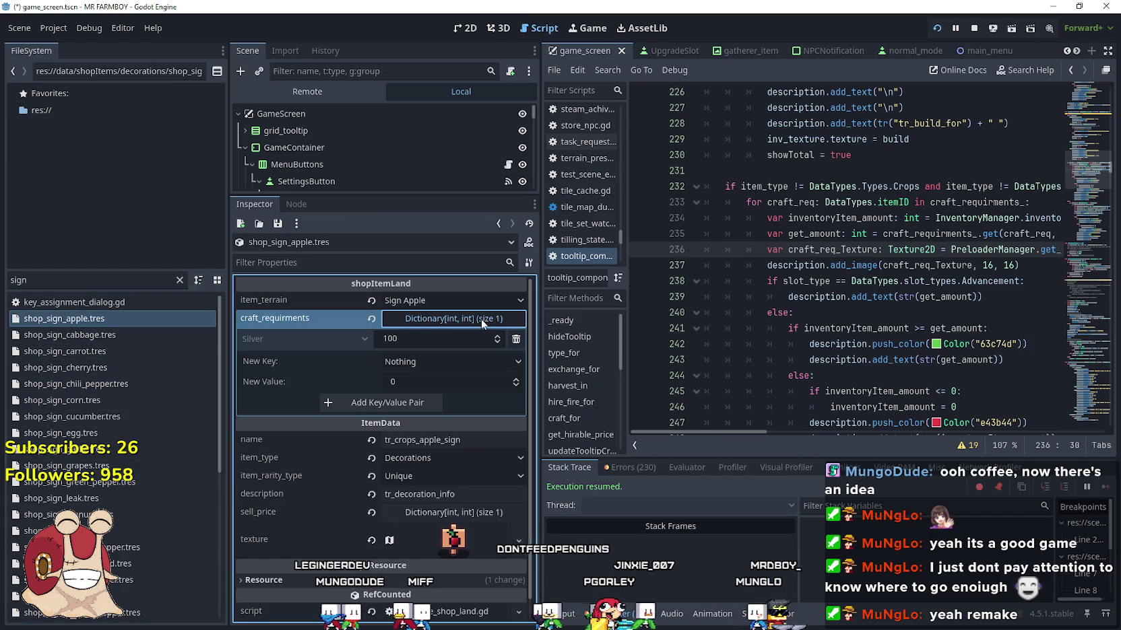
pyautogui.click(444, 339)
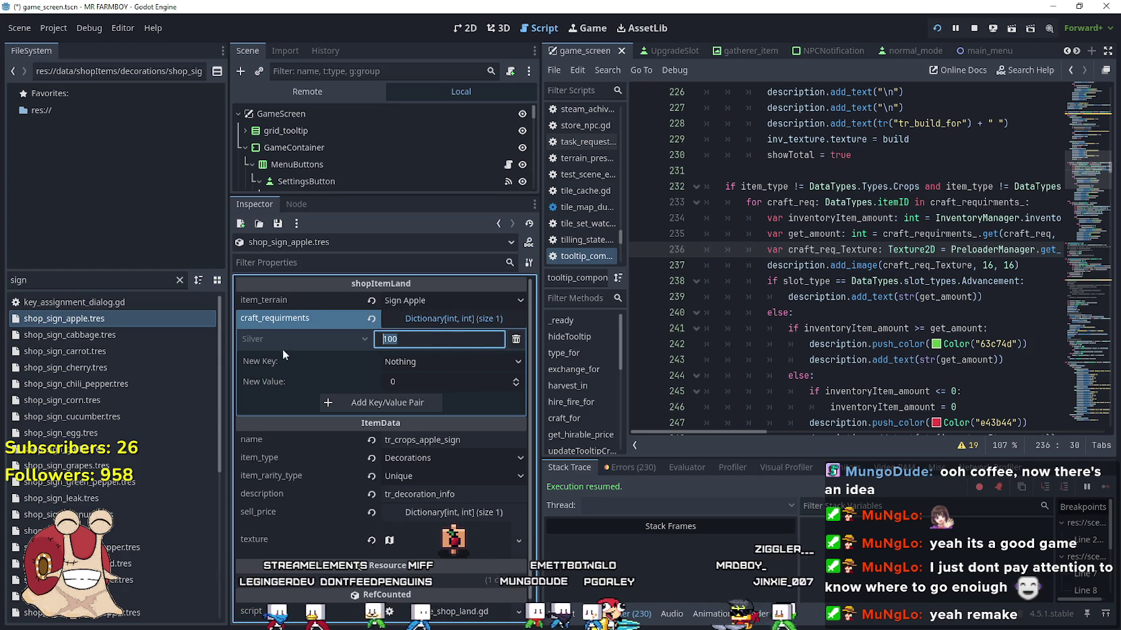
pyautogui.write('1')
pyautogui.click(454, 381)
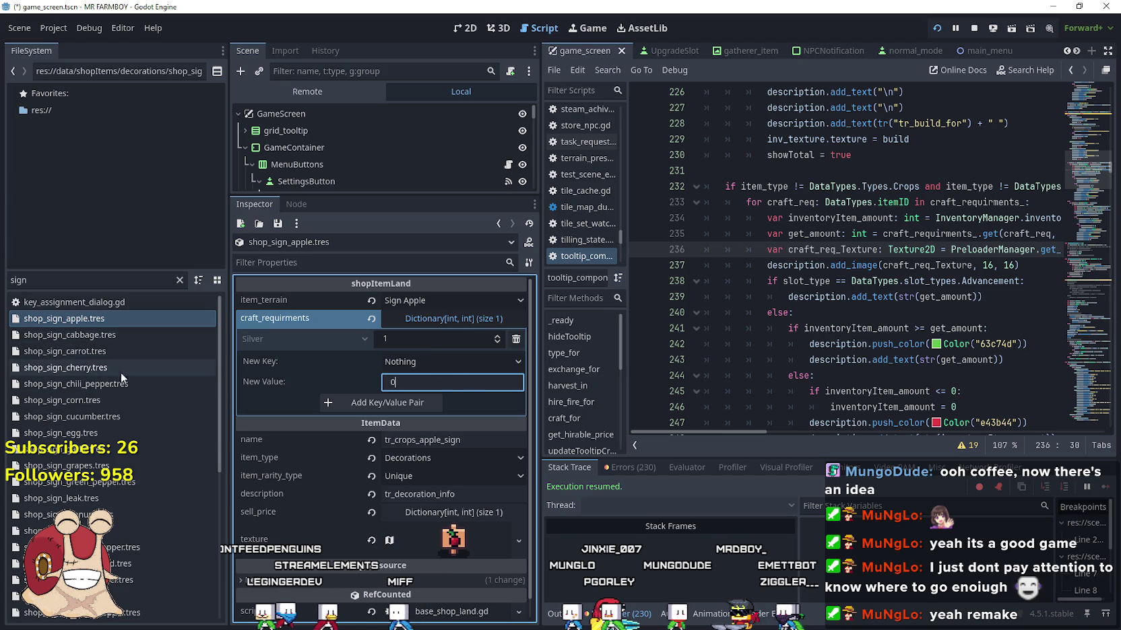
# - Check the pear sign, then set the peach sign's Silver craft cost to 1
pyautogui.scroll(-5, 113, 458)
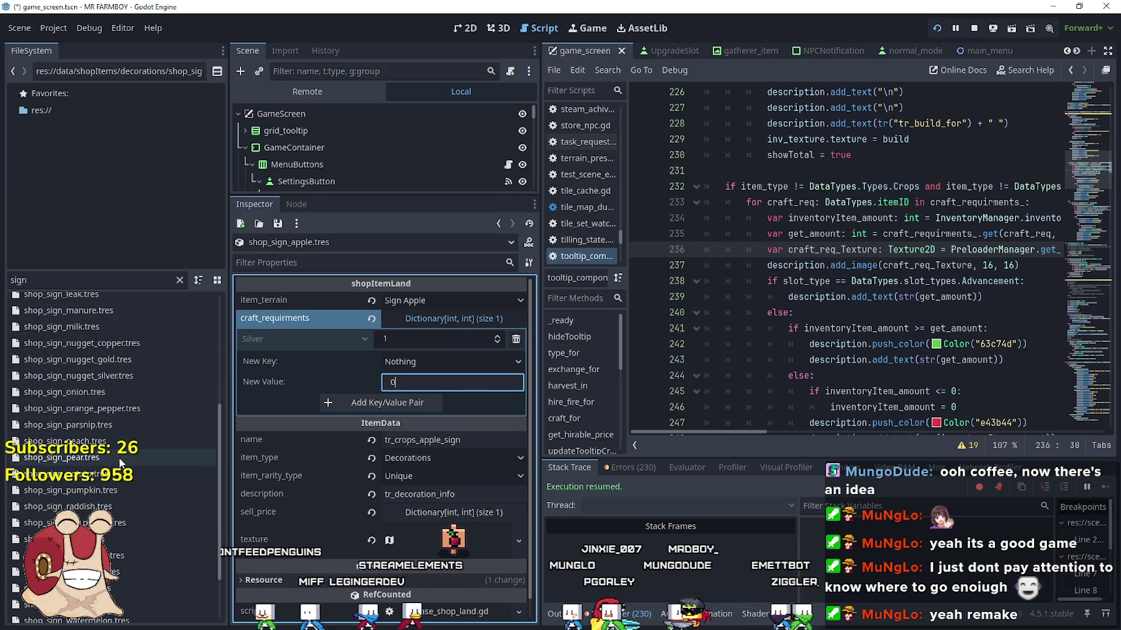
pyautogui.click(122, 459)
pyautogui.click(454, 319)
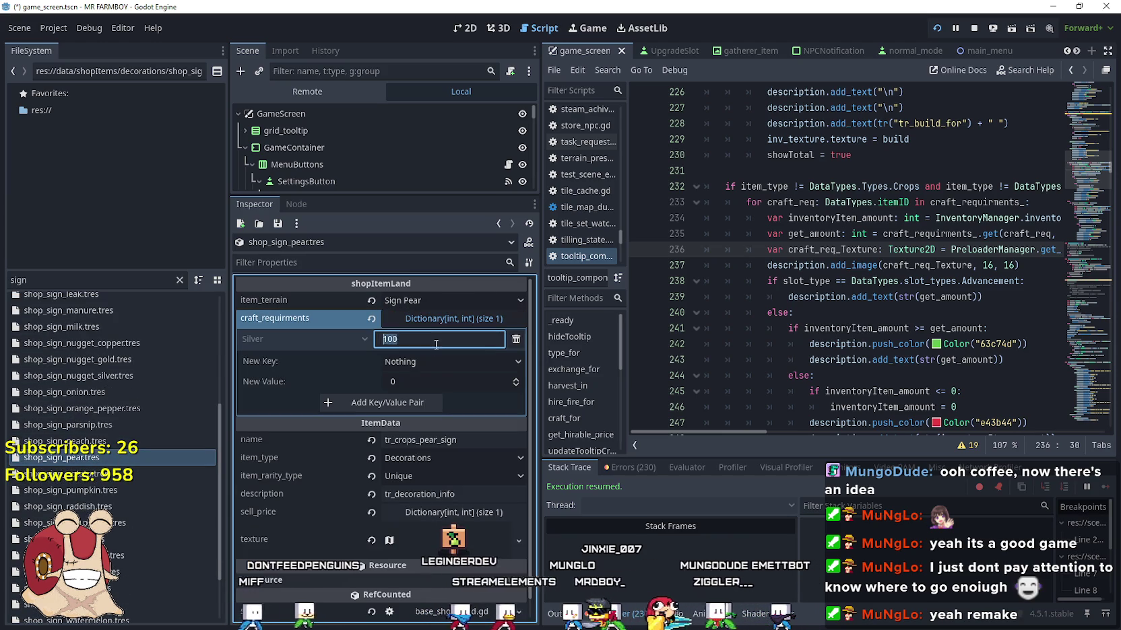
pyautogui.click(139, 441)
pyautogui.click(411, 319)
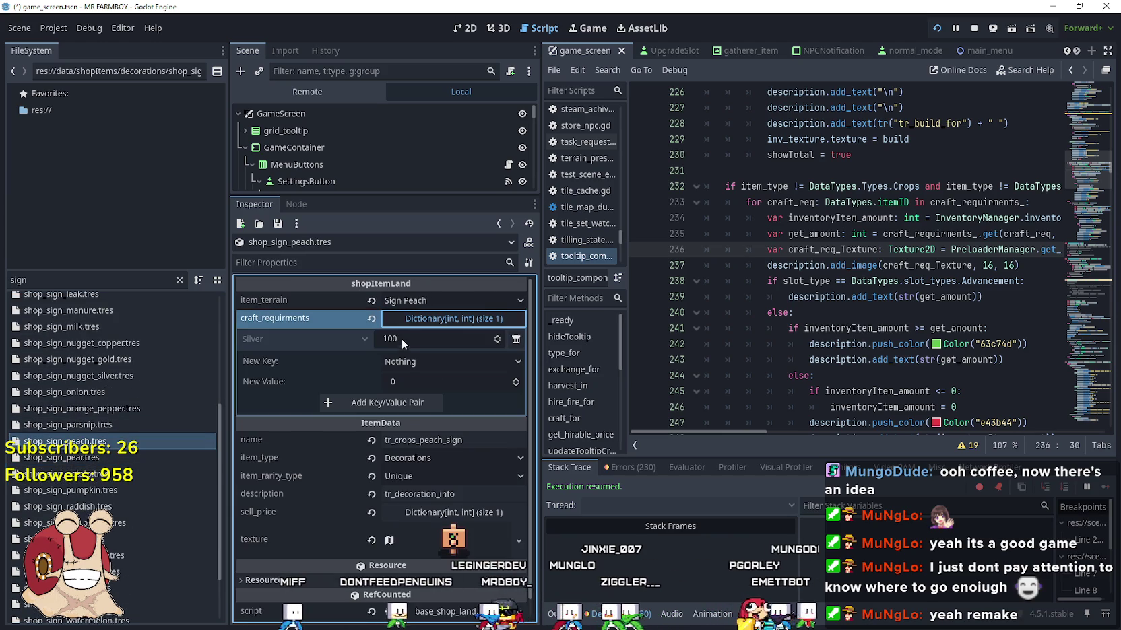
pyautogui.click(404, 342)
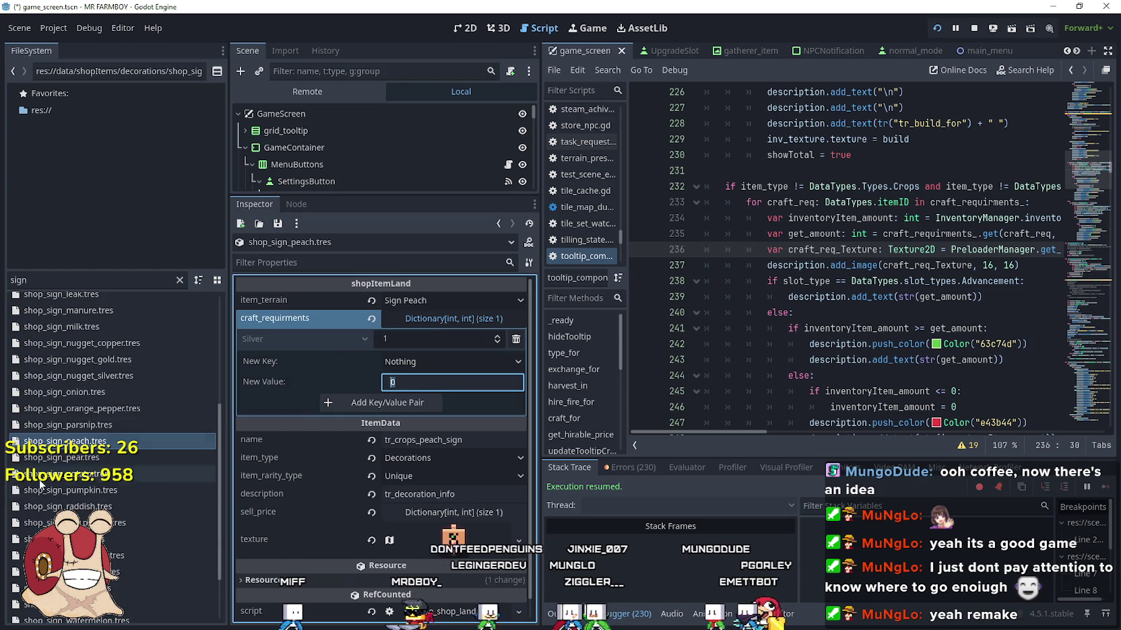
pyautogui.click(83, 458)
# - Set the cherry sign's Silver craft cost to 1, then select the chili pepper sign
pyautogui.scroll(-3, 145, 482)
pyautogui.scroll(5, 144, 482)
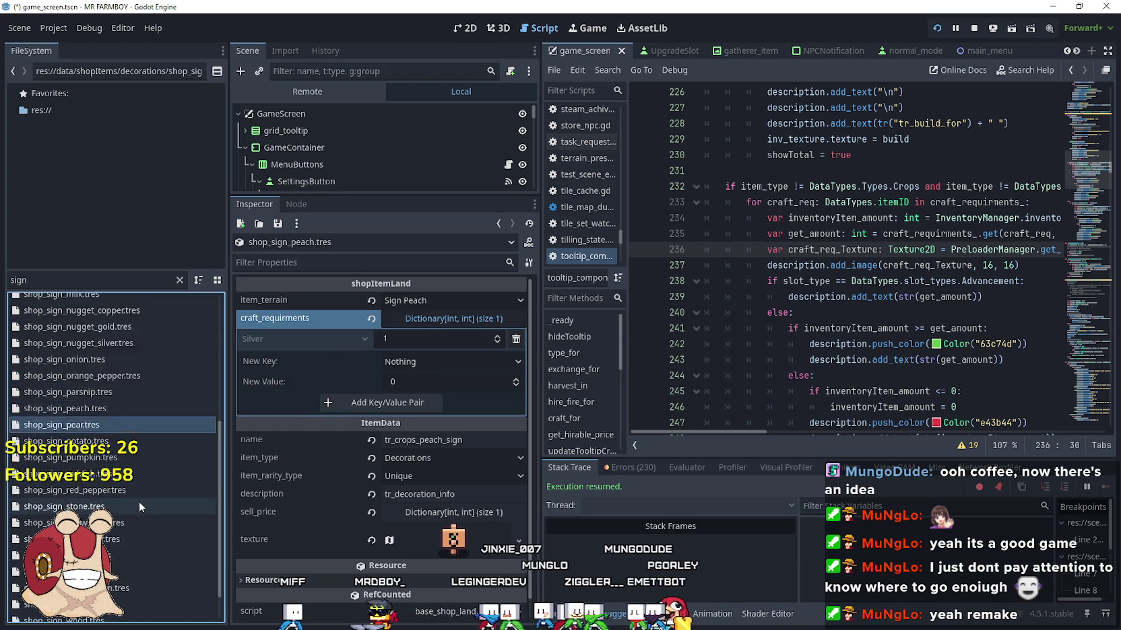
pyautogui.click(100, 368)
pyautogui.click(405, 320)
pyautogui.click(456, 383)
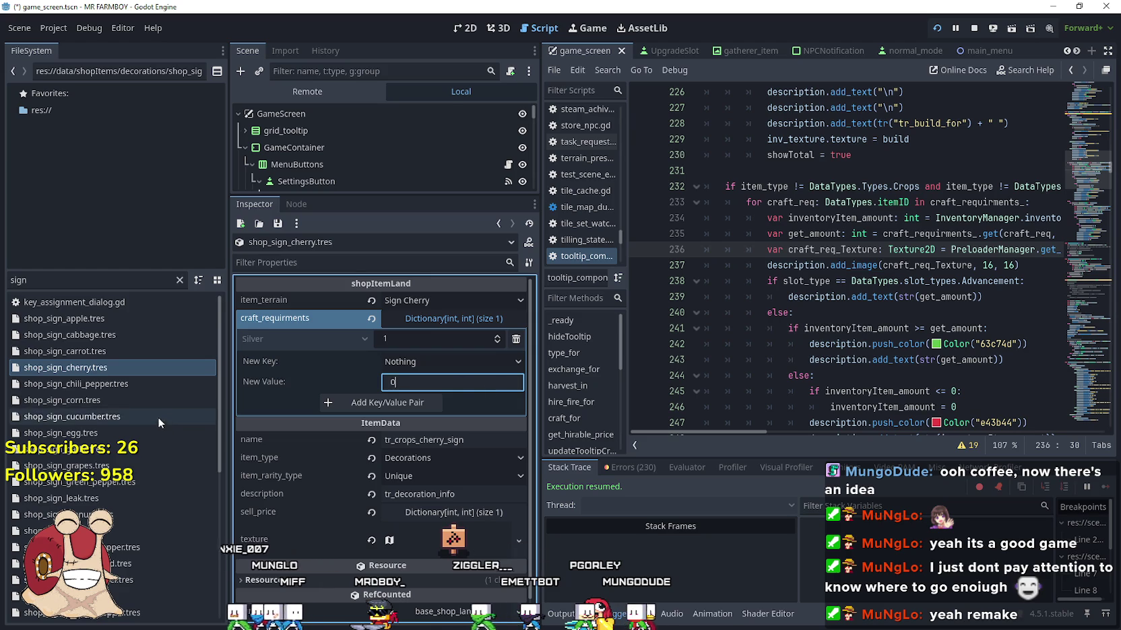
pyautogui.click(127, 384)
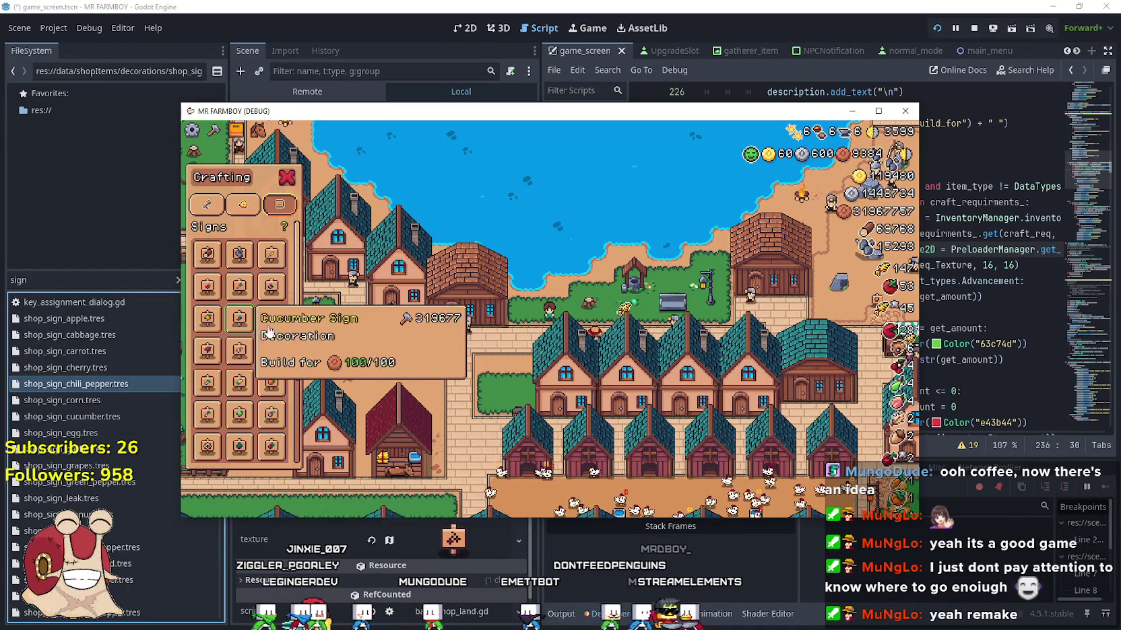
# - Scroll the in-game Signs crafting grid to verify the 1 Silver costs, then return to the editor
pyautogui.scroll(-1, 270, 347)
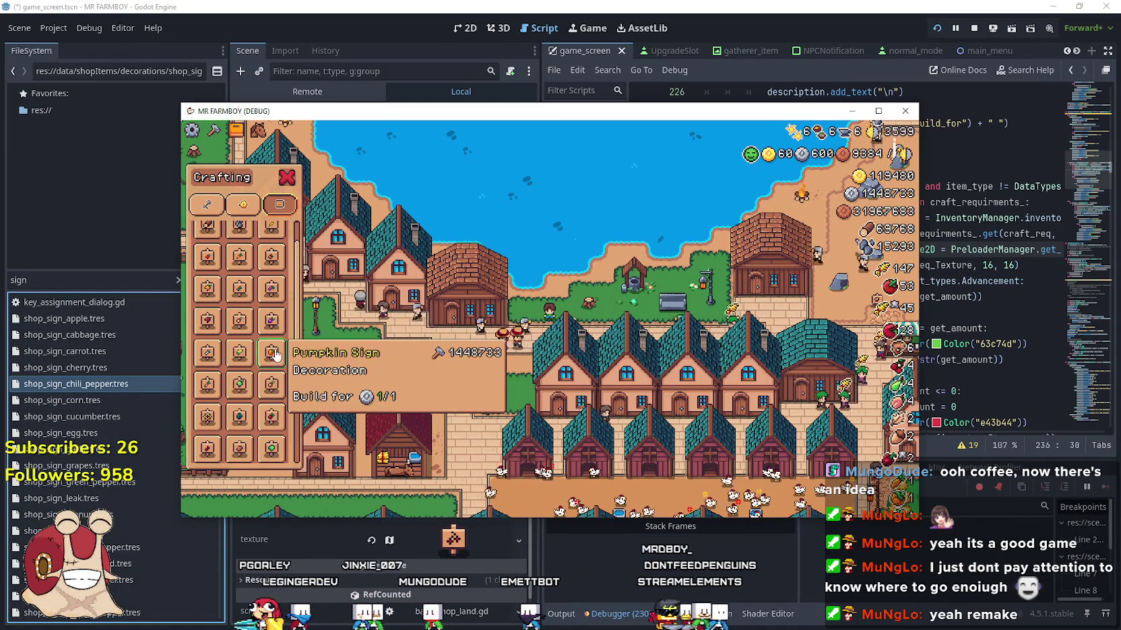
pyautogui.scroll(-2, 272, 405)
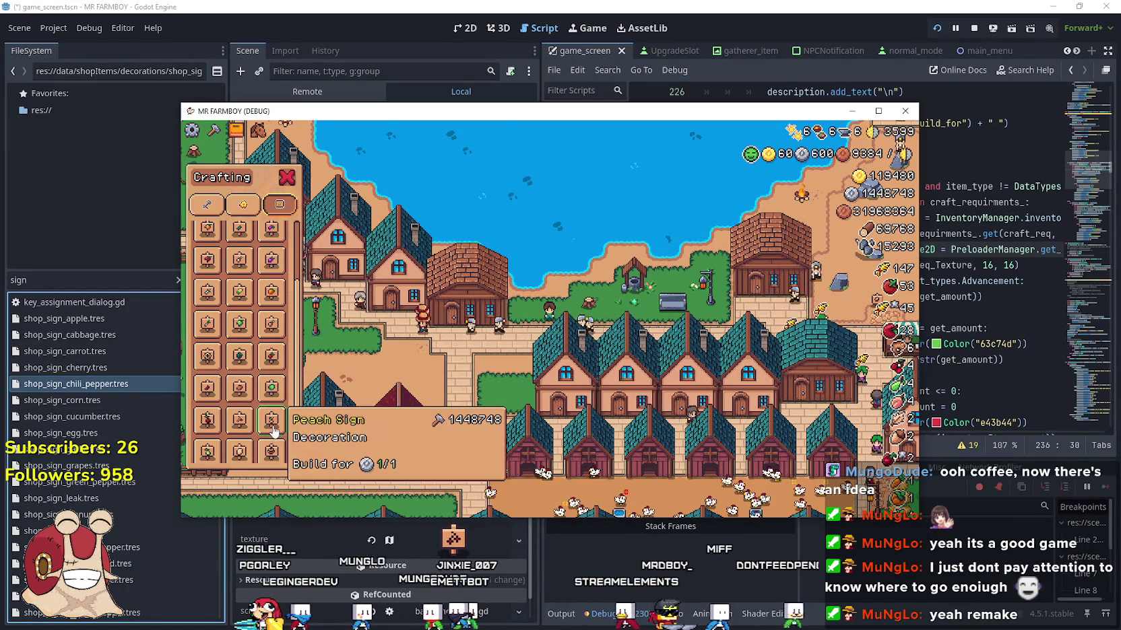
pyautogui.scroll(-1, 270, 435)
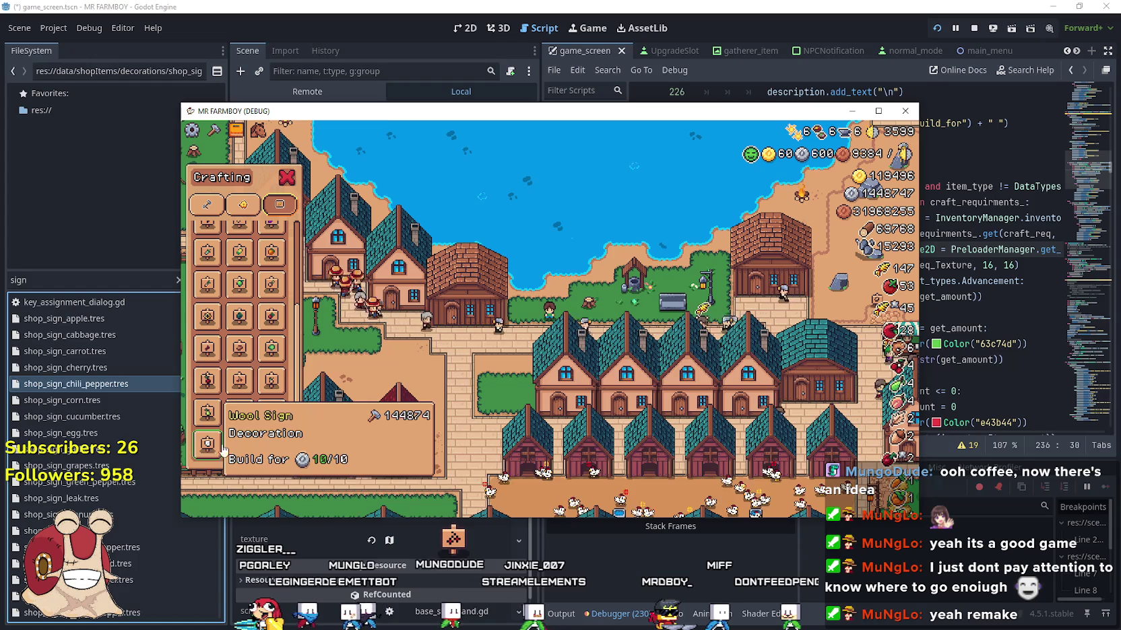
pyautogui.hotkey('alt', 'Tab')
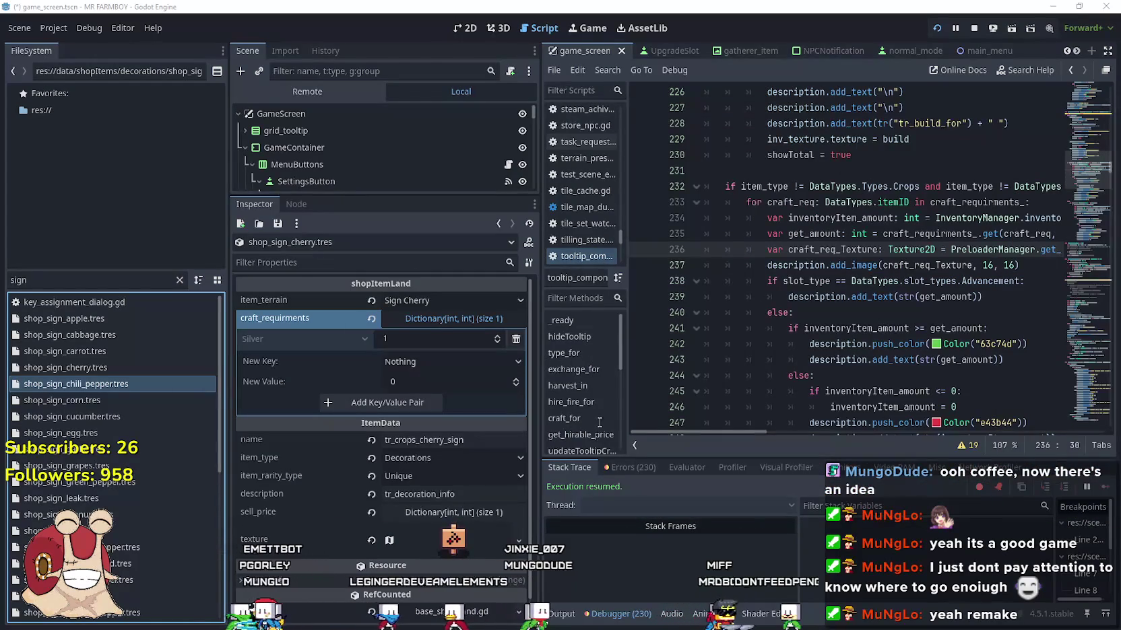
# - Set the milk sign's Silver craft cost to 1
pyautogui.scroll(-3, 138, 513)
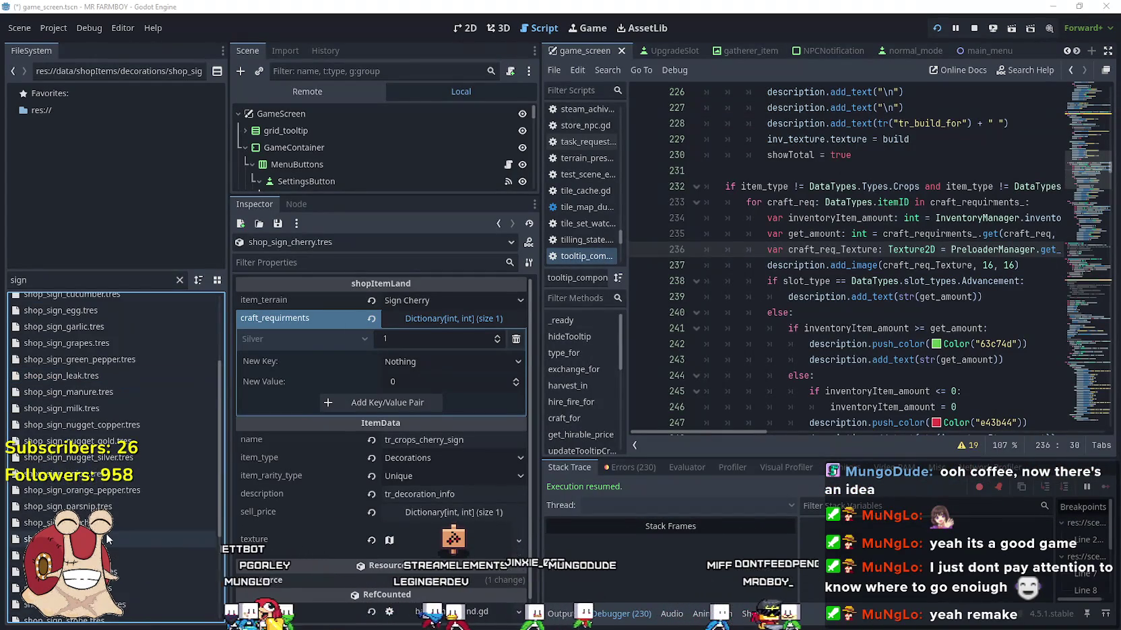
pyautogui.click(112, 409)
pyautogui.click(444, 318)
pyautogui.click(426, 338)
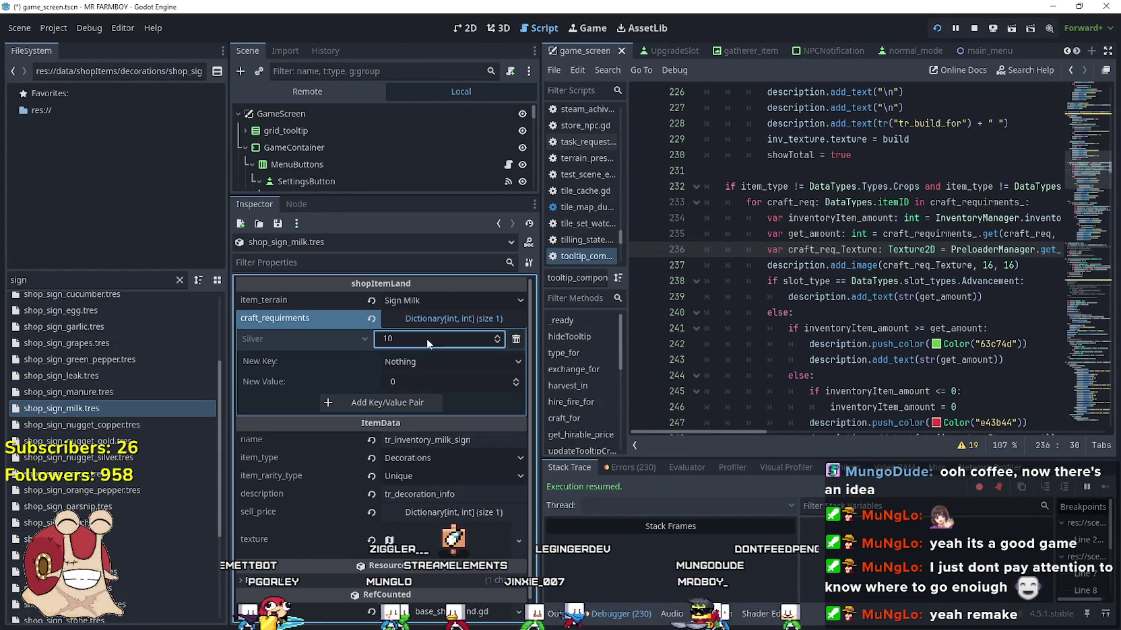
pyautogui.press('BackSpace')
pyautogui.click(150, 409)
pyautogui.scroll(2, 144, 454)
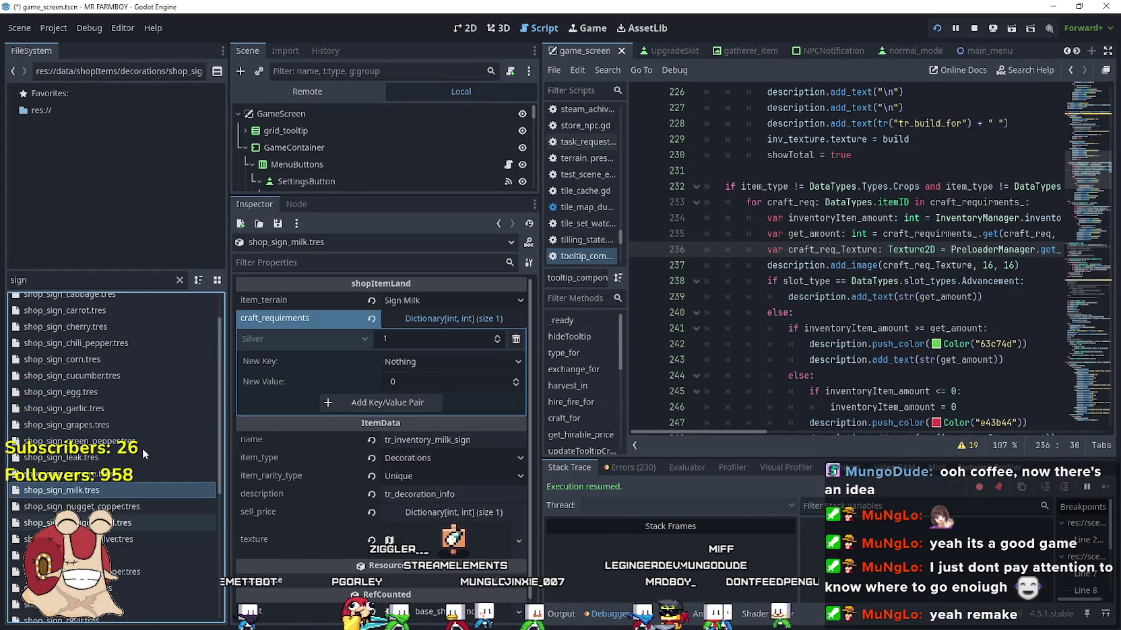
# - Replace the egg sign's Silver cost with a 100 Copper craft requirement
pyautogui.click(138, 394)
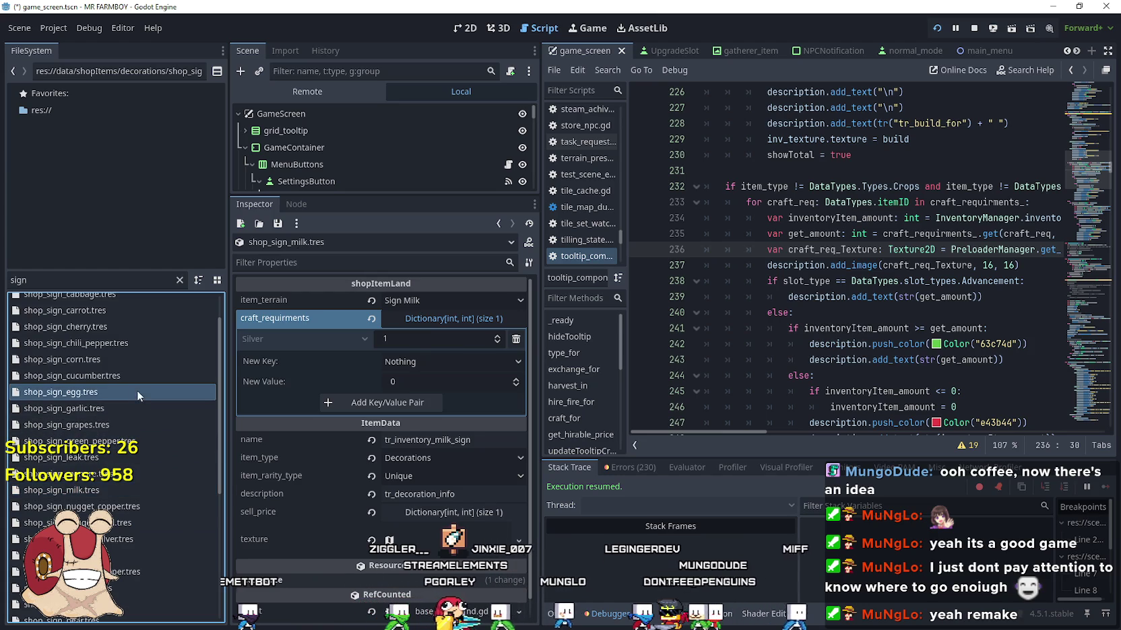
pyautogui.click(501, 319)
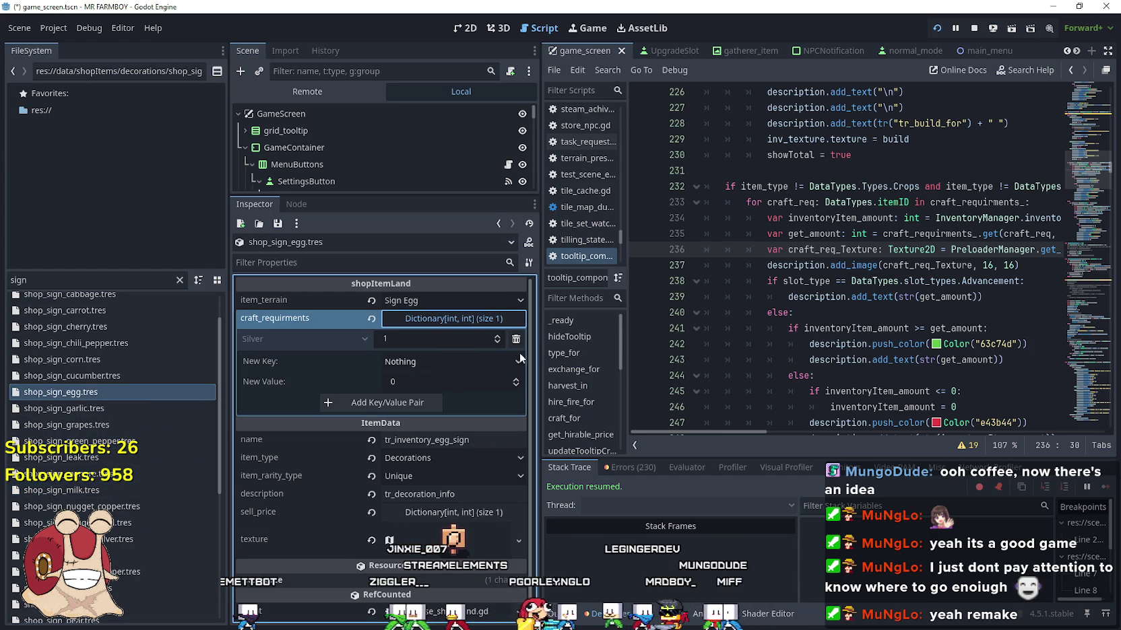
pyautogui.click(448, 363)
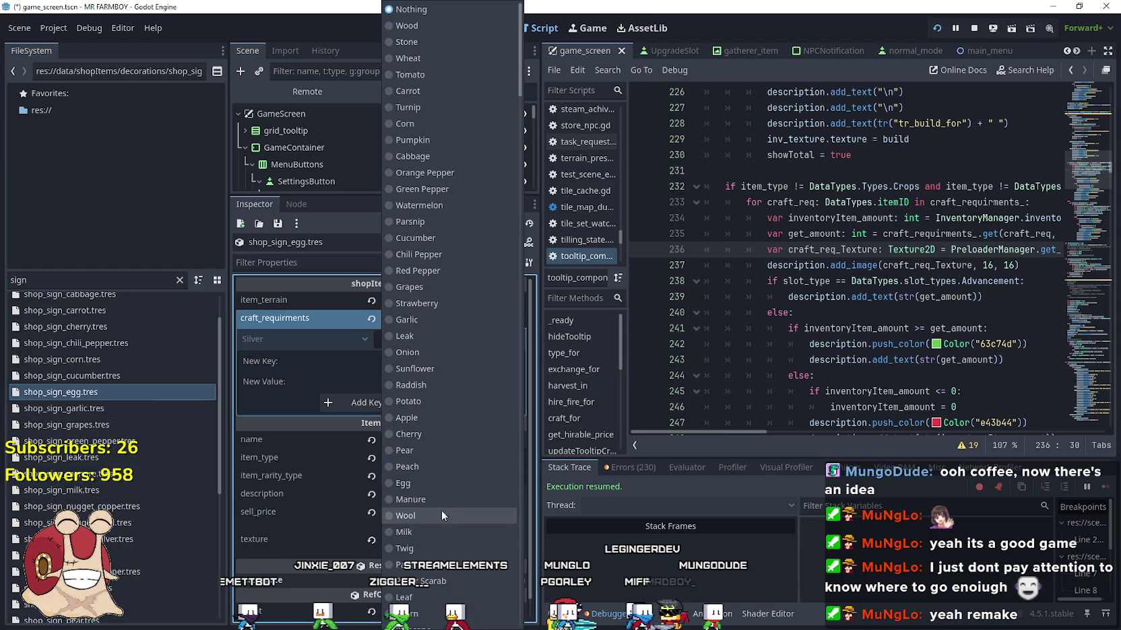
pyautogui.scroll(-3, 436, 460)
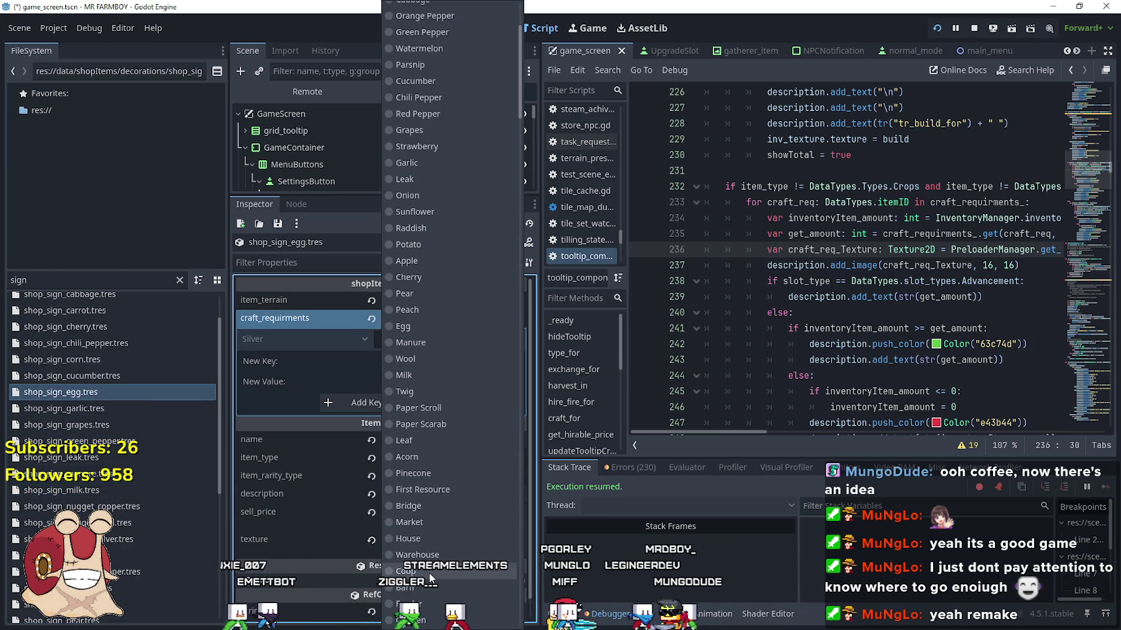
pyautogui.scroll(-3, 431, 539)
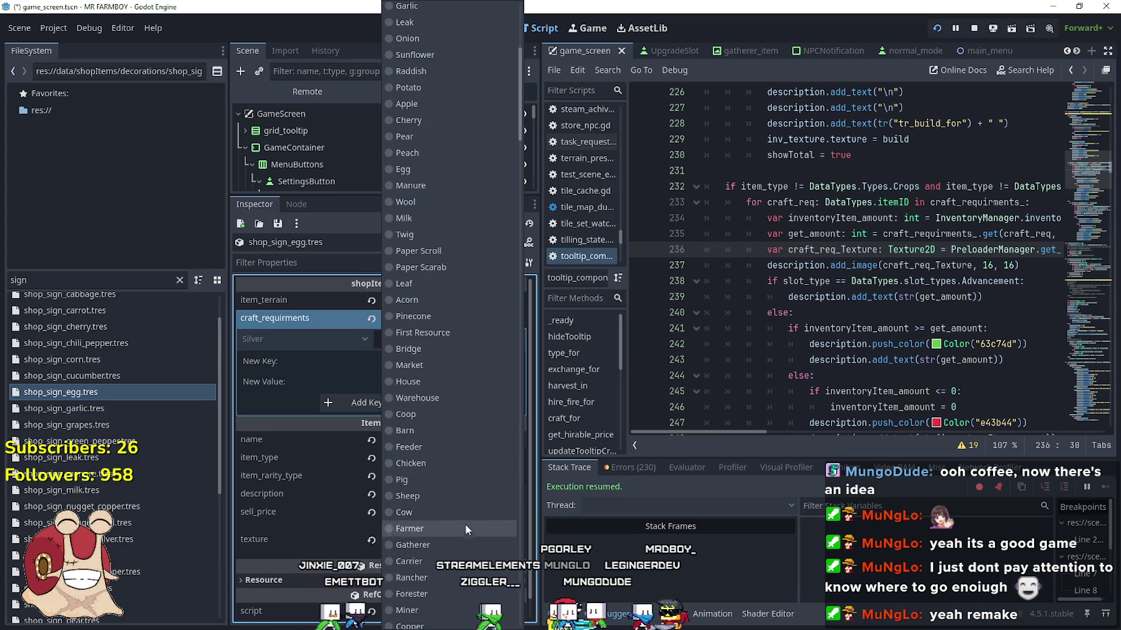
pyautogui.scroll(-2, 450, 363)
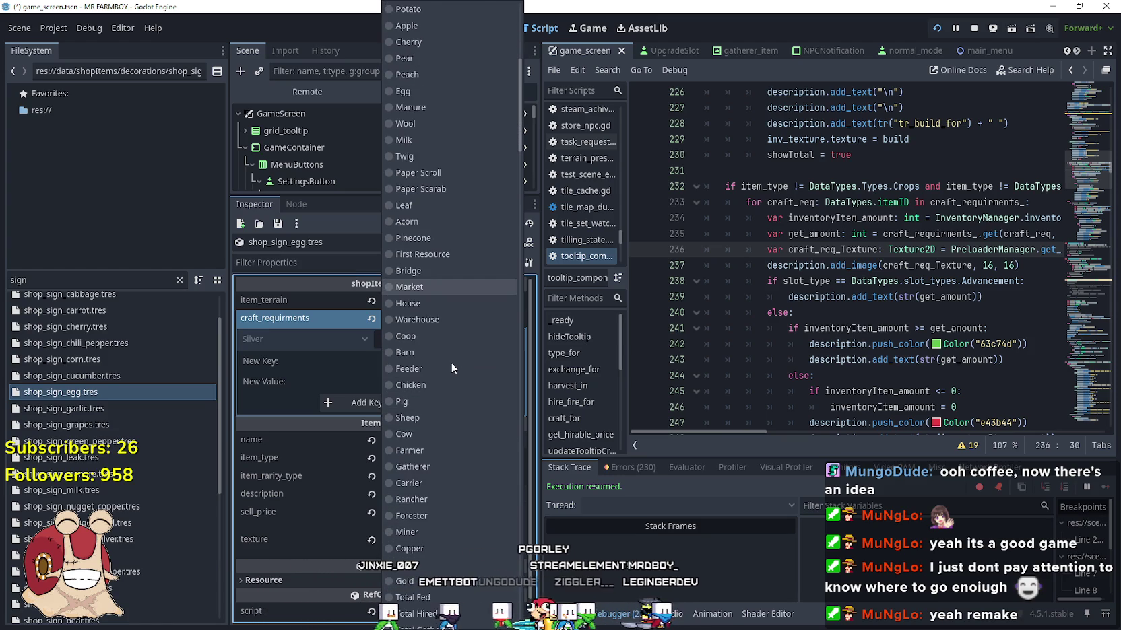
pyautogui.click(435, 547)
pyautogui.click(449, 381)
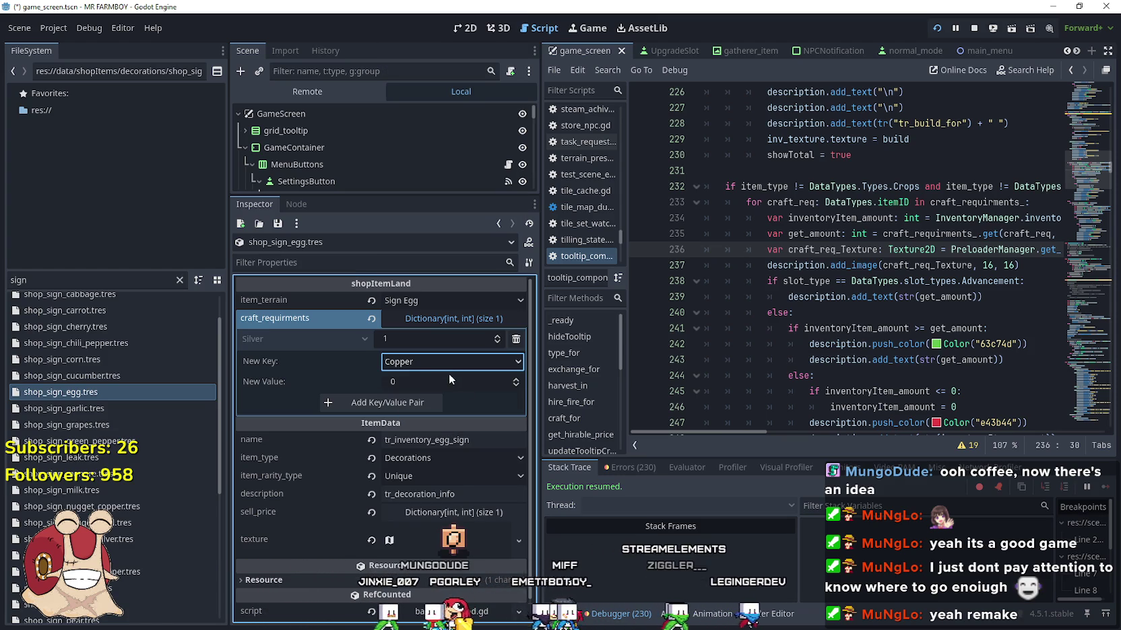
pyautogui.write('10')
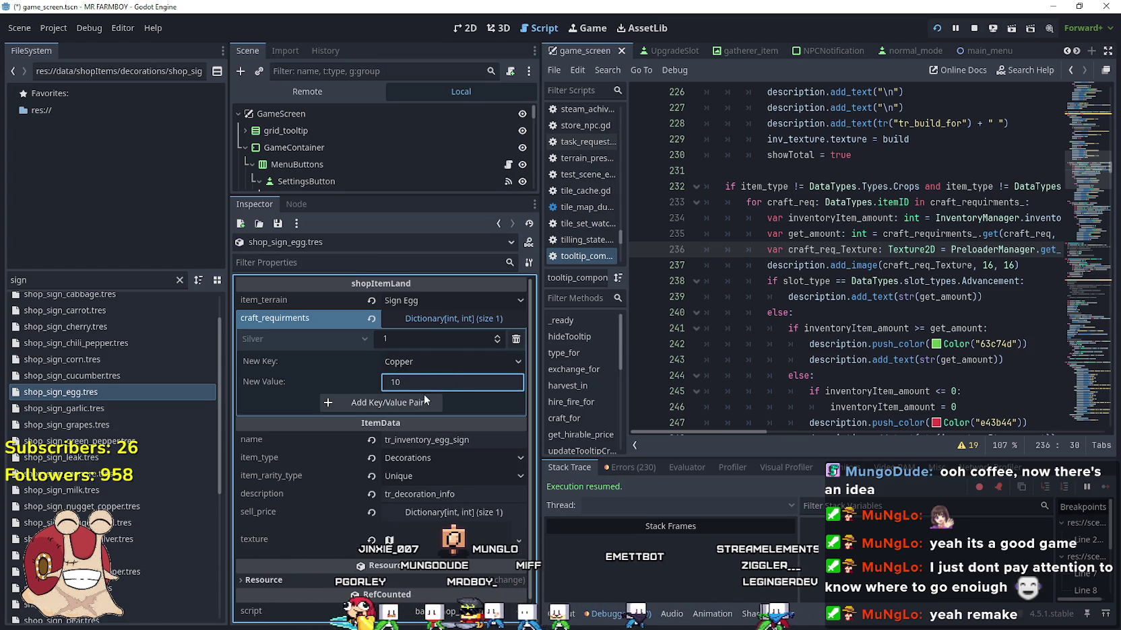
pyautogui.write('0')
pyautogui.click(437, 398)
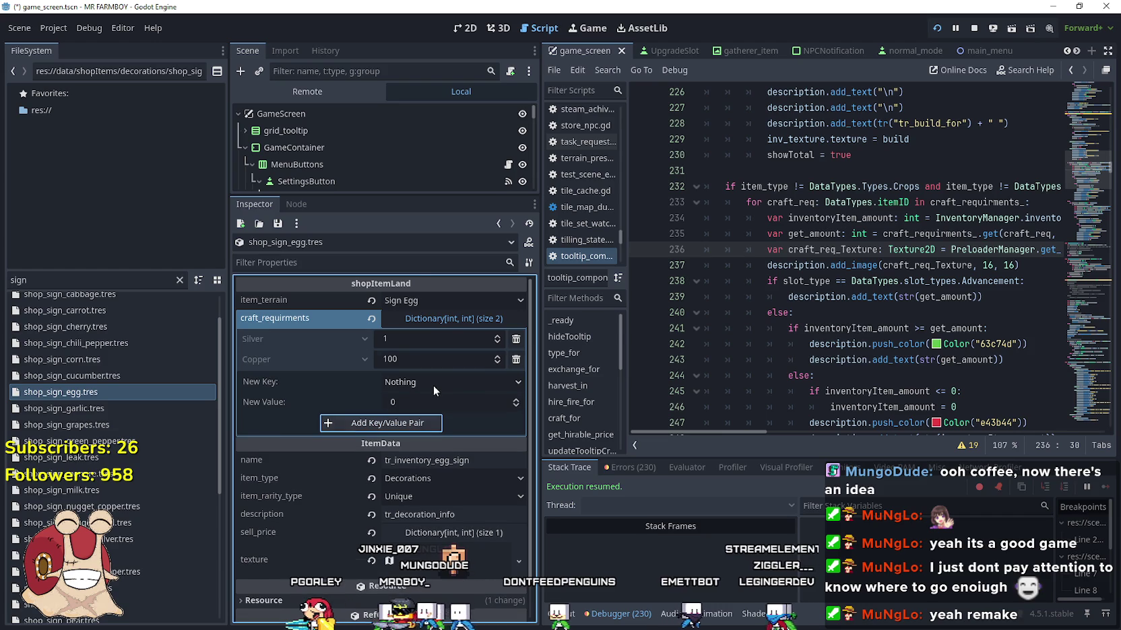
pyautogui.click(515, 340)
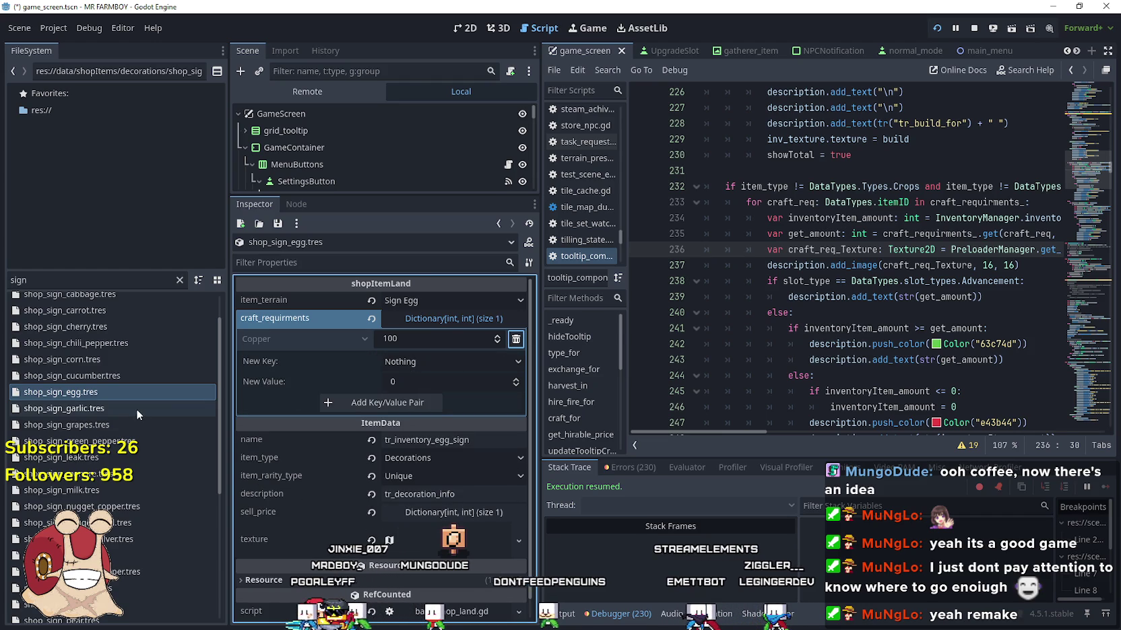
# - Set the Manure sign's Silver cost from 10 to 1, then show the Wool sign's requirements
pyautogui.click(115, 475)
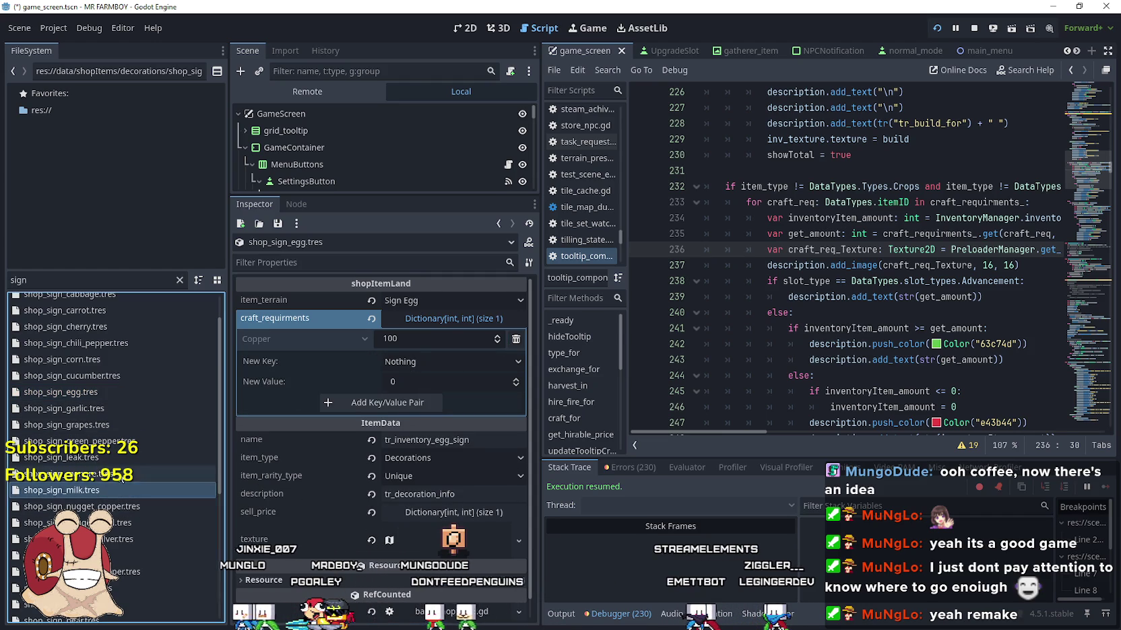
pyautogui.click(458, 319)
pyautogui.click(419, 339)
pyautogui.write('1')
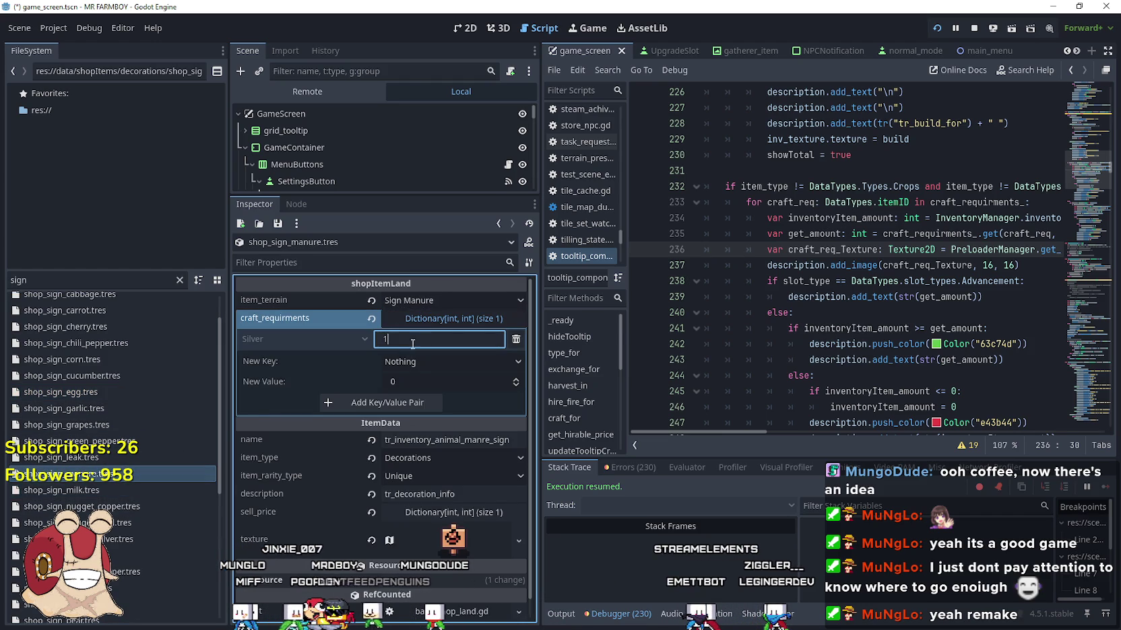
pyautogui.scroll(-5, 135, 520)
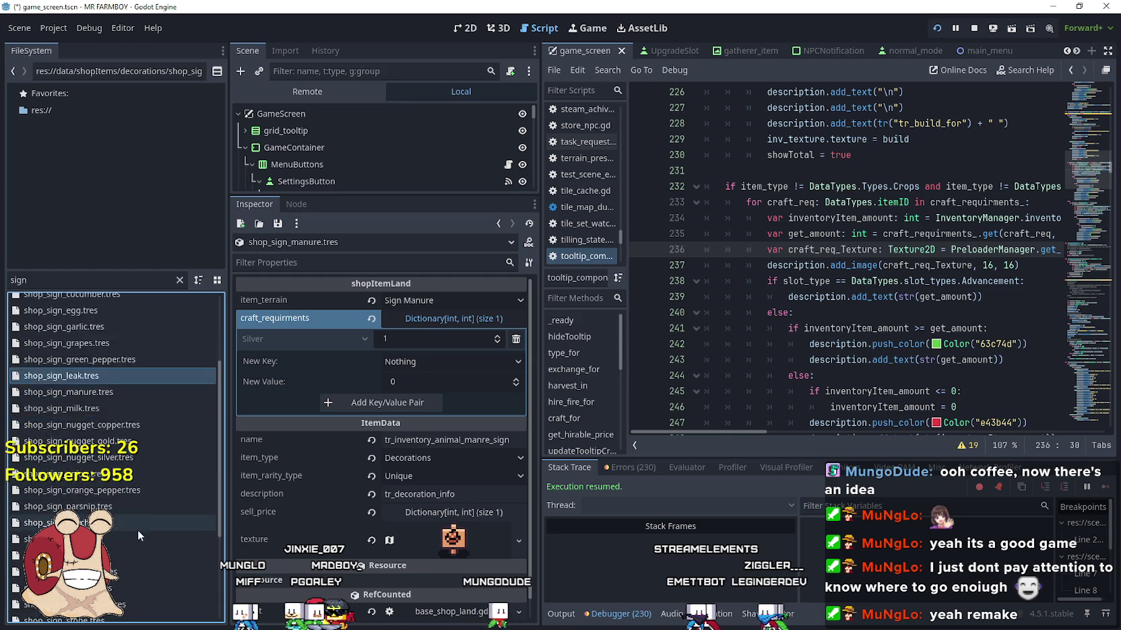
pyautogui.scroll(-2, 135, 532)
pyautogui.click(124, 595)
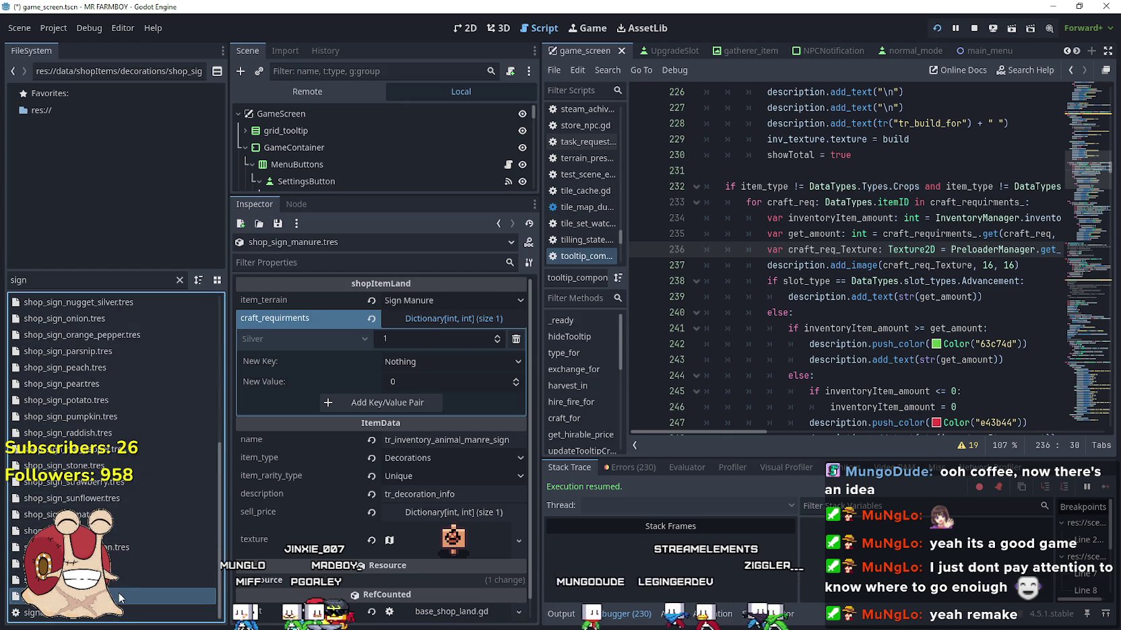
pyautogui.click(454, 321)
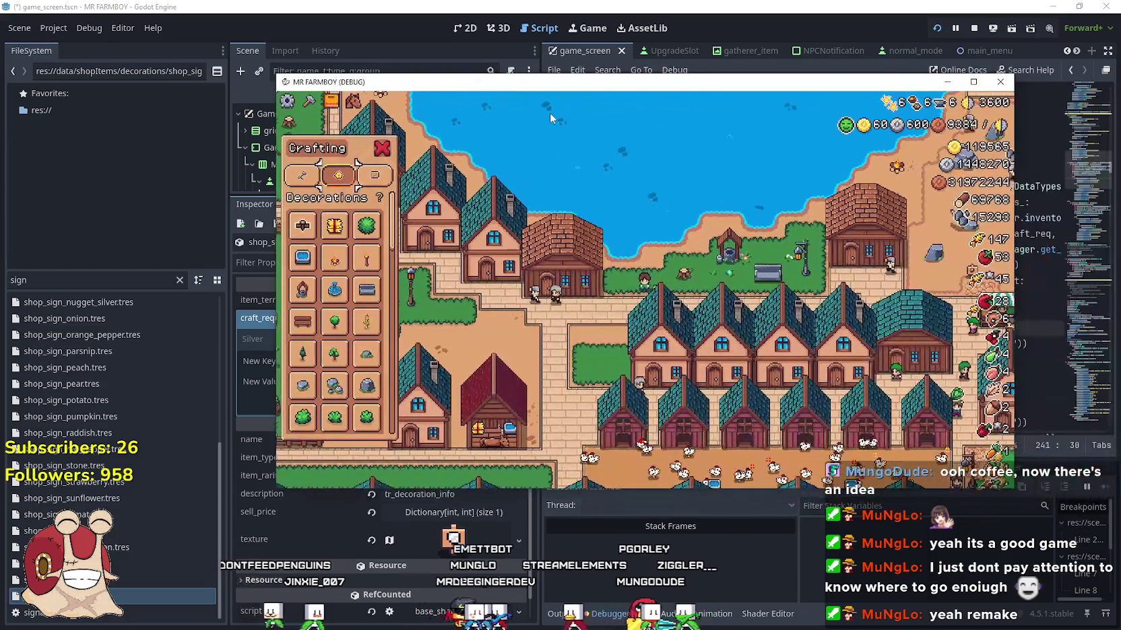
# - Read decoration costs from tooltips in the game's Decorations grid, then clear the FileSystem filter
pyautogui.moveTo(337, 232)
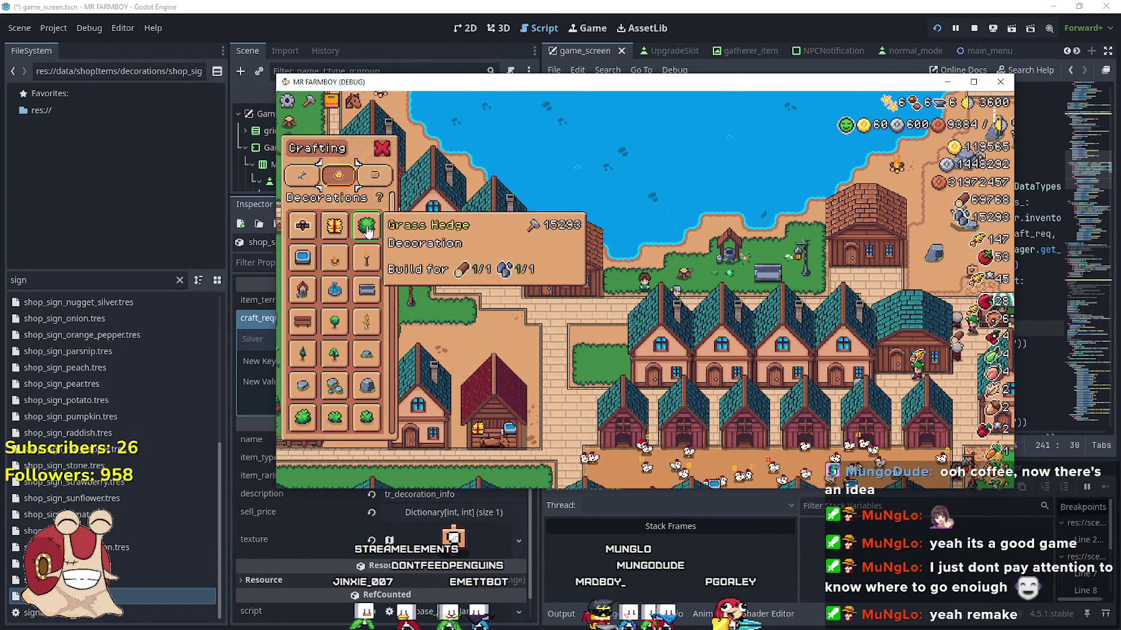
pyautogui.moveTo(309, 262)
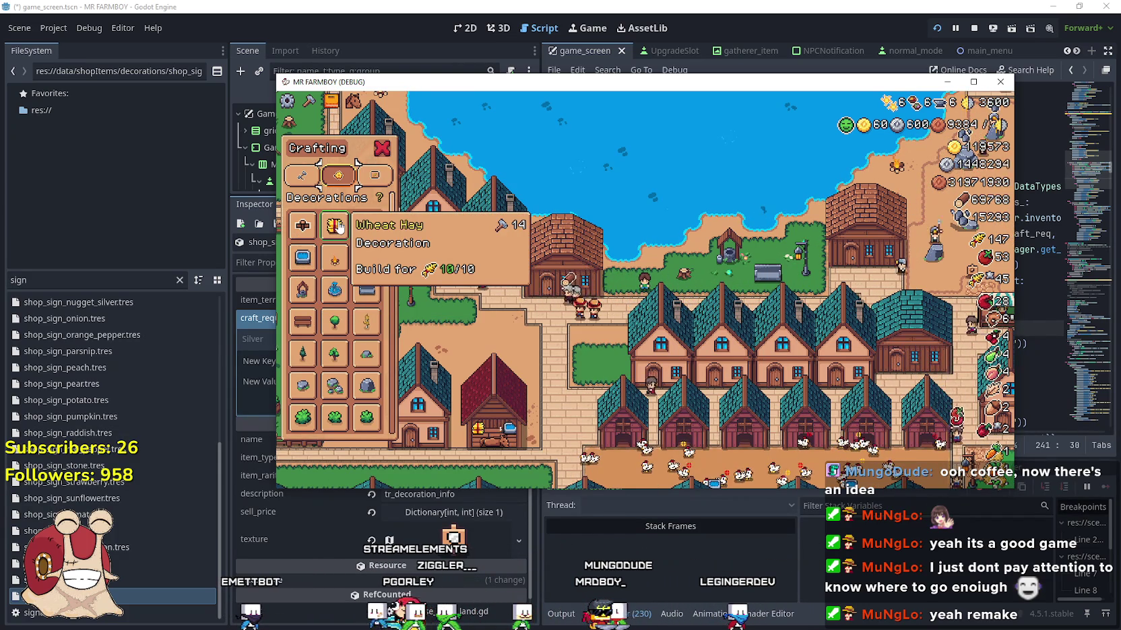
pyautogui.scroll(-5, 351, 283)
pyautogui.scroll(-5, 357, 350)
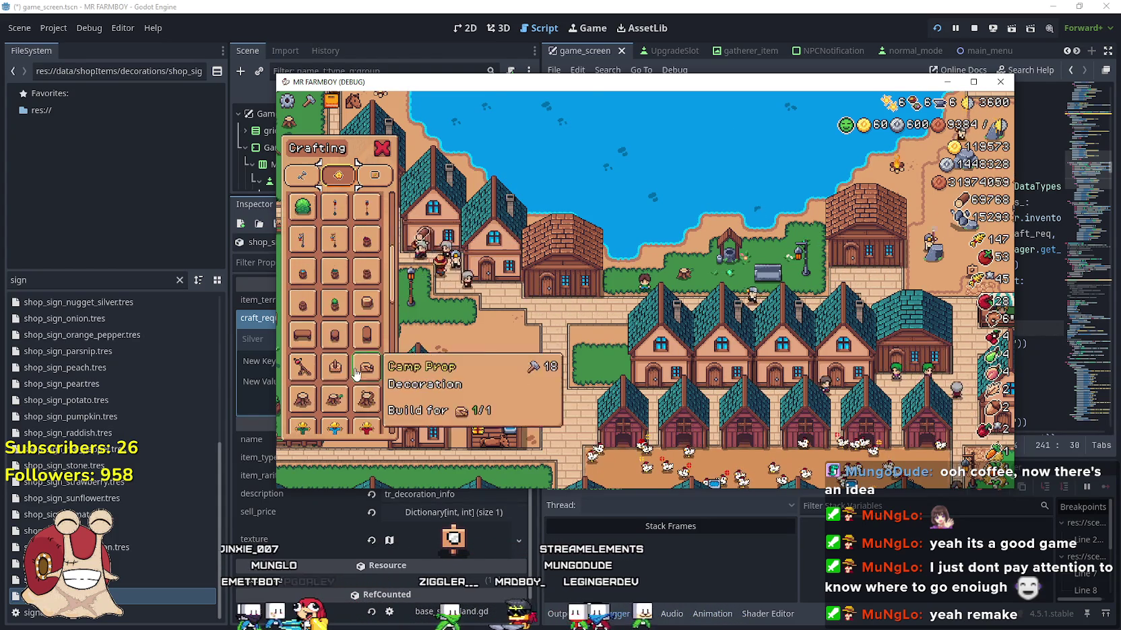
pyautogui.scroll(-5, 368, 222)
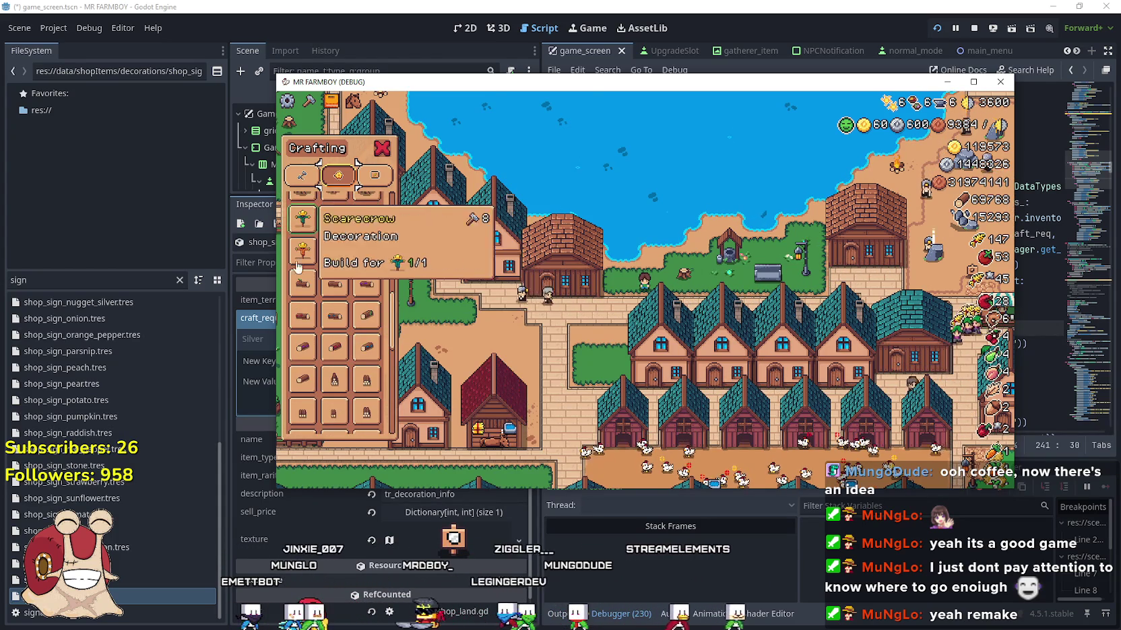
pyautogui.scroll(-3, 364, 398)
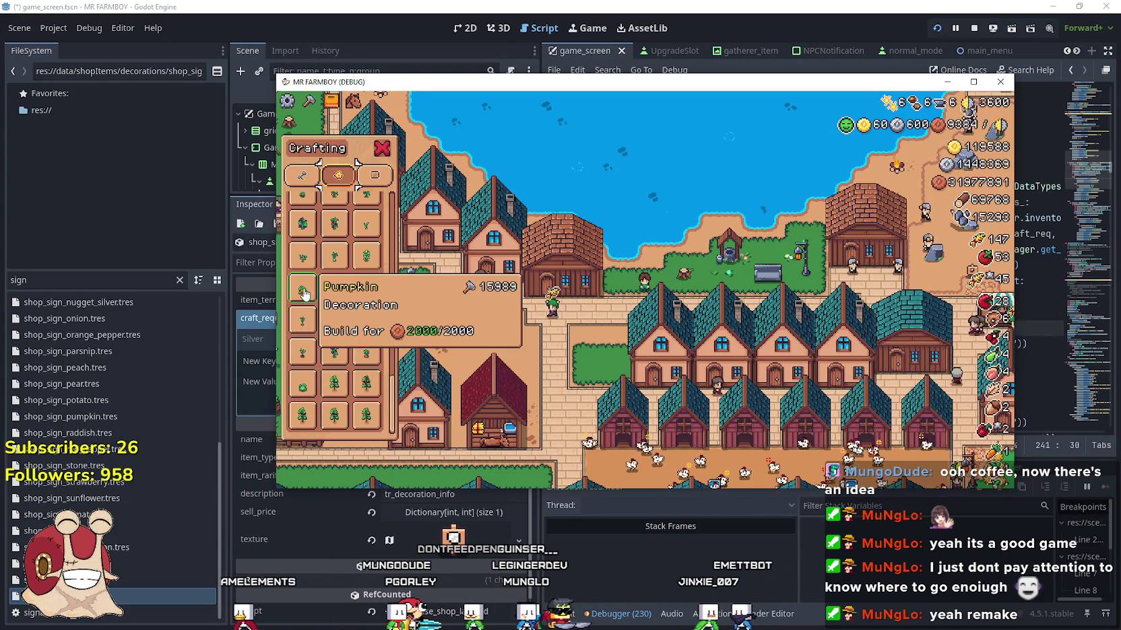
pyautogui.scroll(2, 304, 294)
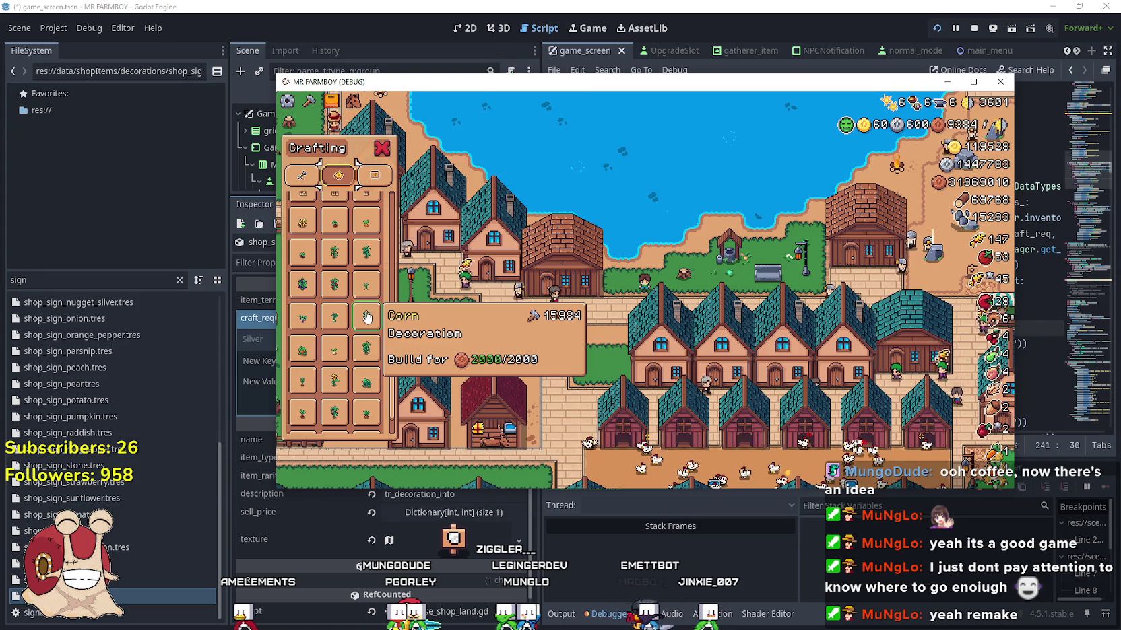
pyautogui.scroll(2, 304, 344)
pyautogui.scroll(3, 304, 344)
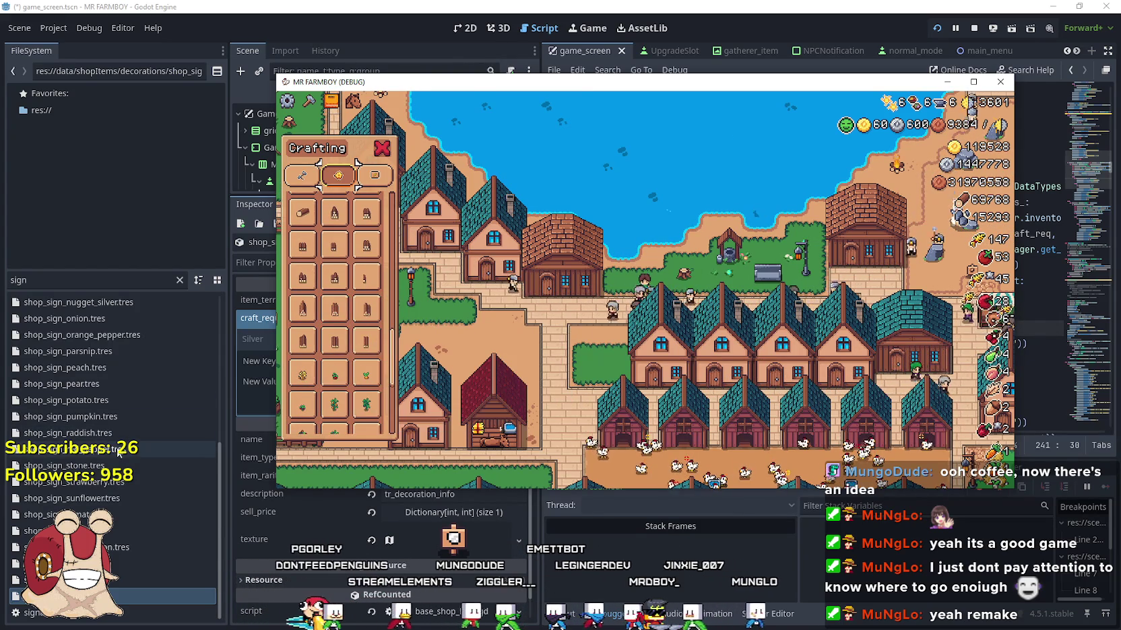
pyautogui.scroll(5, 118, 452)
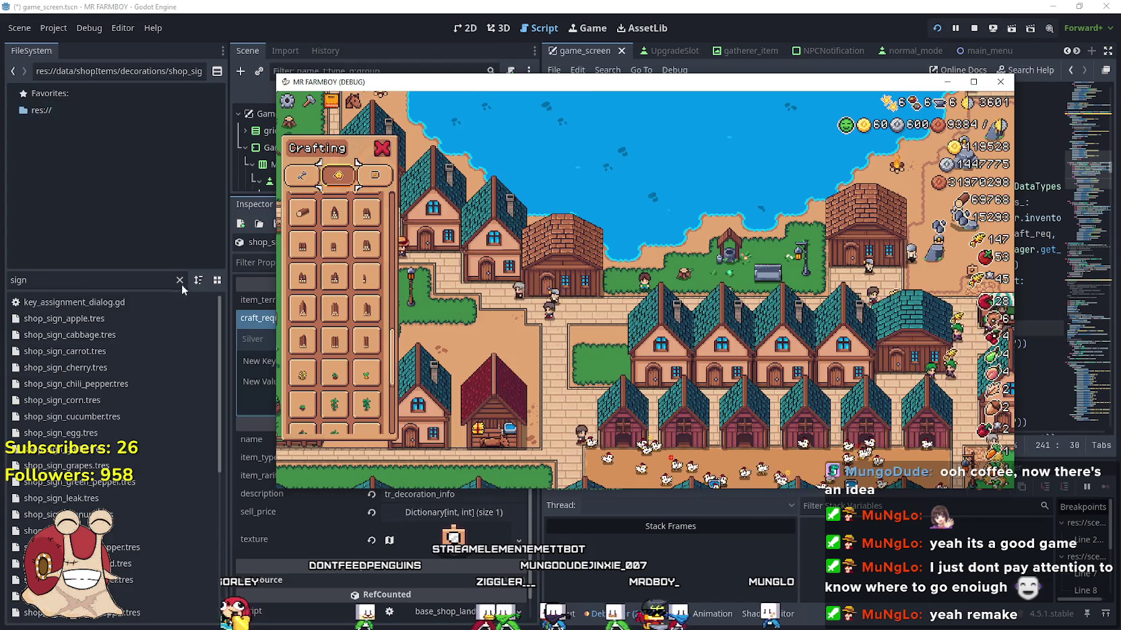
pyautogui.click(180, 280)
# - Filter files by 'decor' and show shop_decor_wheat.tres's 100-copper craft requirement
pyautogui.scroll(-2, 113, 230)
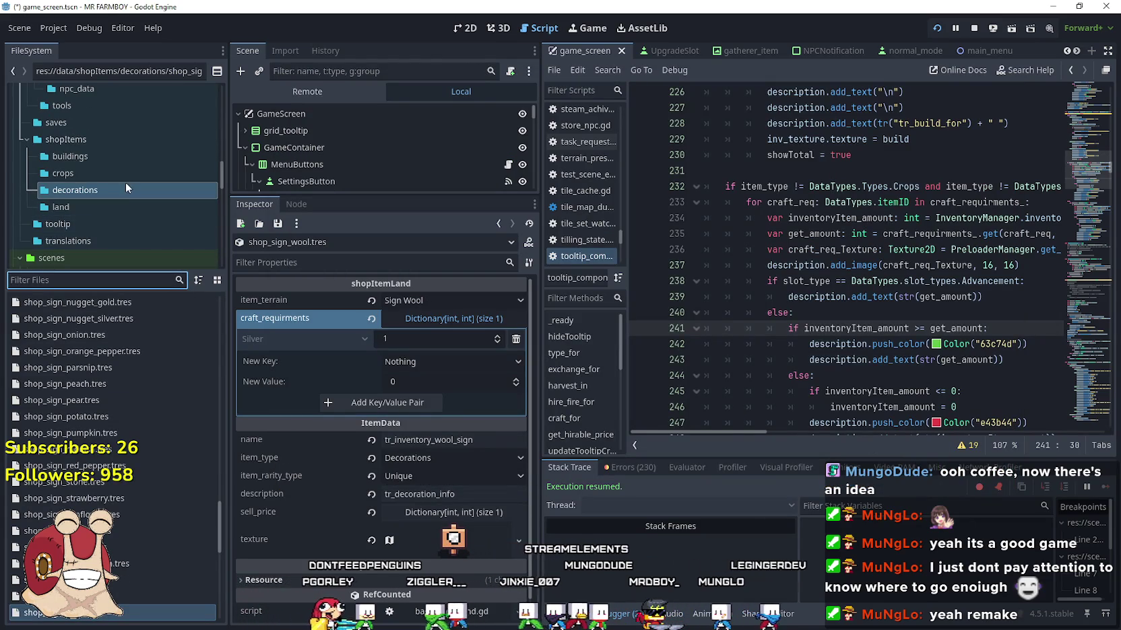
pyautogui.scroll(5, 128, 450)
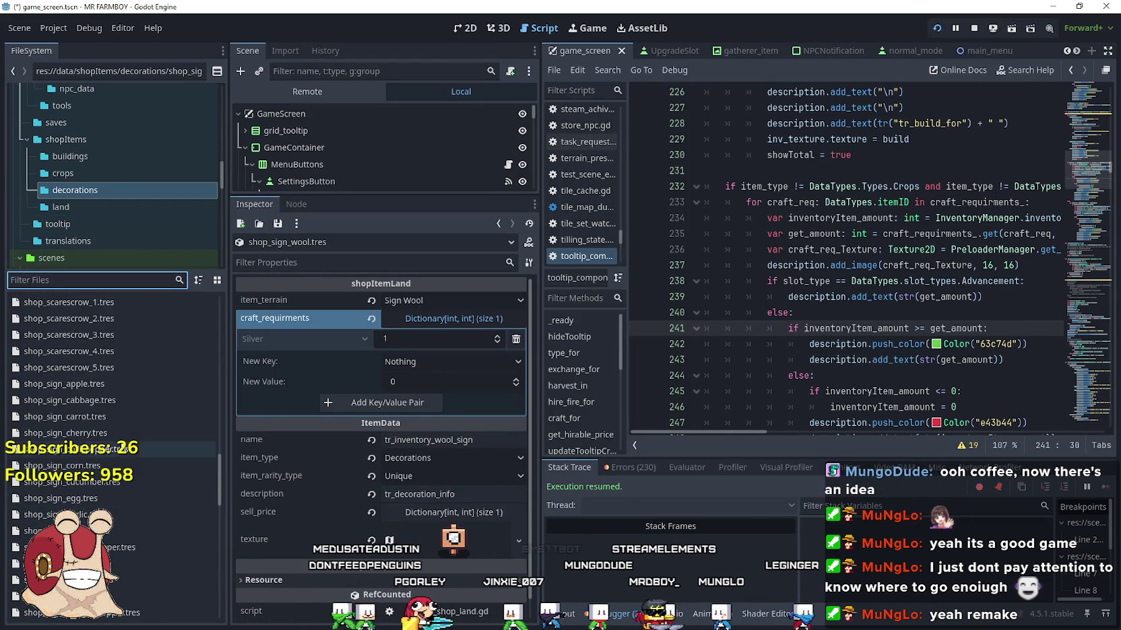
pyautogui.scroll(3, 168, 485)
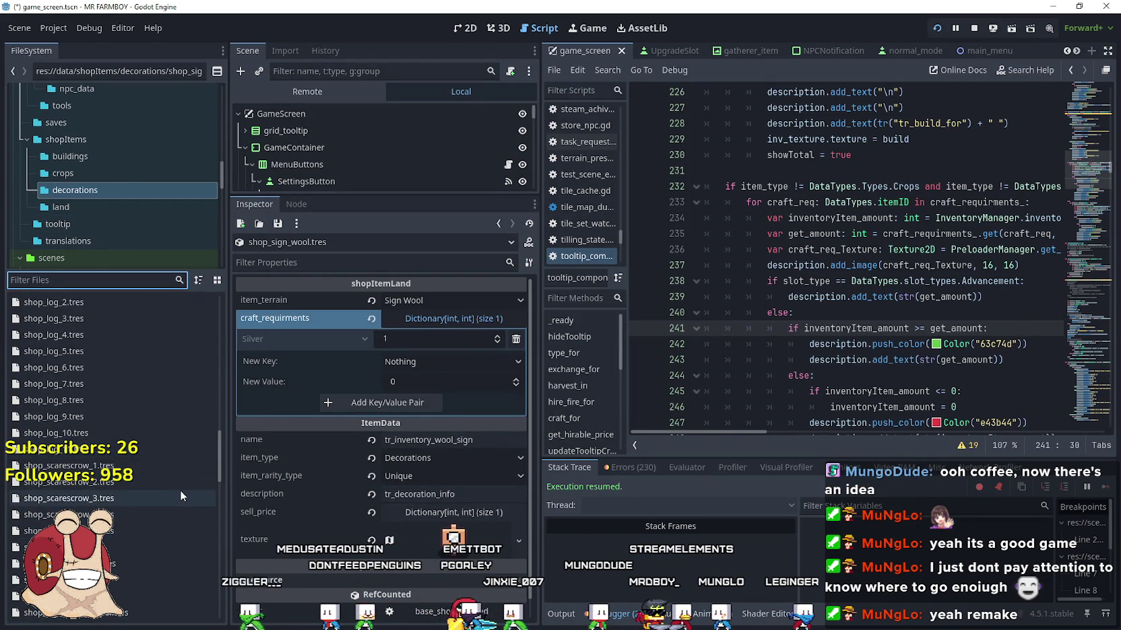
pyautogui.scroll(3, 180, 490)
pyautogui.scroll(3, 218, 443)
pyautogui.scroll(3, 222, 375)
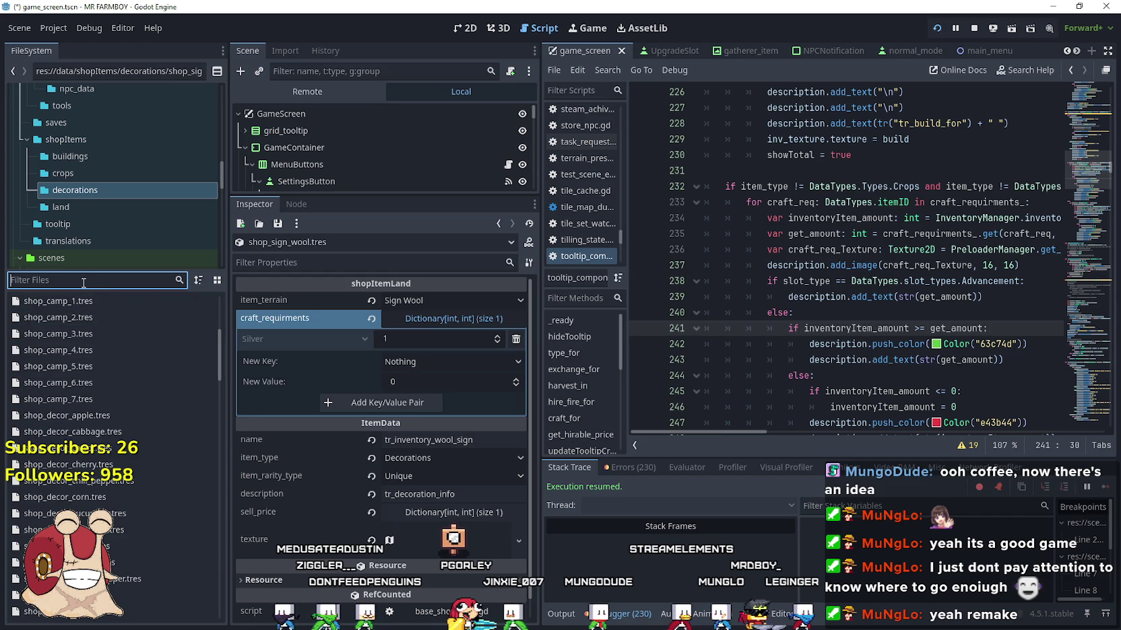
pyautogui.write('decor')
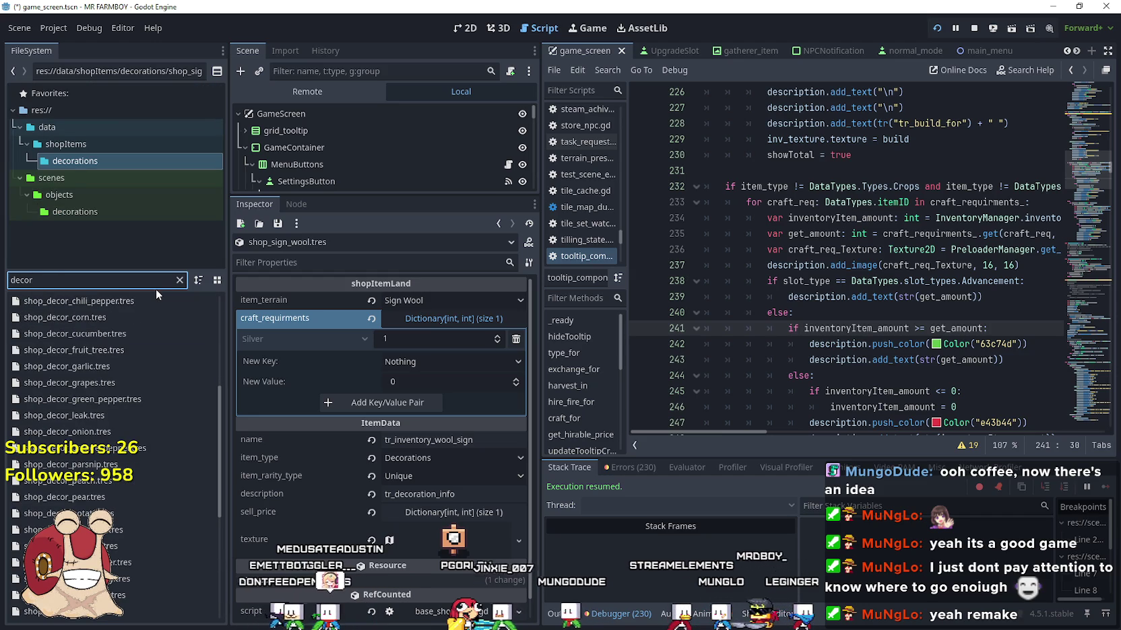
pyautogui.scroll(-5, 116, 521)
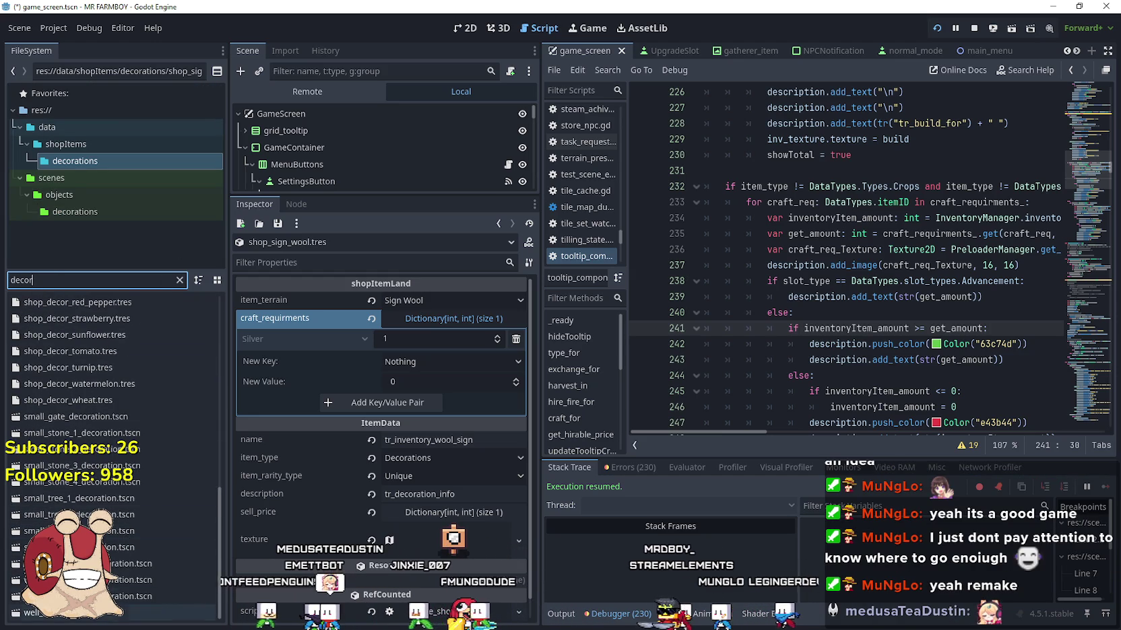
pyautogui.scroll(5, 147, 582)
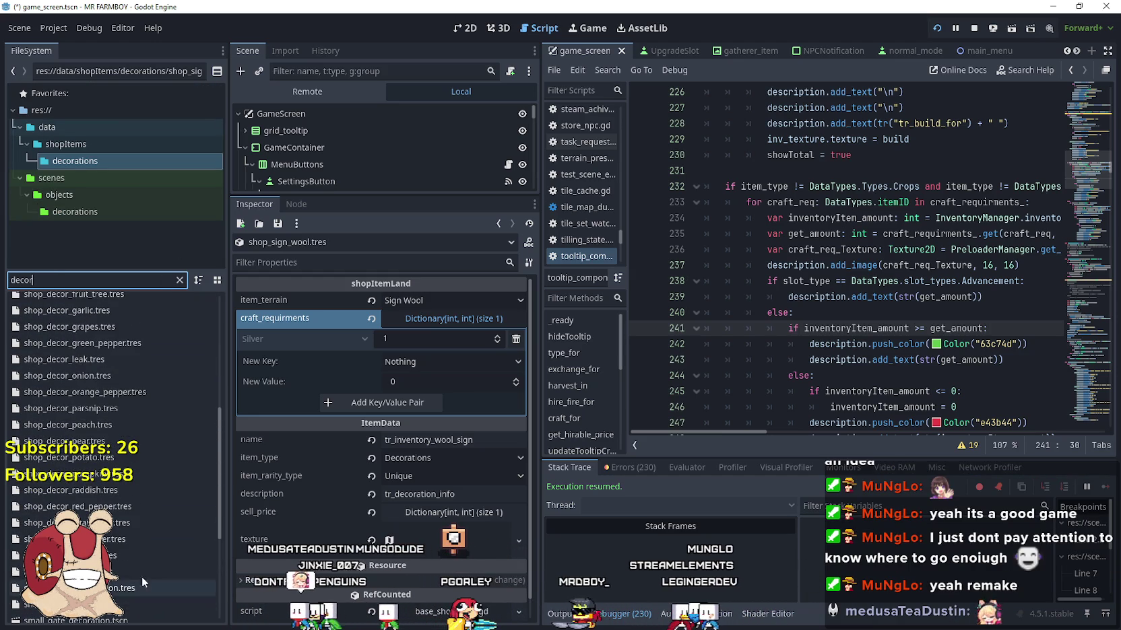
pyautogui.click(146, 604)
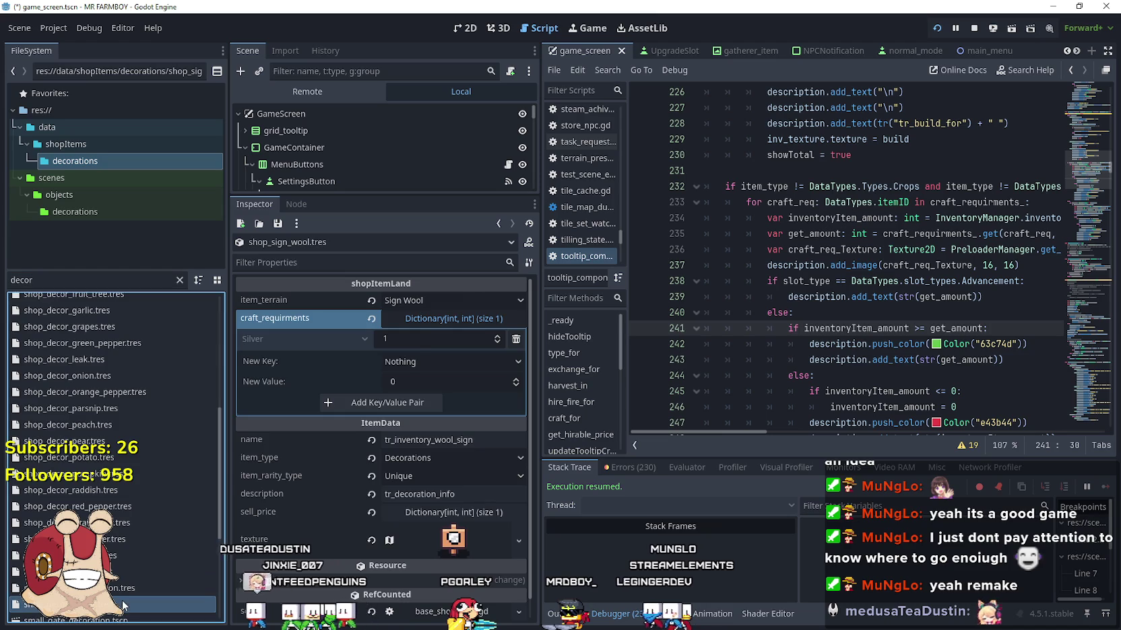
pyautogui.click(467, 323)
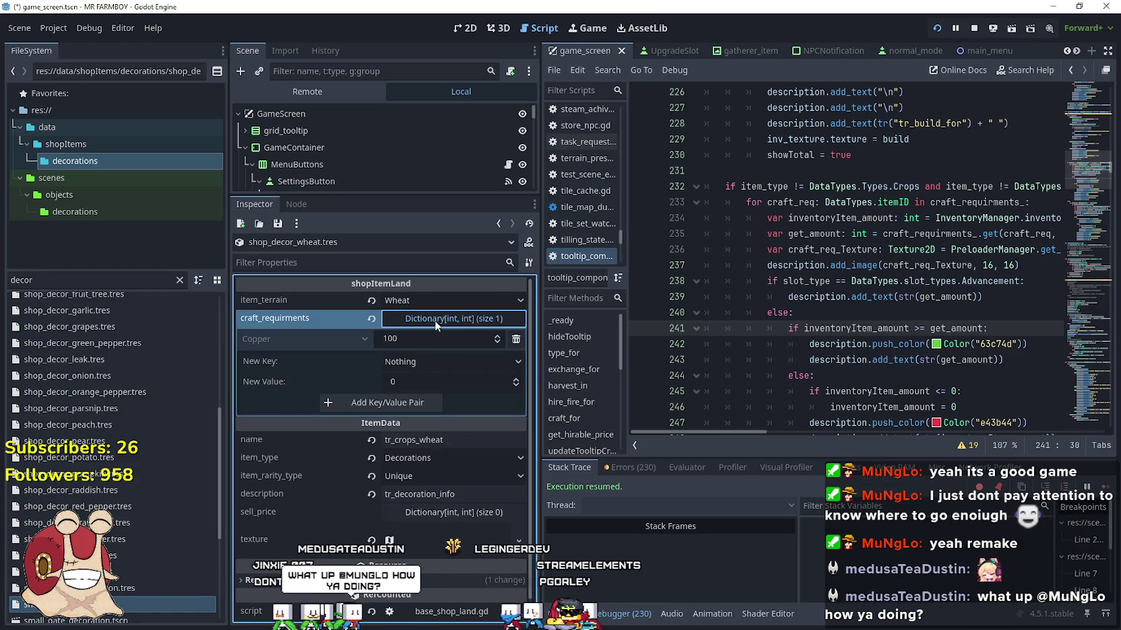
# - Compare against cucumber's 1000 cost in the running game, then open shop_decor_cucumber.tres
pyautogui.hotkey('alt', 'Tab')
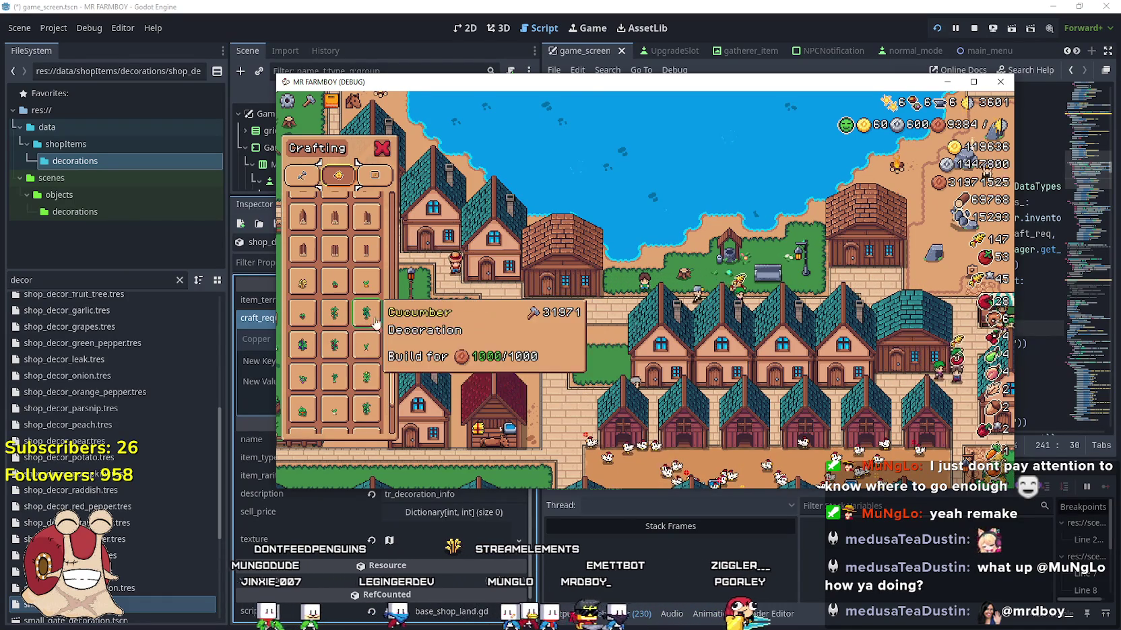
pyautogui.hotkey('alt', 'Tab')
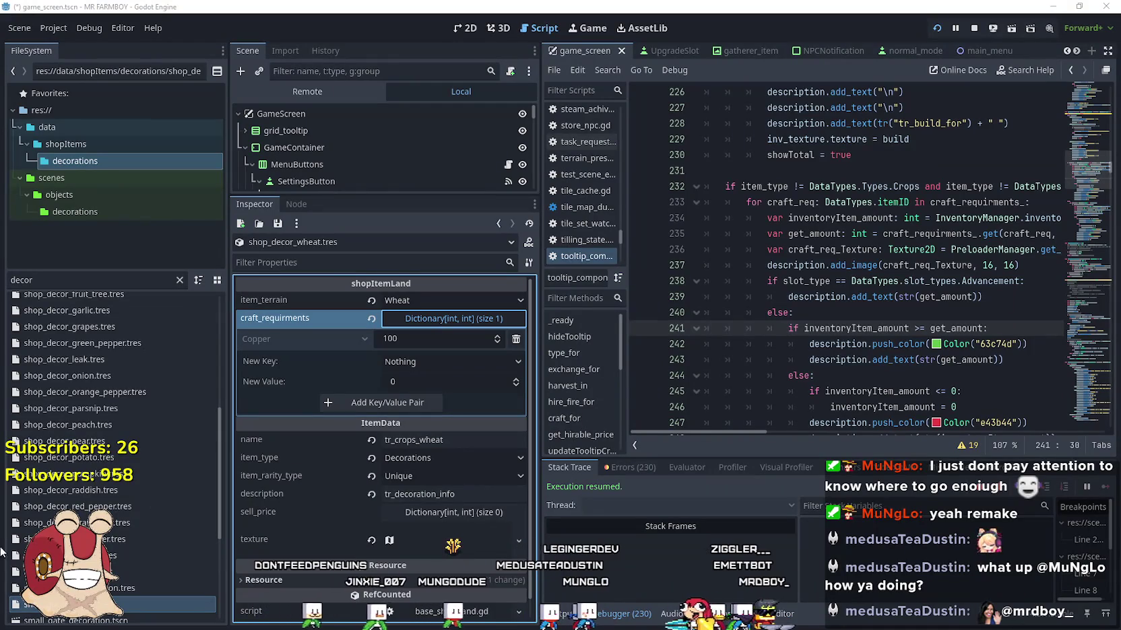
pyautogui.scroll(3, 145, 556)
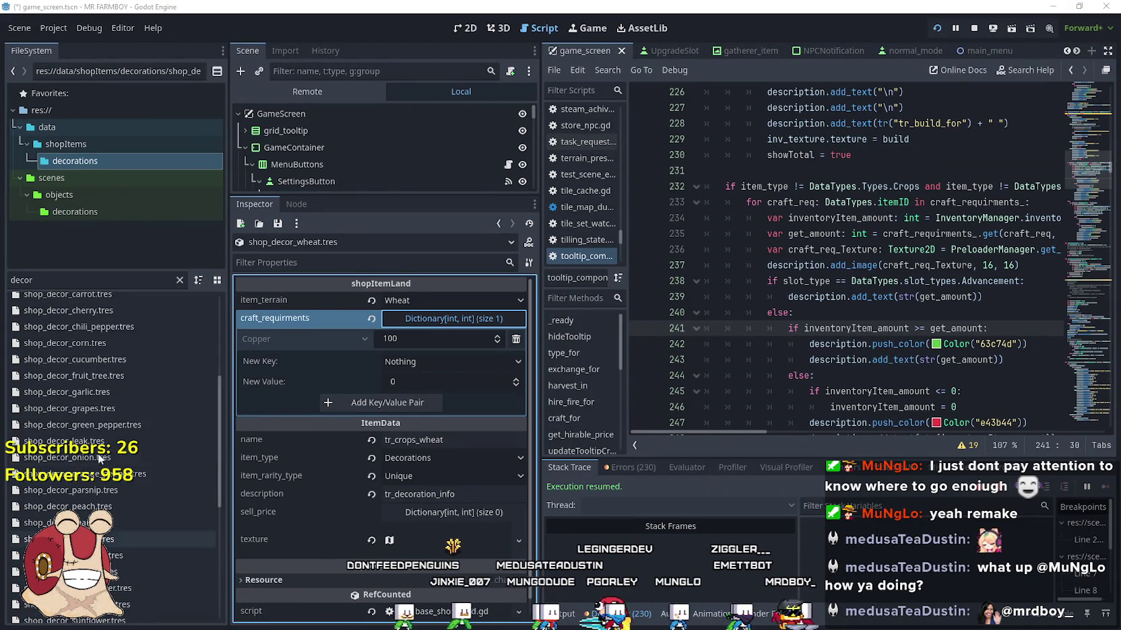
pyautogui.click(107, 359)
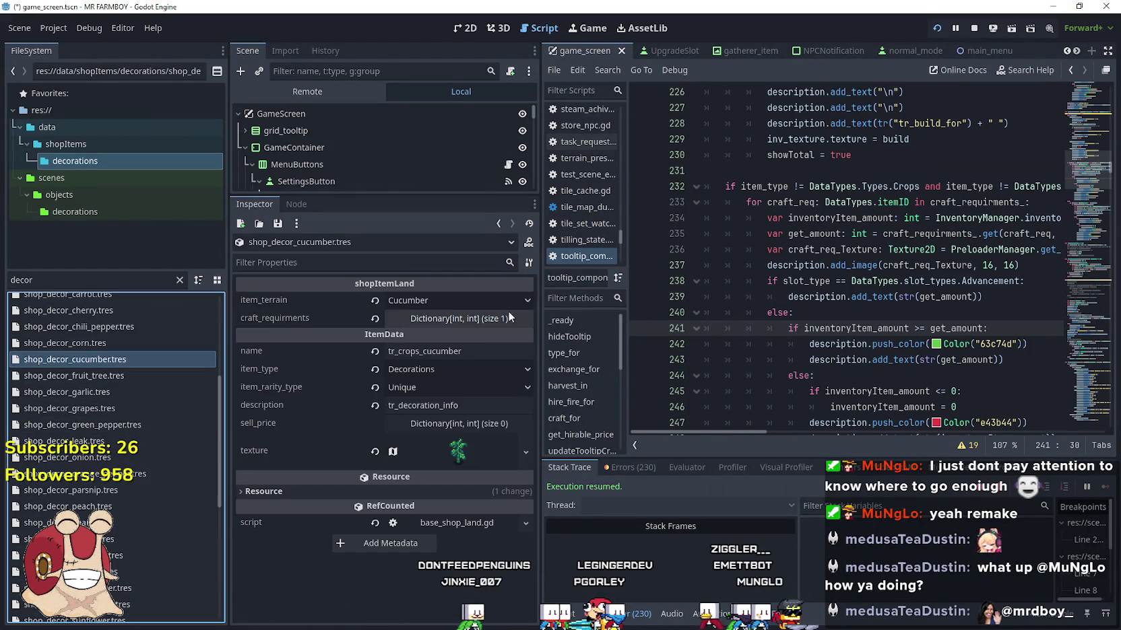
# - Cut the cucumber decoration's Copper cost down to 100
pyautogui.click(485, 319)
pyautogui.click(443, 340)
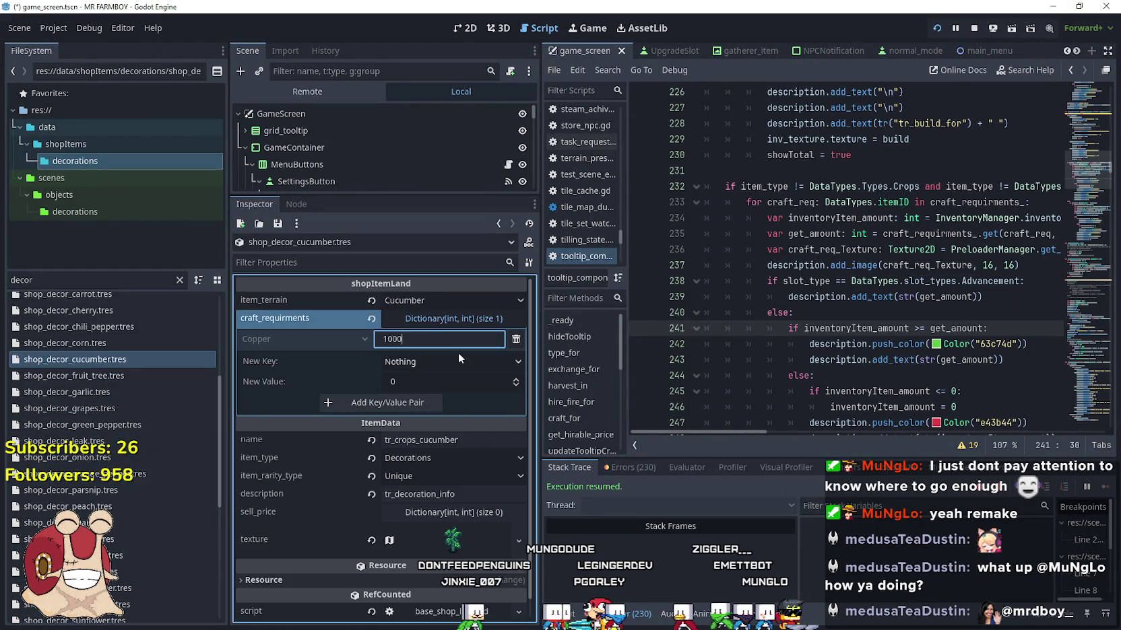
pyautogui.press('BackSpace')
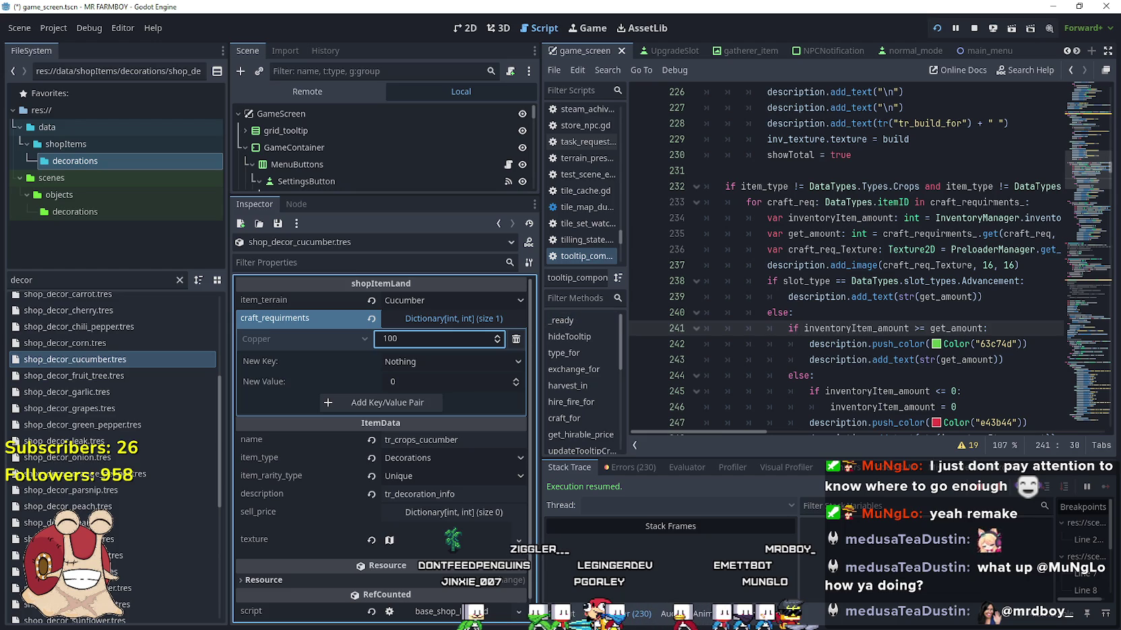
# - Open the grapes decoration's crafting requirements and select its Copper cost value
pyautogui.click(89, 409)
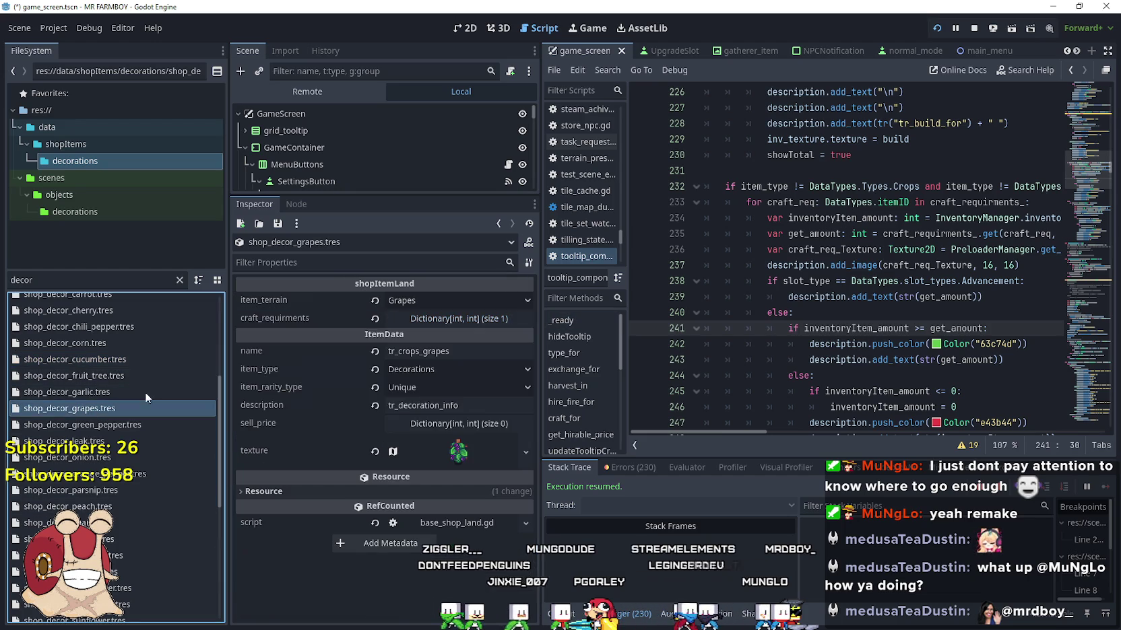
pyautogui.click(453, 319)
pyautogui.click(440, 344)
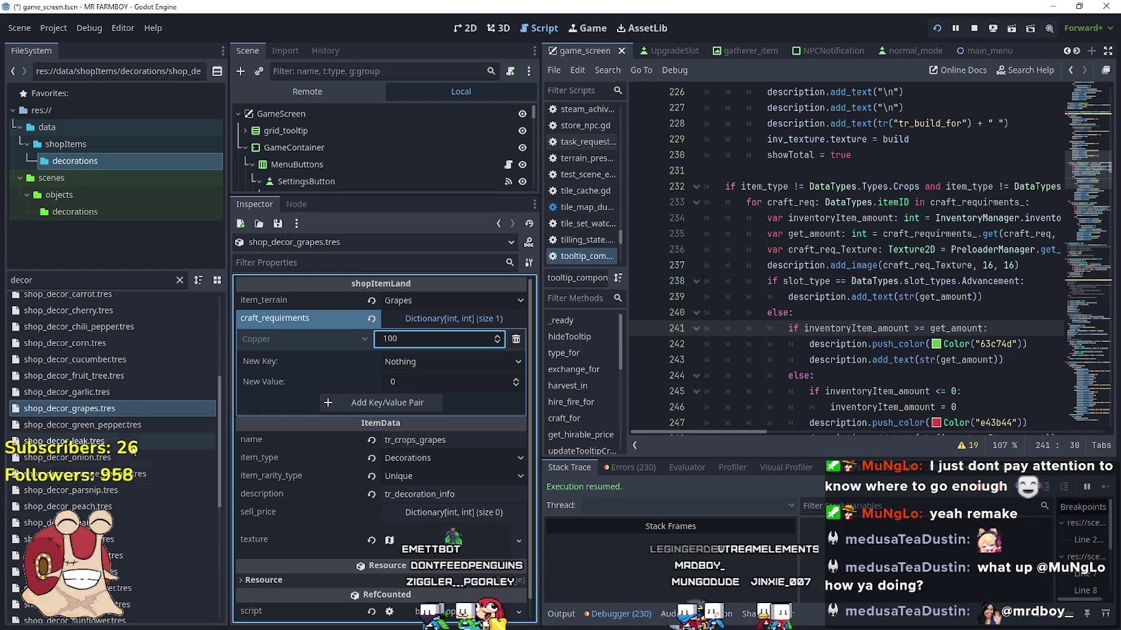
pyautogui.scroll(-3, 109, 430)
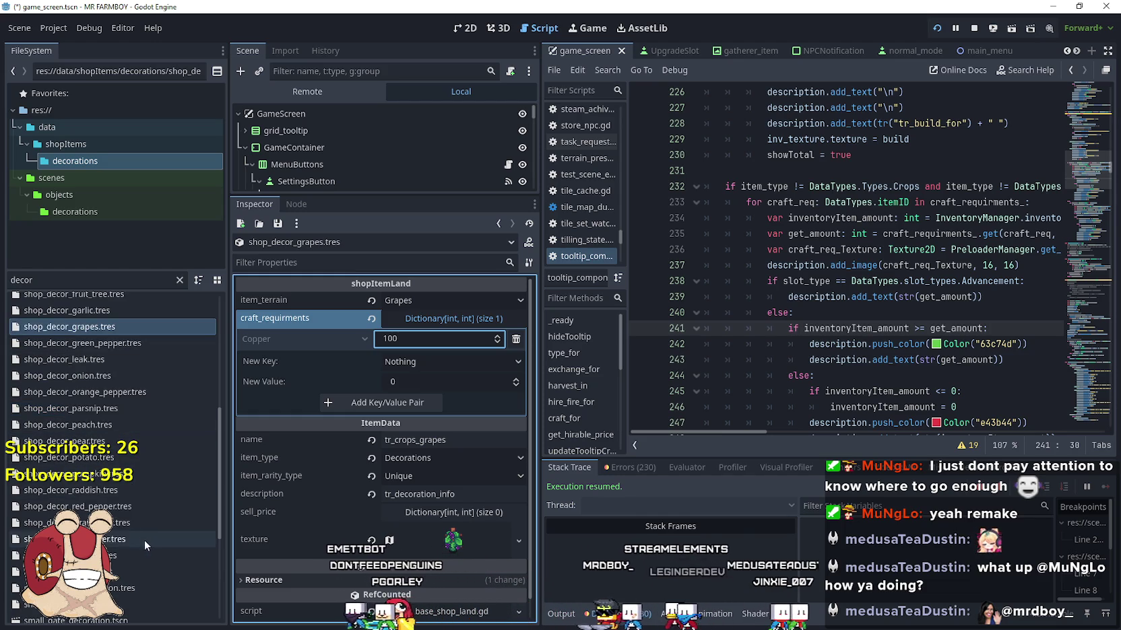
pyautogui.scroll(-3, 145, 546)
pyautogui.scroll(6, 154, 567)
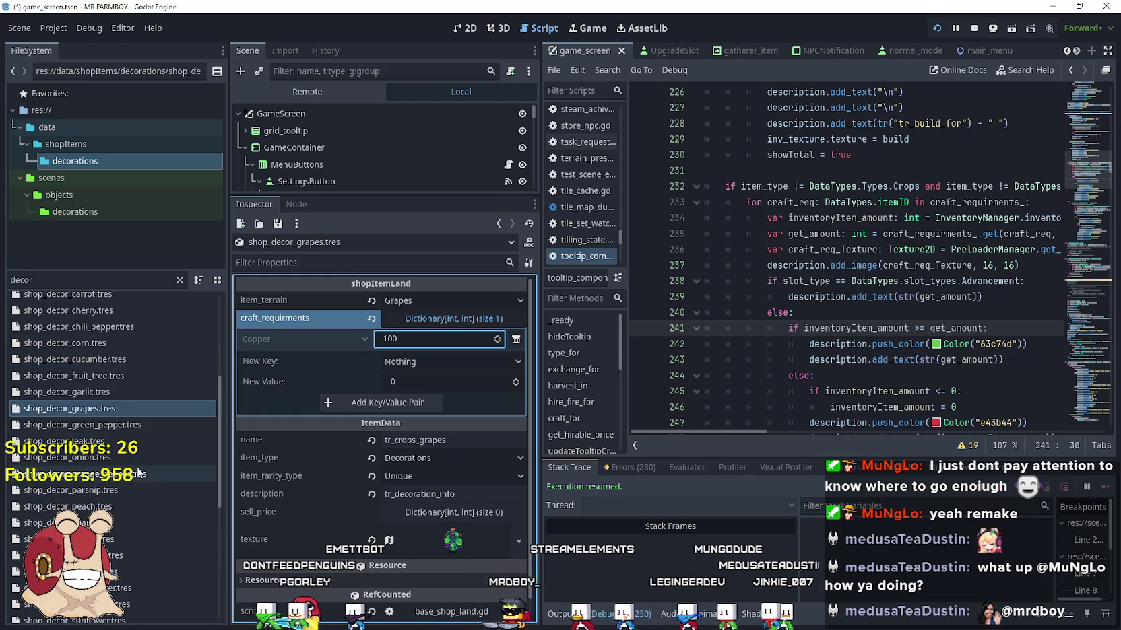
pyautogui.scroll(3, 127, 345)
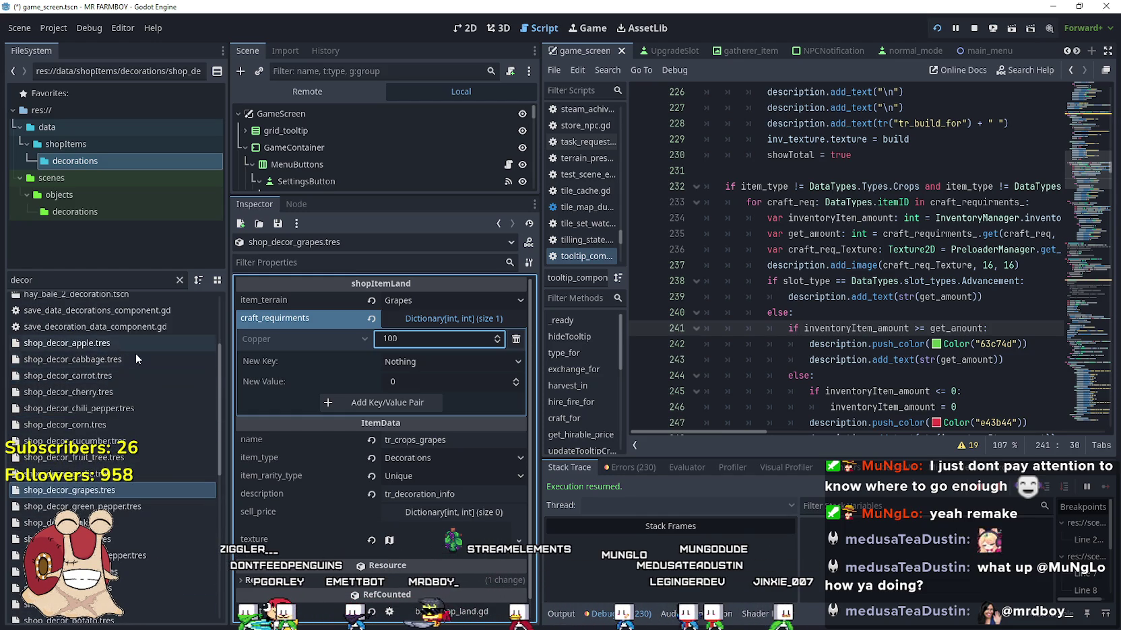
pyautogui.scroll(5, 162, 475)
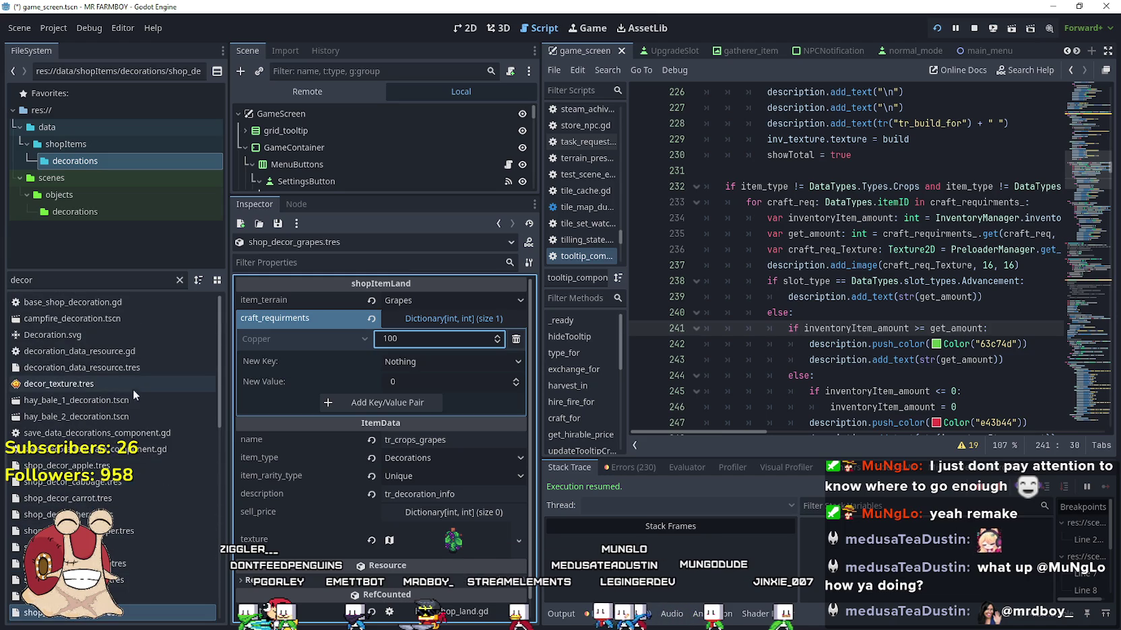
pyautogui.scroll(-10, 144, 527)
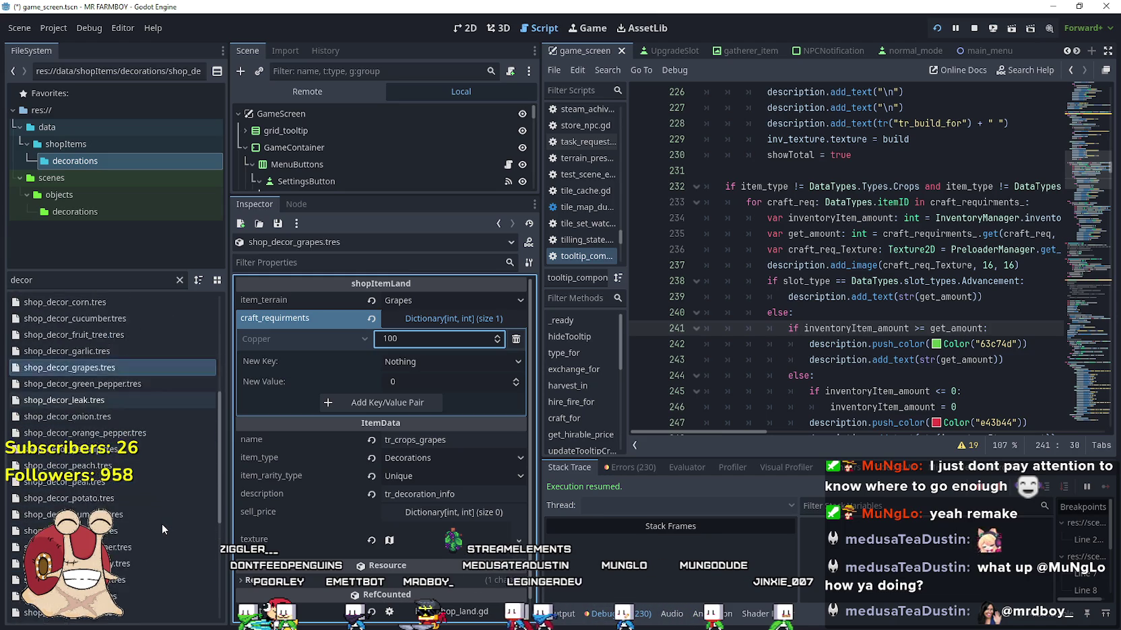
# - Change the red pepper decoration's Copper cost from 1000 to 100
pyautogui.click(157, 510)
pyautogui.click(433, 330)
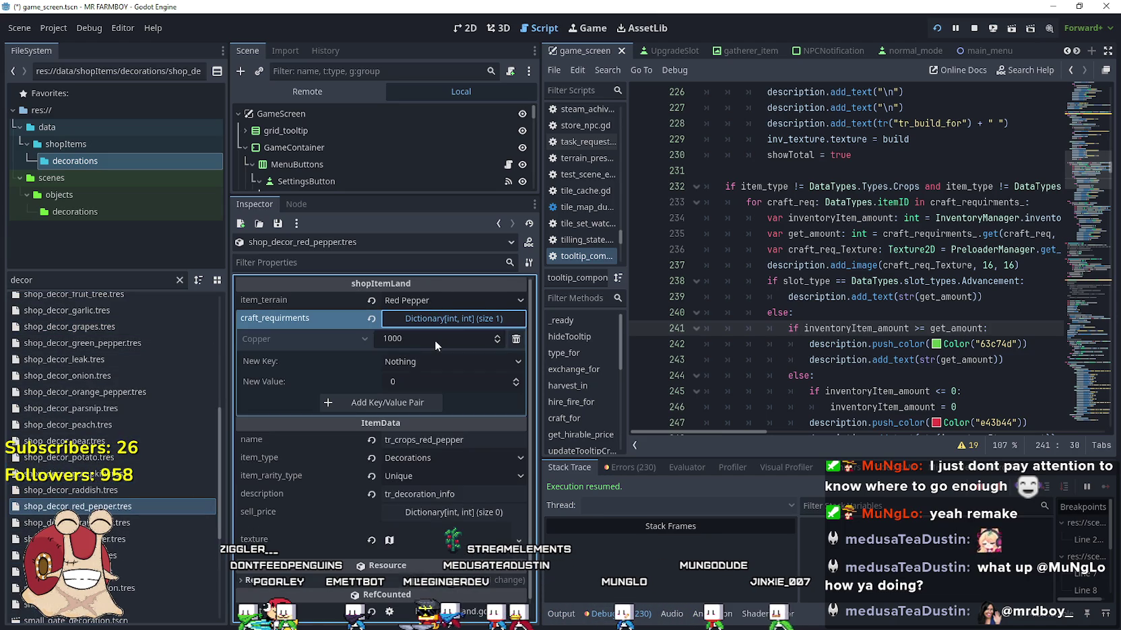
pyautogui.click(435, 337)
pyautogui.press('BackSpace')
pyautogui.press('Return')
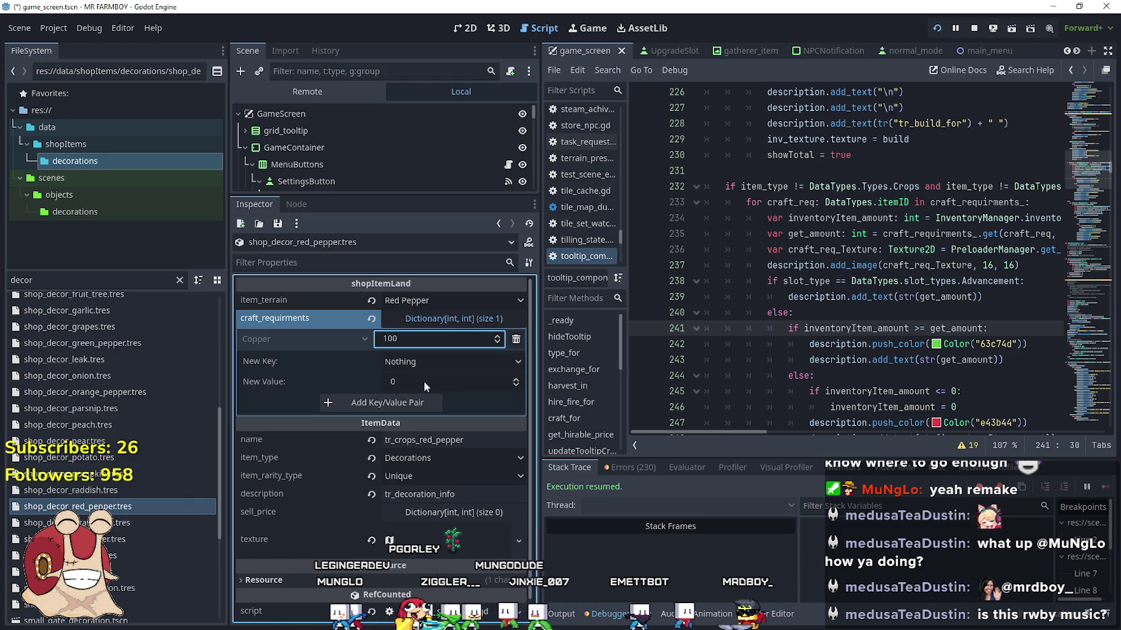
pyautogui.scroll(3, 127, 415)
# - Set the garlic decoration's Copper cost to 100
pyautogui.click(124, 392)
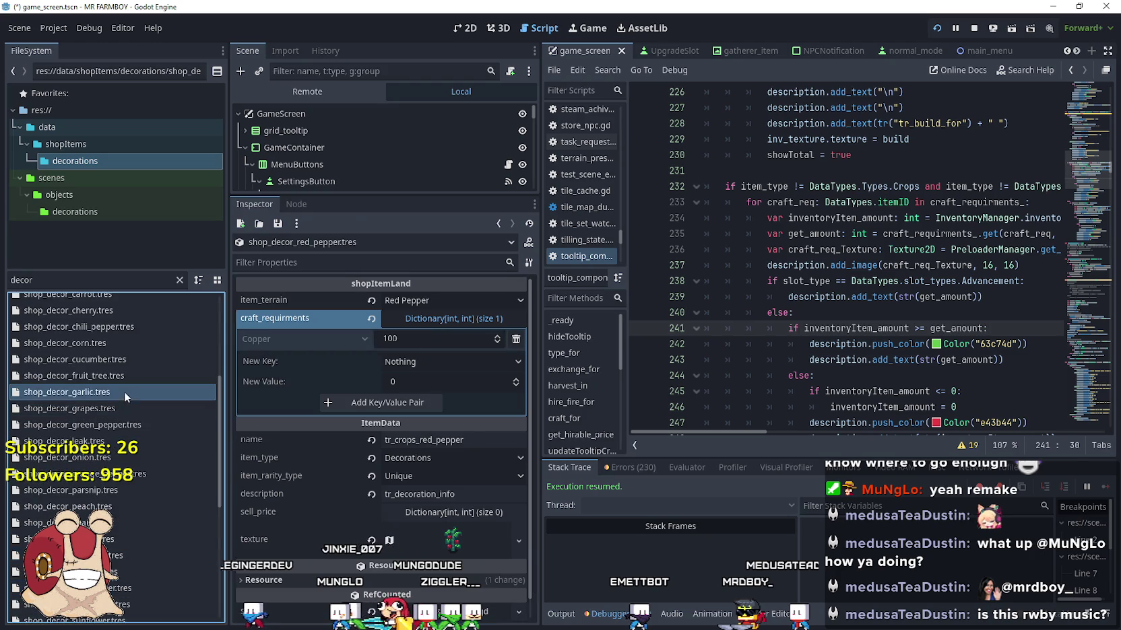
pyautogui.click(471, 337)
pyautogui.write('1000')
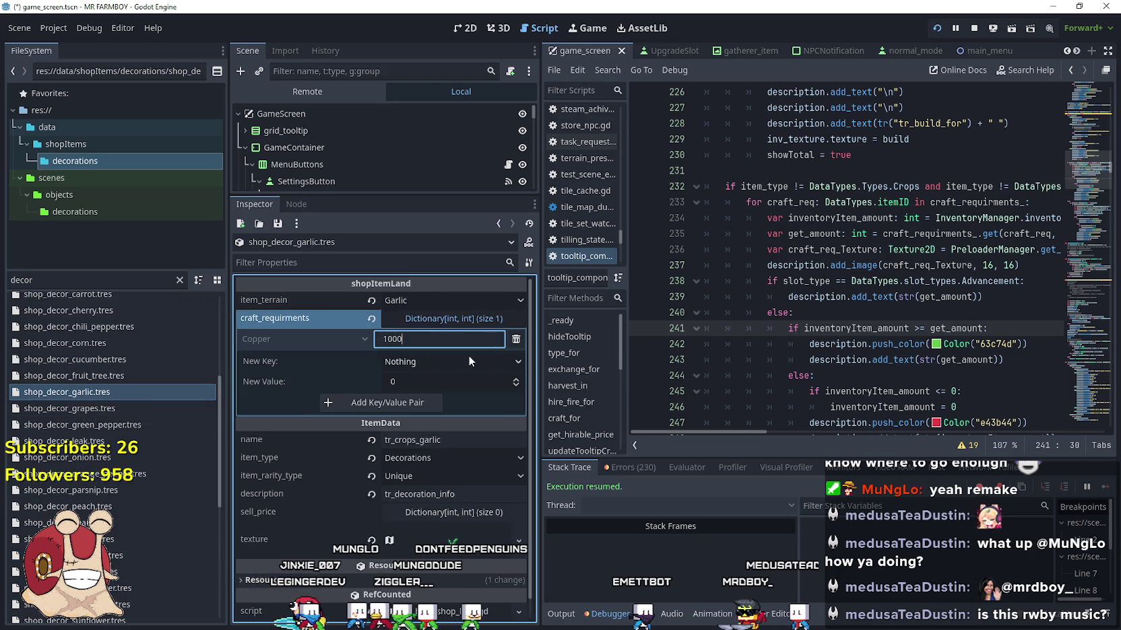
pyautogui.press('BackSpace')
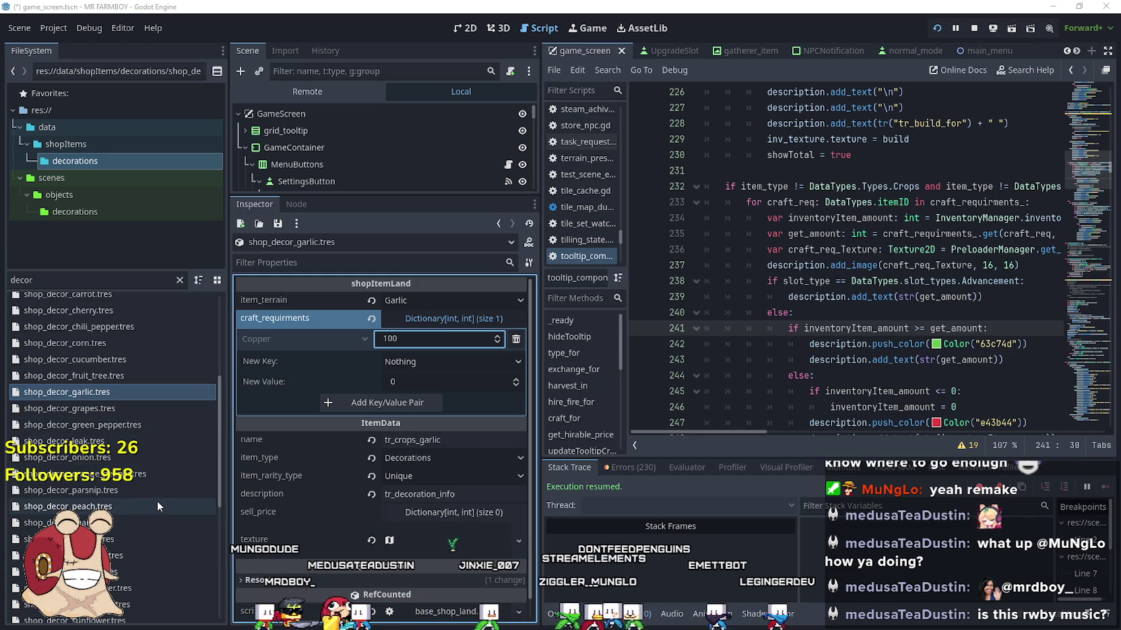
# - Open the turnip decoration and expand its crafting requirements, leaving its terrain unchanged
pyautogui.scroll(-3, 157, 501)
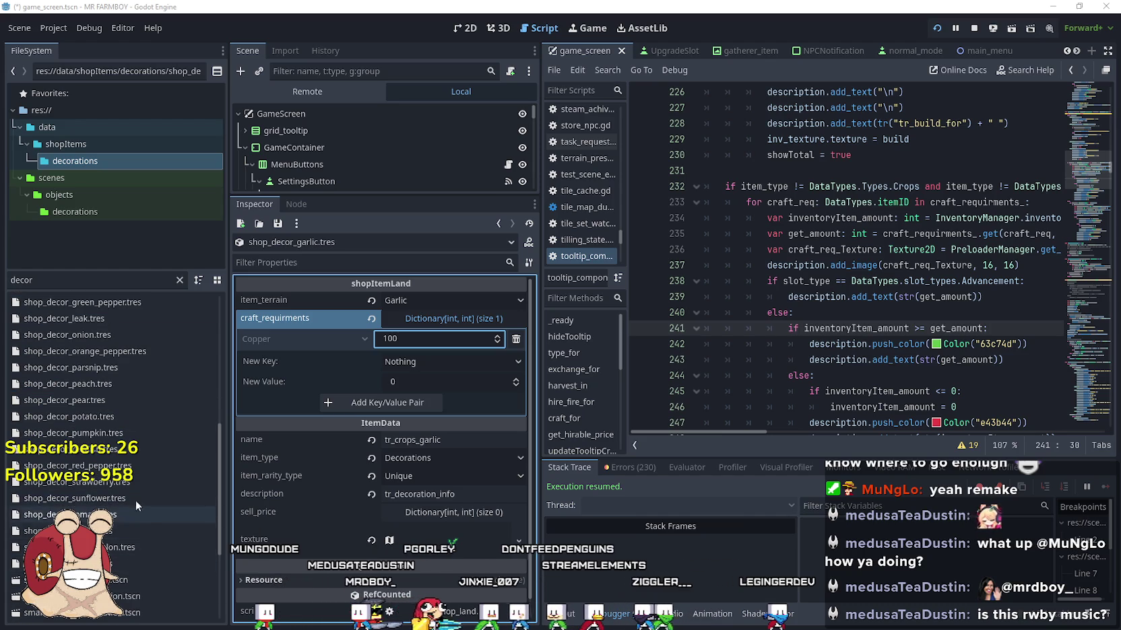
pyautogui.scroll(2, 113, 392)
pyautogui.scroll(5, 113, 392)
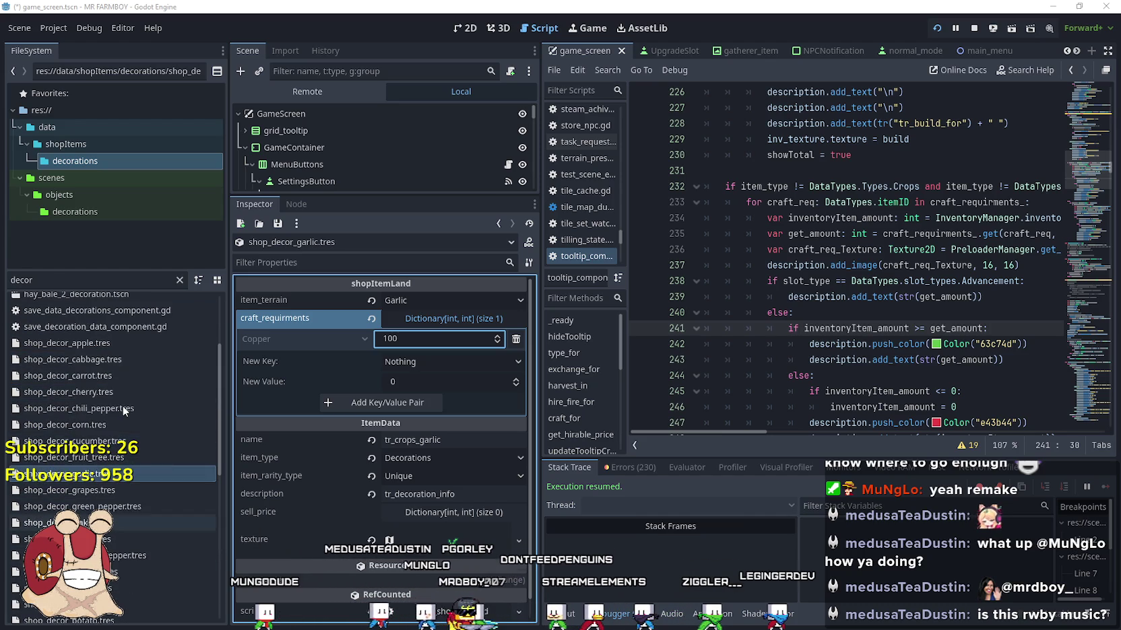
pyautogui.scroll(-5, 122, 458)
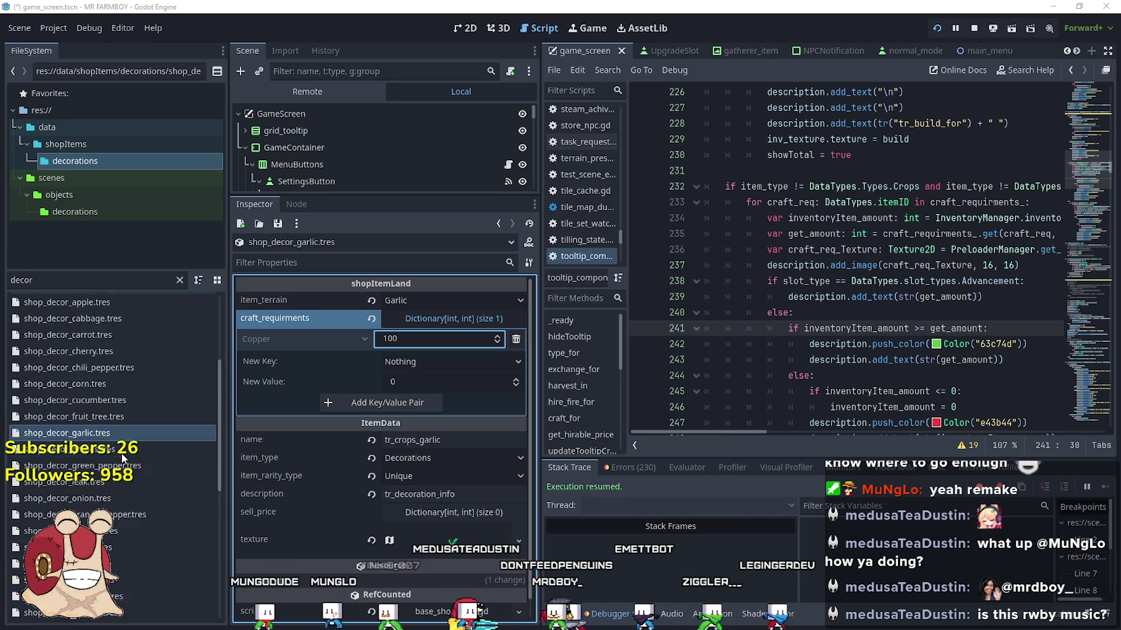
pyautogui.scroll(-2, 118, 532)
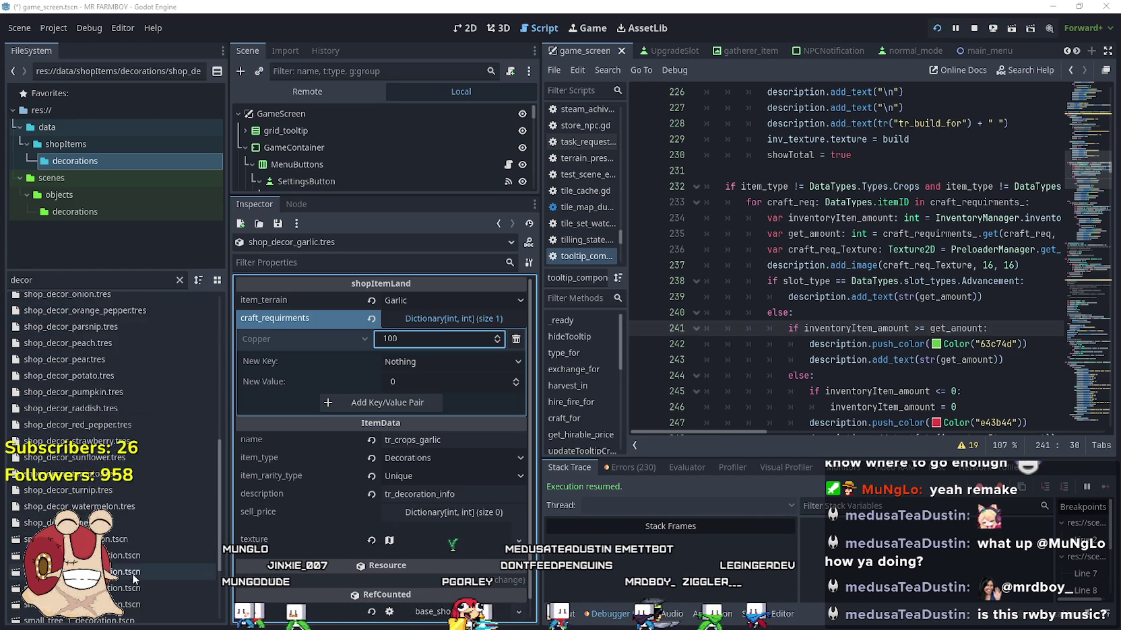
pyautogui.click(116, 491)
pyautogui.click(465, 310)
pyautogui.click(461, 313)
pyautogui.click(444, 318)
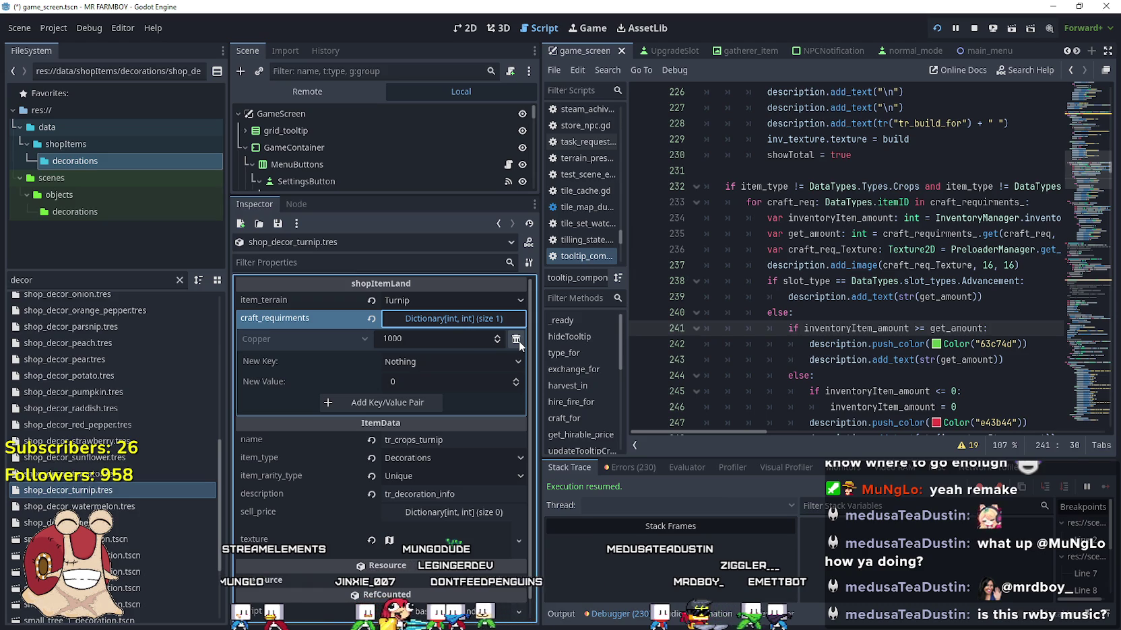
# - Replace the turnip's Copper requirement with a Silver requirement of 1
pyautogui.click(519, 341)
pyautogui.click(459, 340)
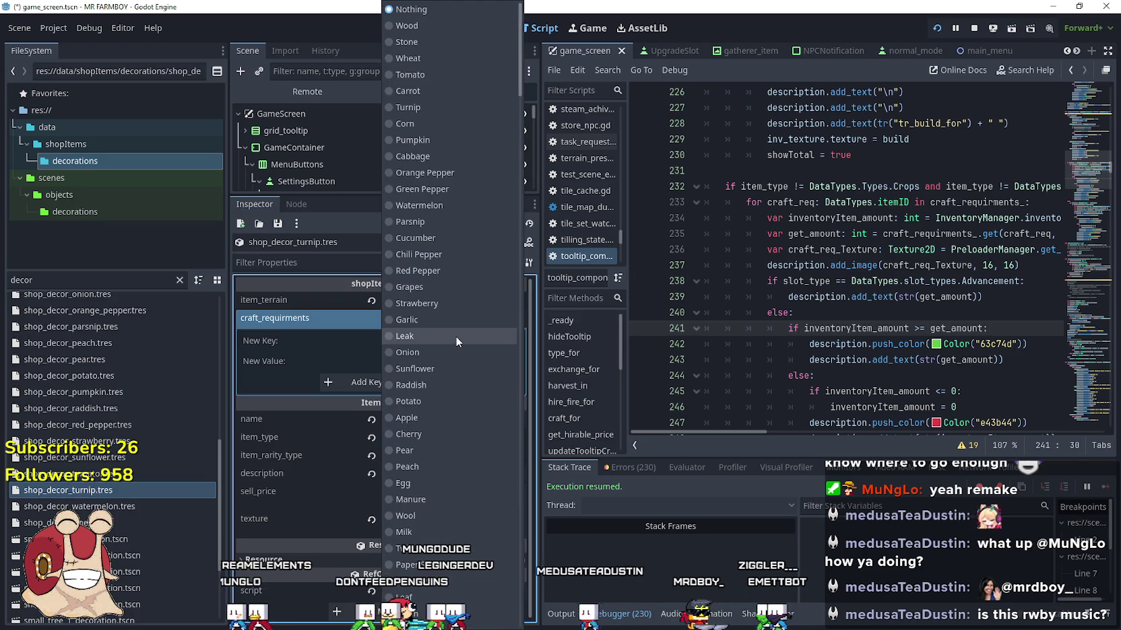
pyautogui.scroll(-10, 463, 533)
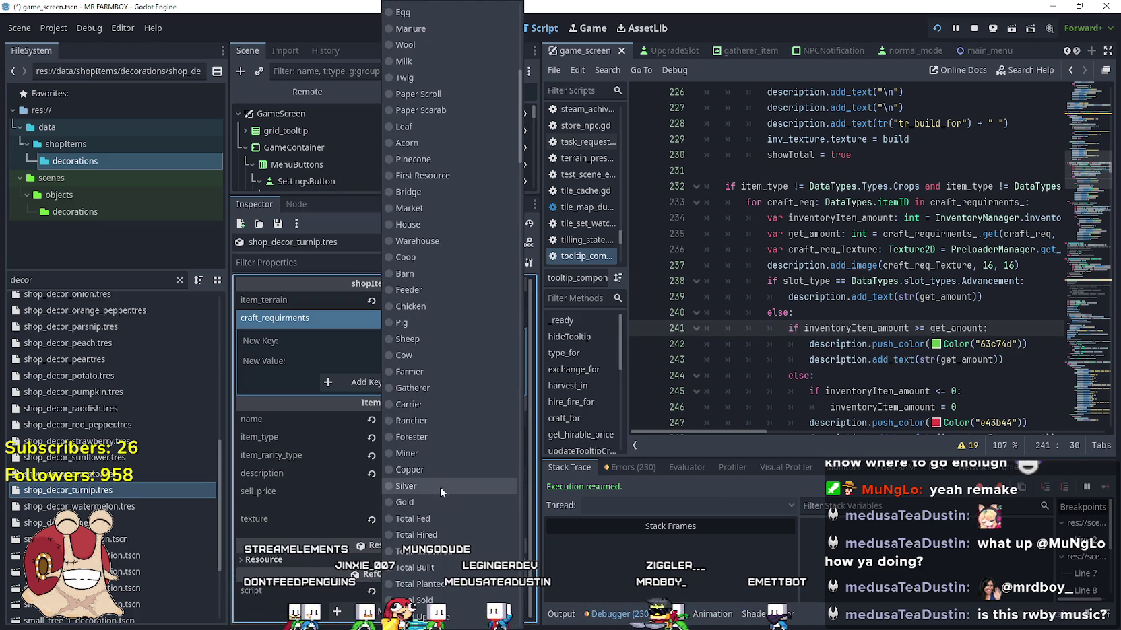
pyautogui.click(440, 487)
pyautogui.click(405, 381)
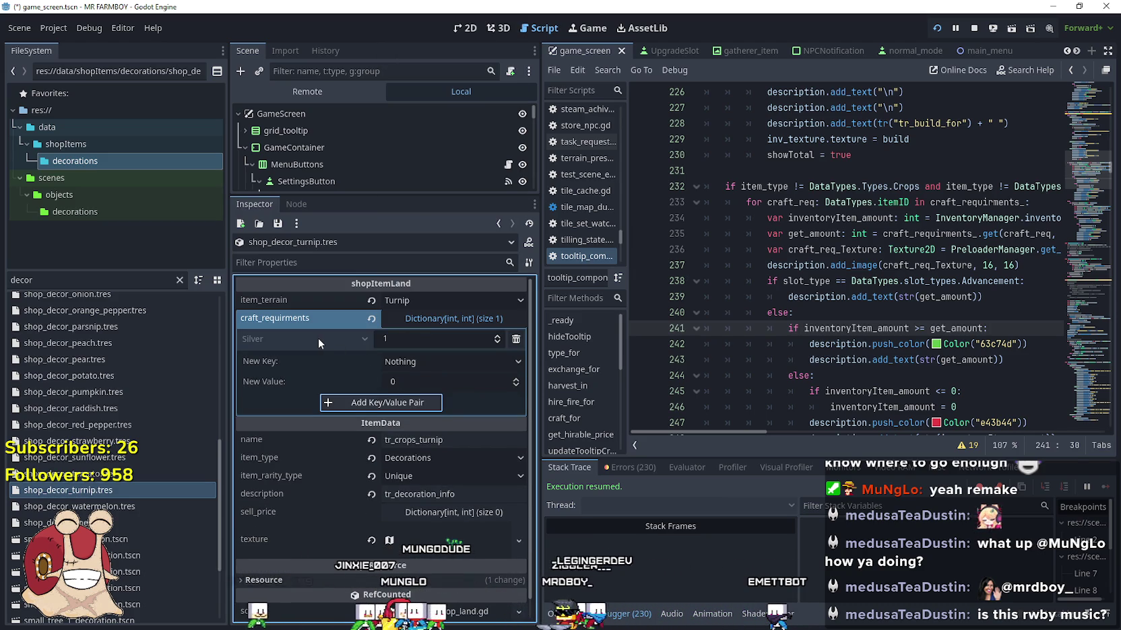
# - Copy the turnip's 1 Silver requirement and paste it onto the leak decoration
pyautogui.rightClick(358, 318)
pyautogui.click(393, 339)
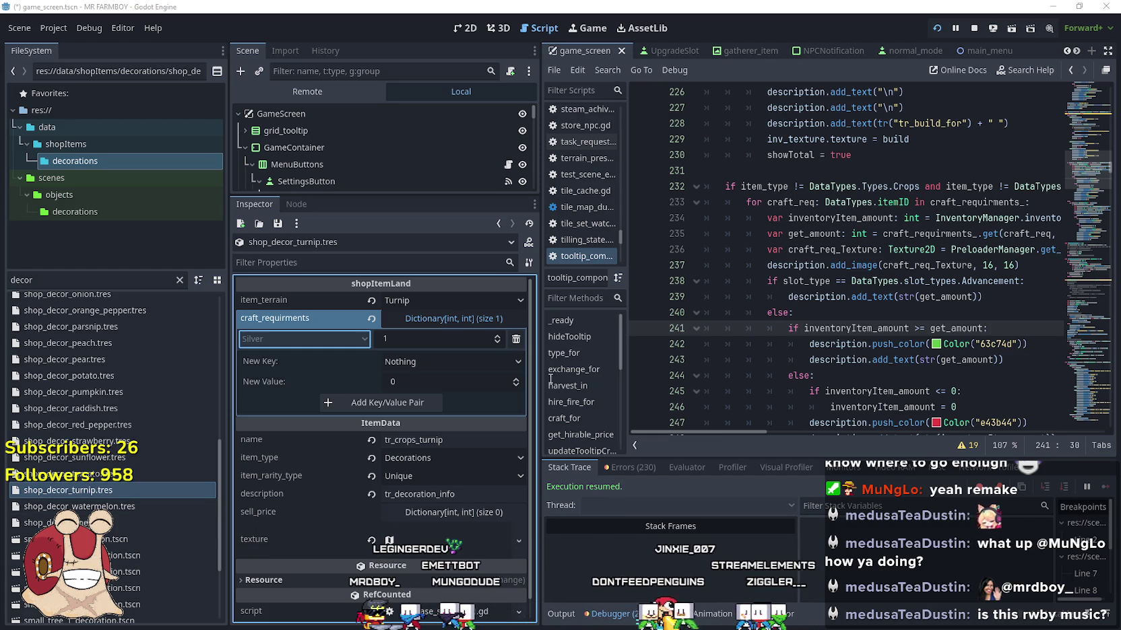
pyautogui.scroll(5, 108, 471)
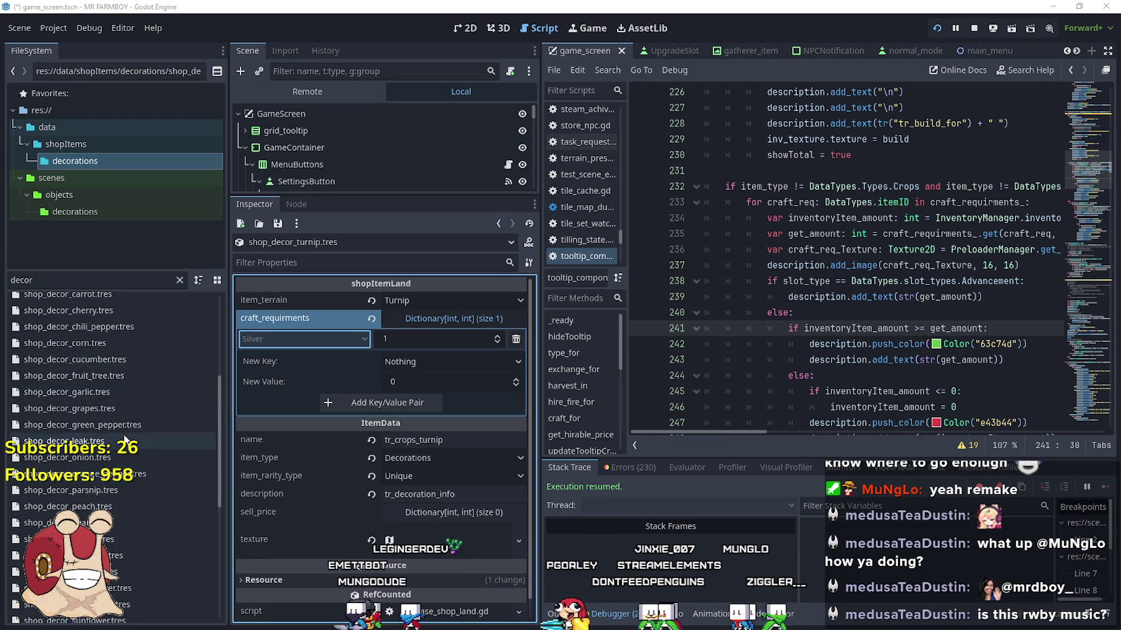
pyautogui.scroll(2, 107, 483)
pyautogui.click(421, 318)
pyautogui.click(333, 339)
pyautogui.click(332, 355)
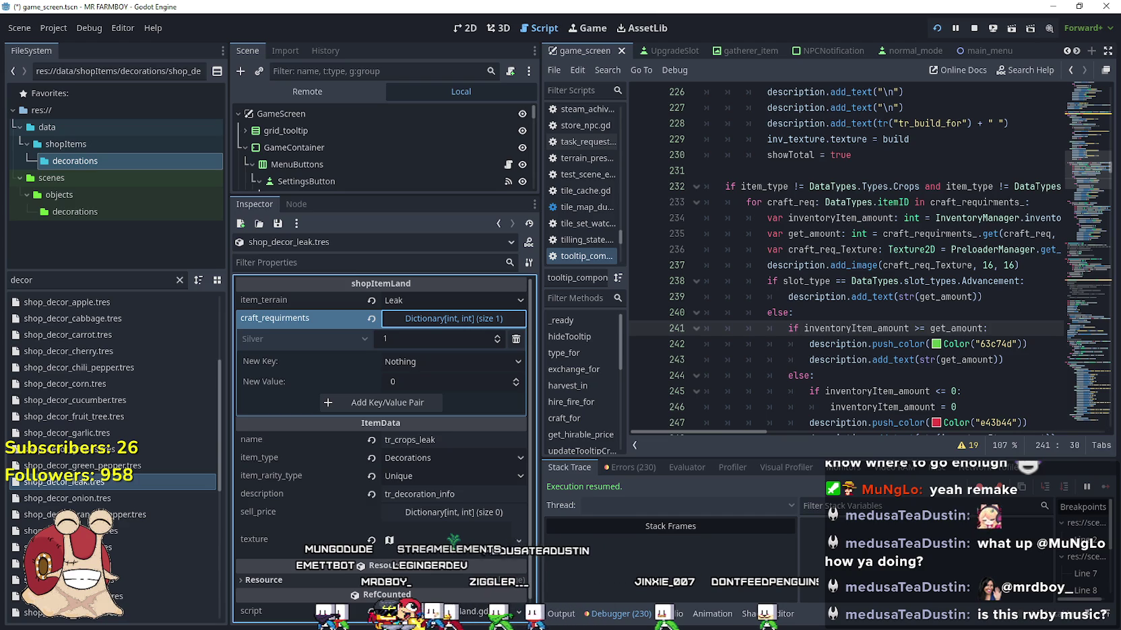
# - Paste the 1 Silver requirement into the corn and pumpkin decorations
pyautogui.scroll(3, 108, 411)
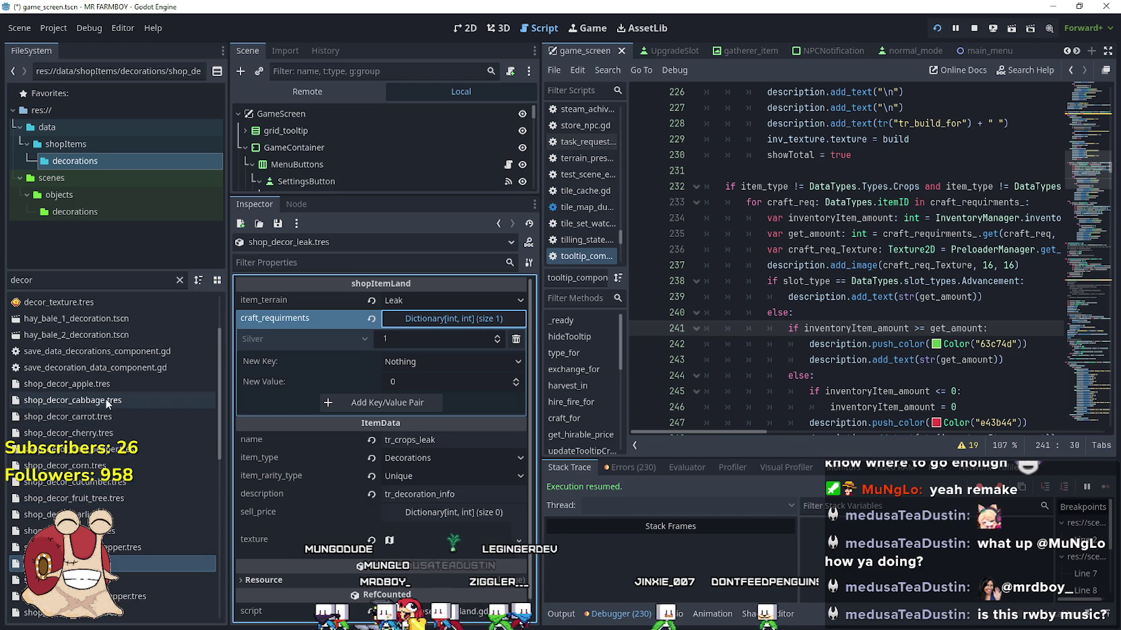
pyautogui.click(101, 465)
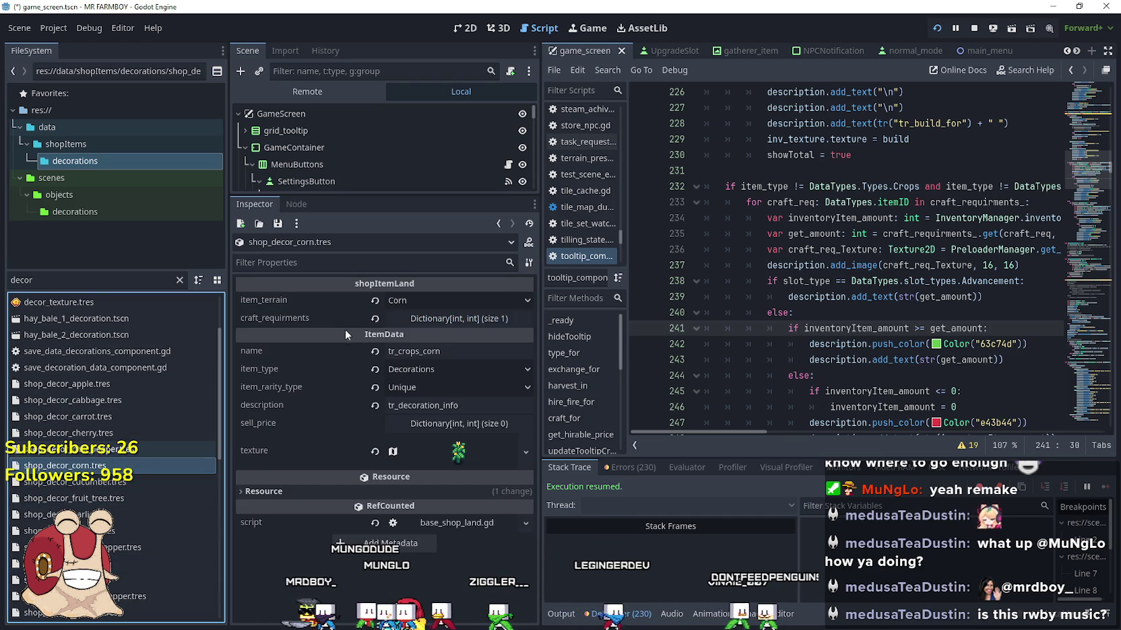
pyautogui.click(436, 318)
pyautogui.rightClick(350, 318)
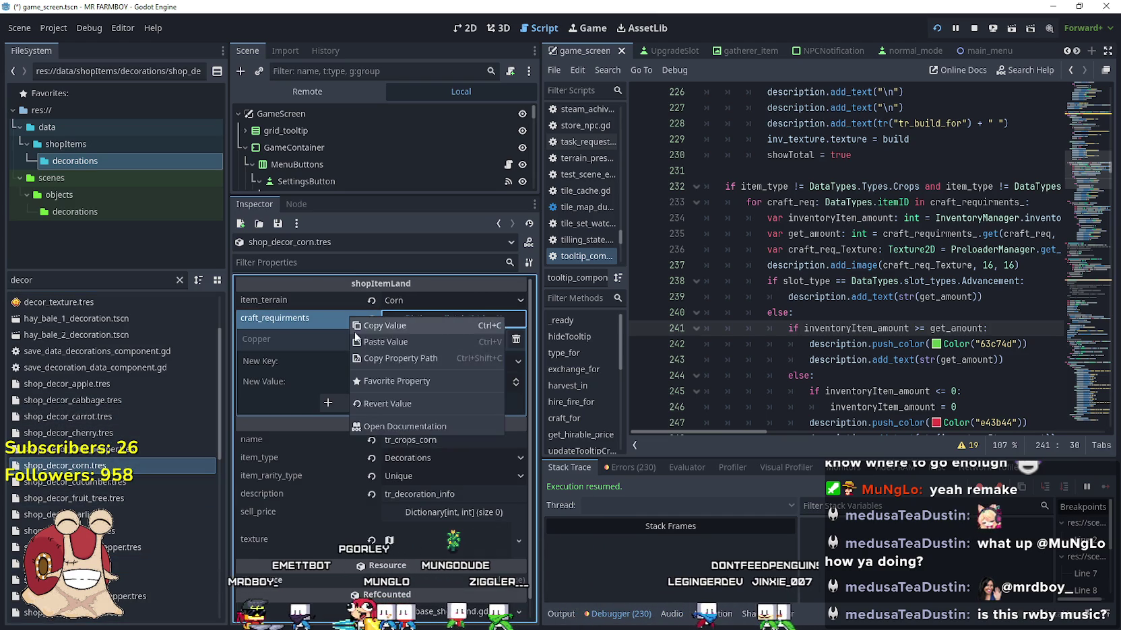
pyautogui.click(374, 344)
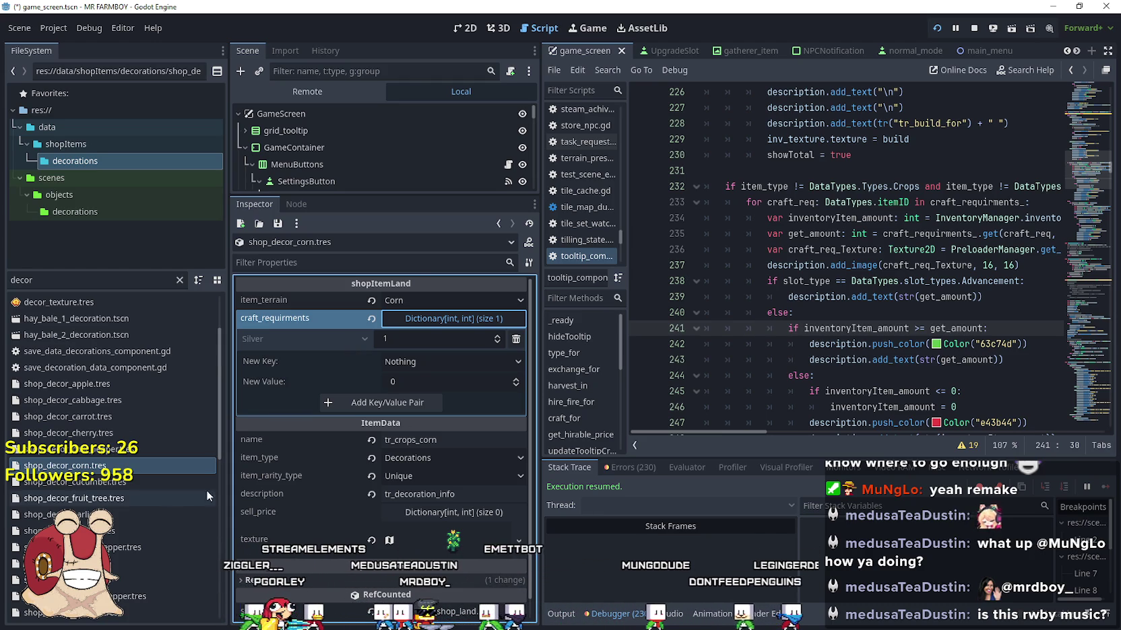
pyautogui.scroll(-3, 100, 506)
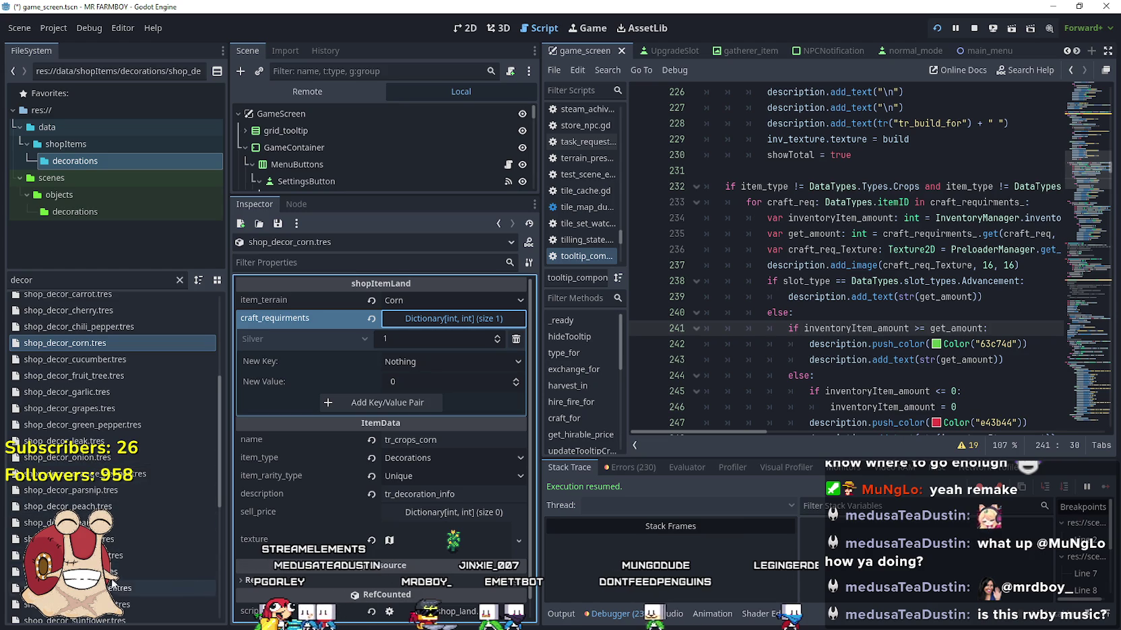
pyautogui.click(100, 555)
pyautogui.click(459, 325)
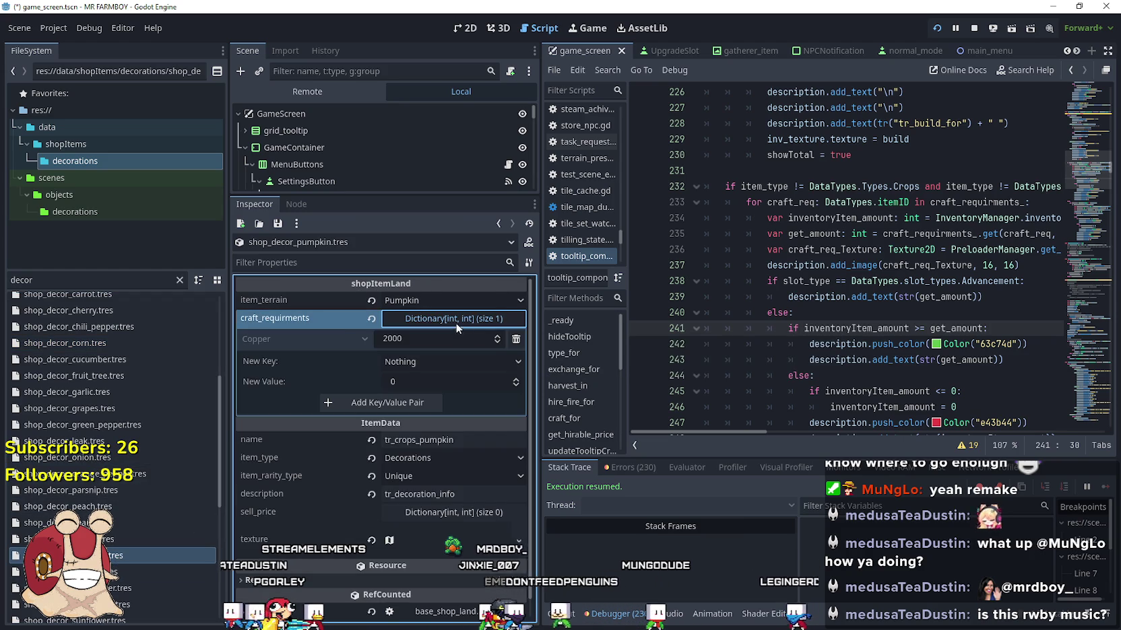
pyautogui.rightClick(336, 323)
pyautogui.click(383, 349)
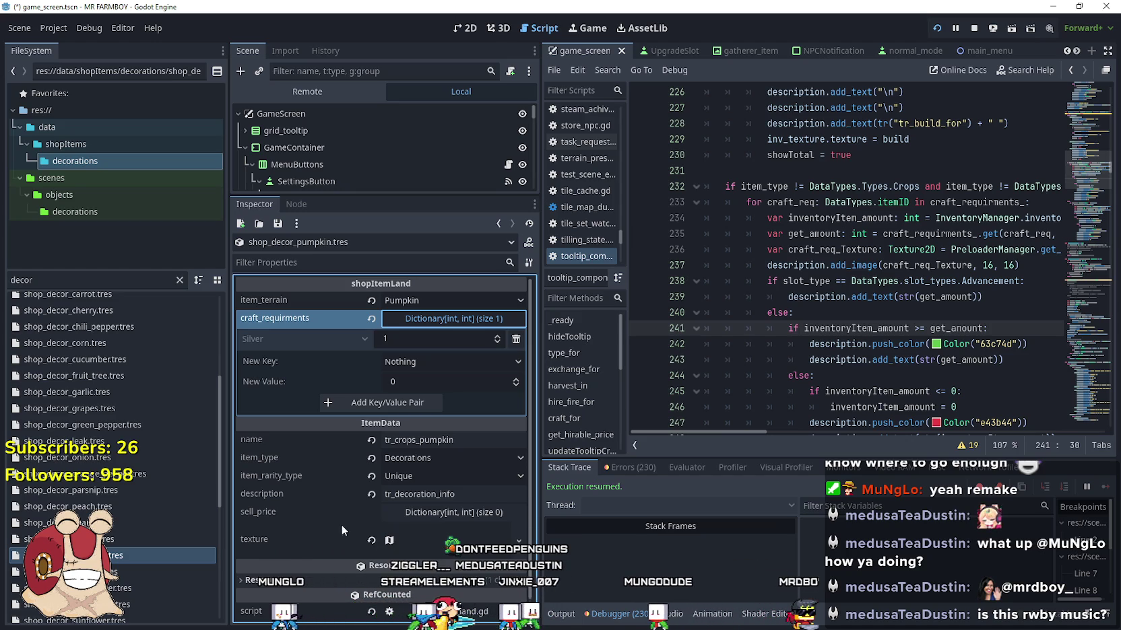
# - Paste the 1 Silver requirement into the parsnip and green pepper decorations
pyautogui.click(118, 491)
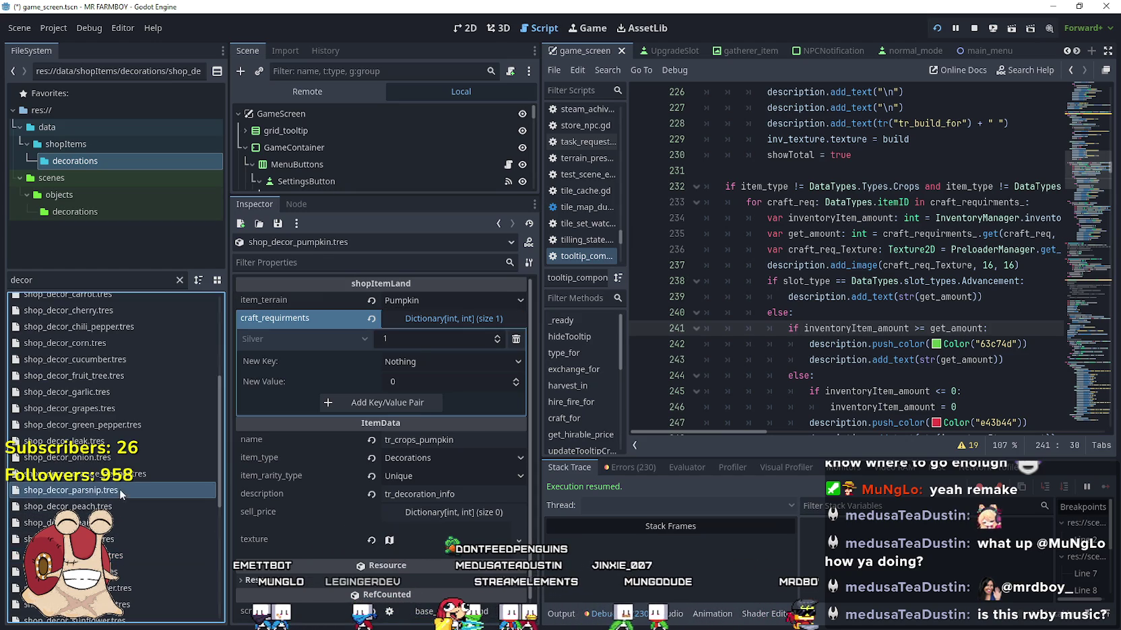
pyautogui.click(440, 316)
pyautogui.rightClick(324, 322)
pyautogui.click(346, 359)
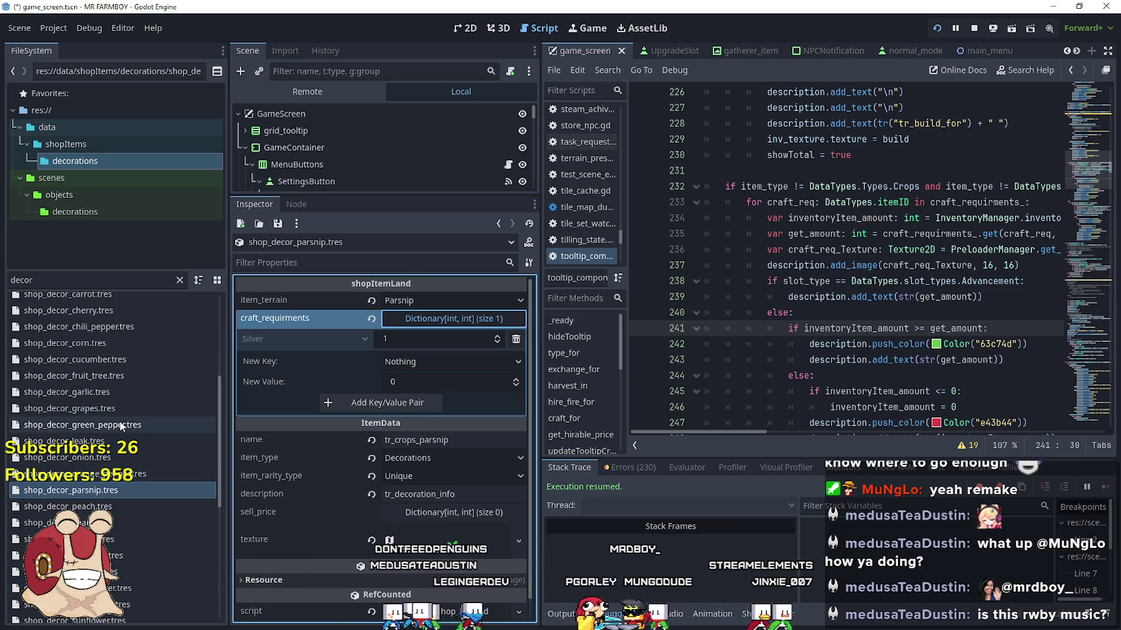
pyautogui.click(155, 424)
pyautogui.click(440, 319)
pyautogui.rightClick(310, 320)
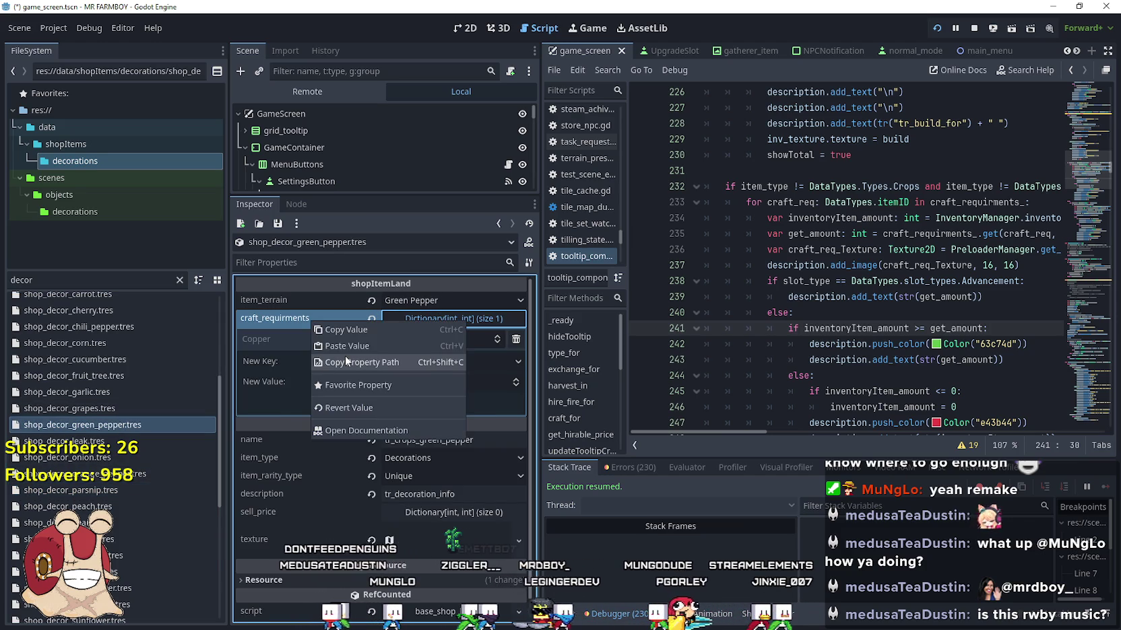
pyautogui.click(349, 350)
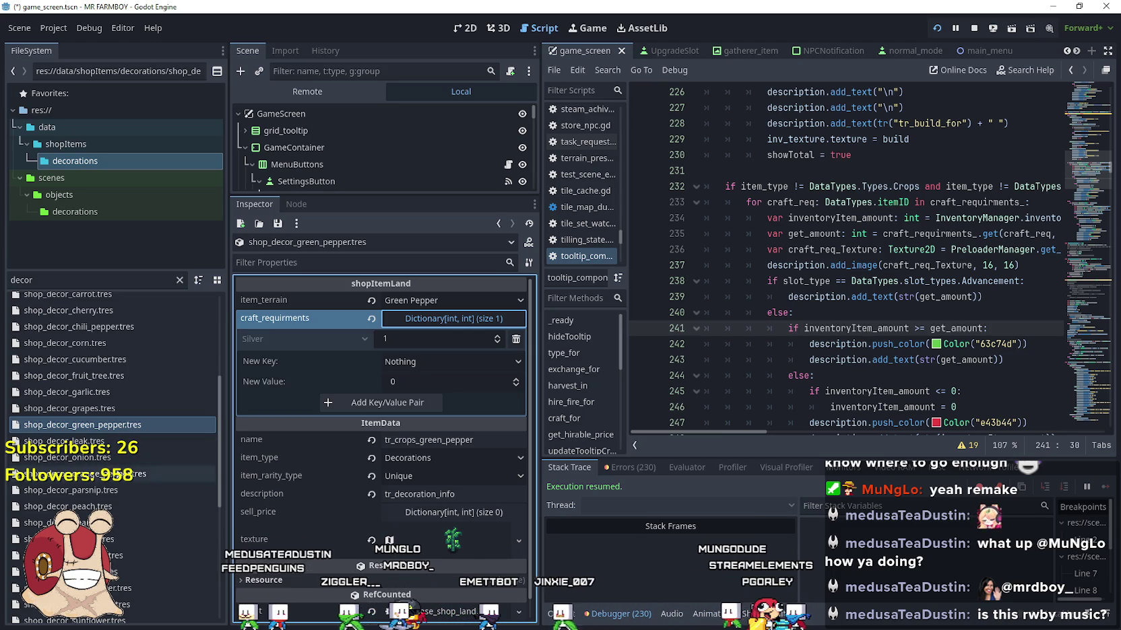
# - Give the onion and sunflower decorations a 1 Silver cost, replacing sunflower's Gold
pyautogui.click(117, 462)
pyautogui.click(458, 318)
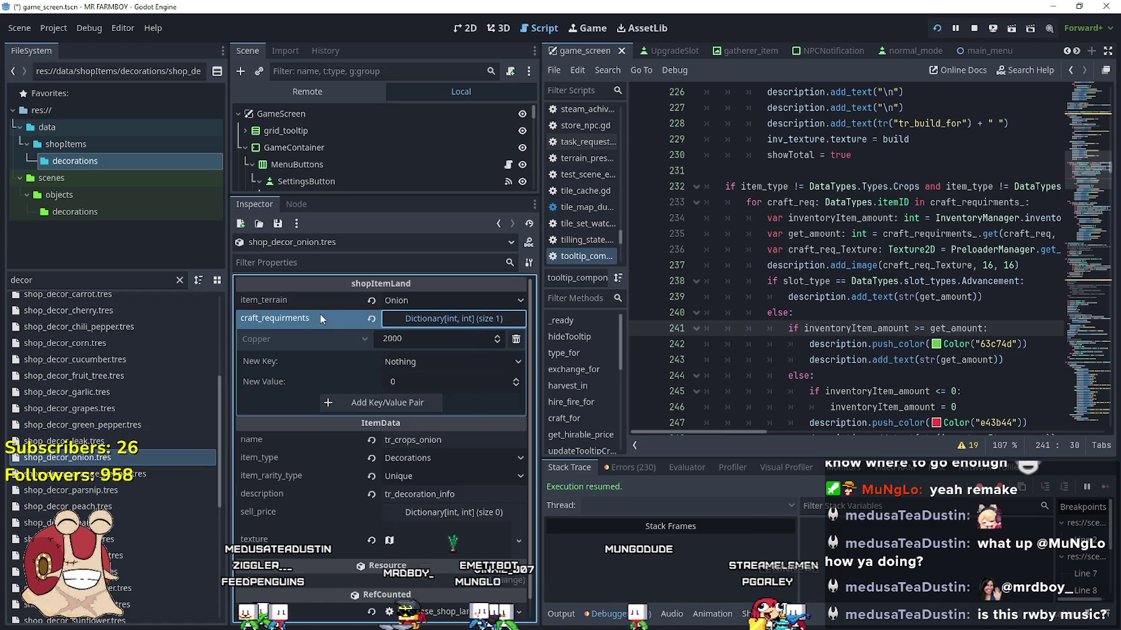
pyautogui.rightClick(319, 317)
pyautogui.click(346, 356)
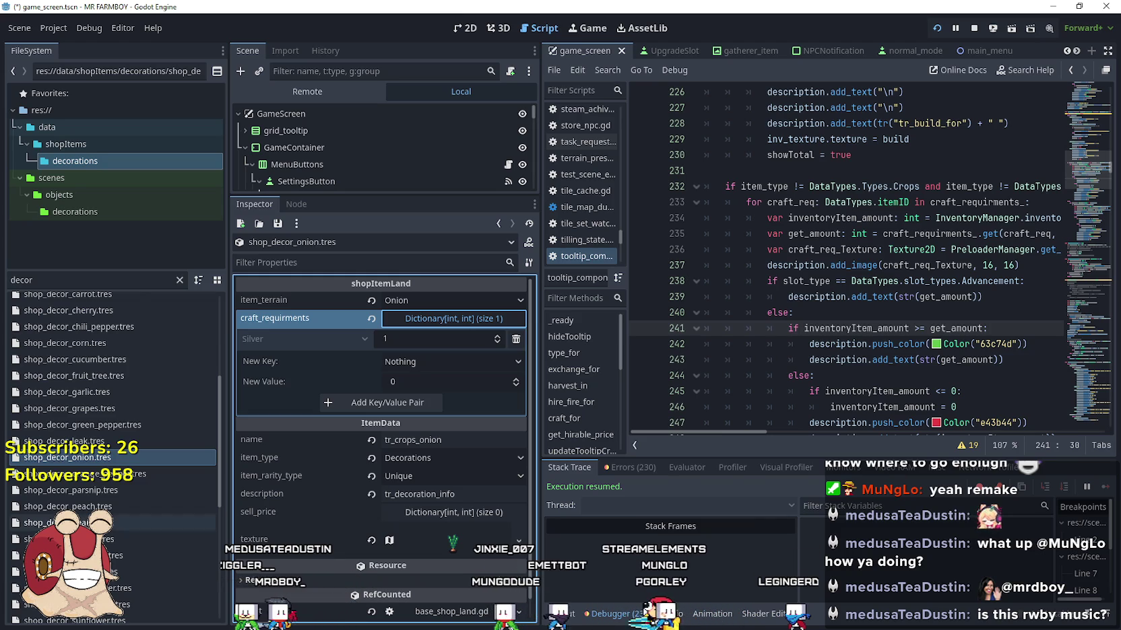
pyautogui.scroll(-5, 121, 527)
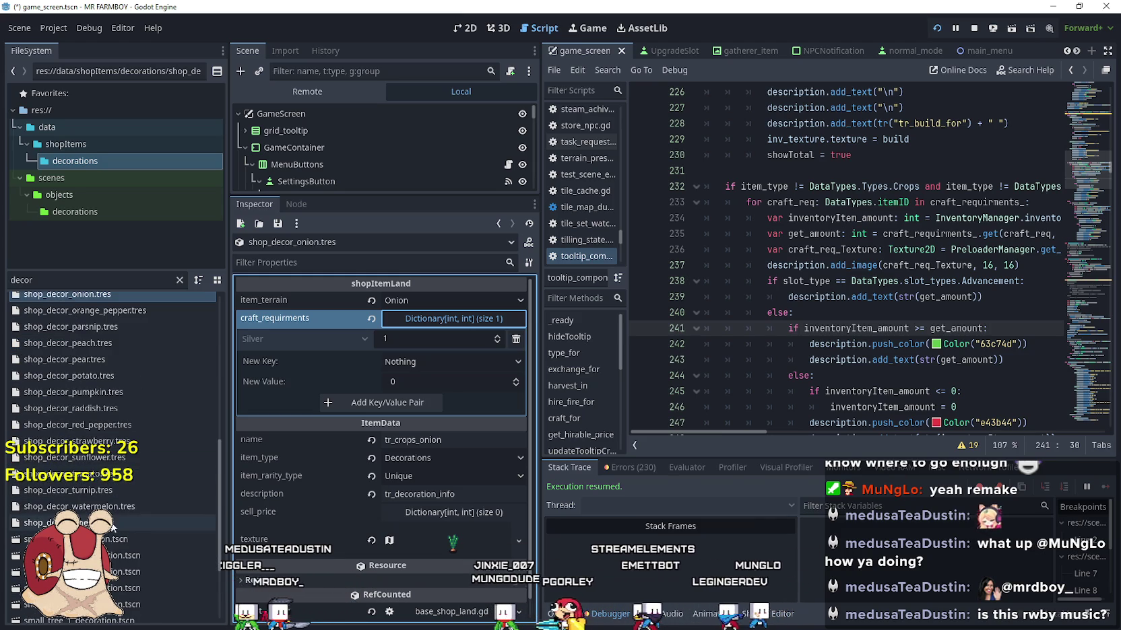
pyautogui.click(116, 457)
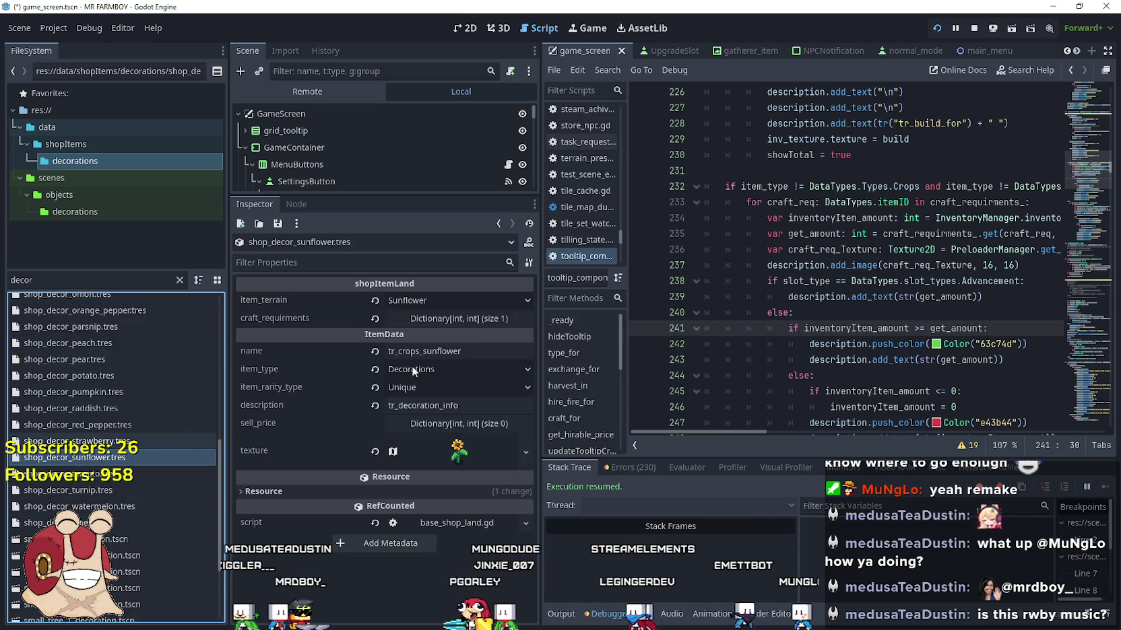
pyautogui.click(466, 320)
pyautogui.rightClick(353, 323)
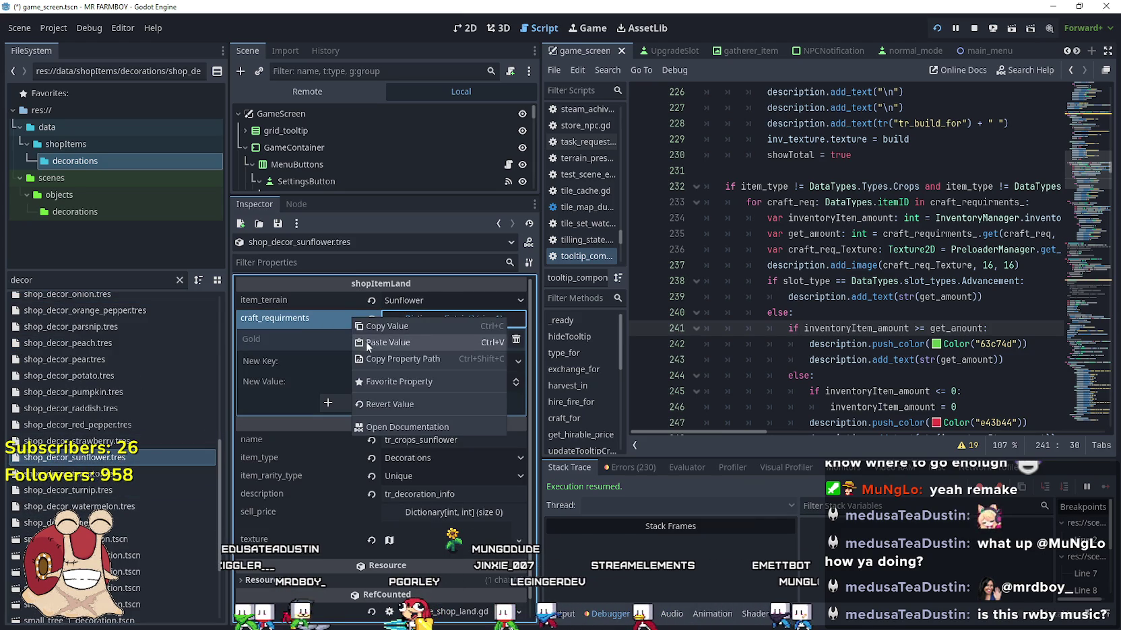
pyautogui.click(366, 340)
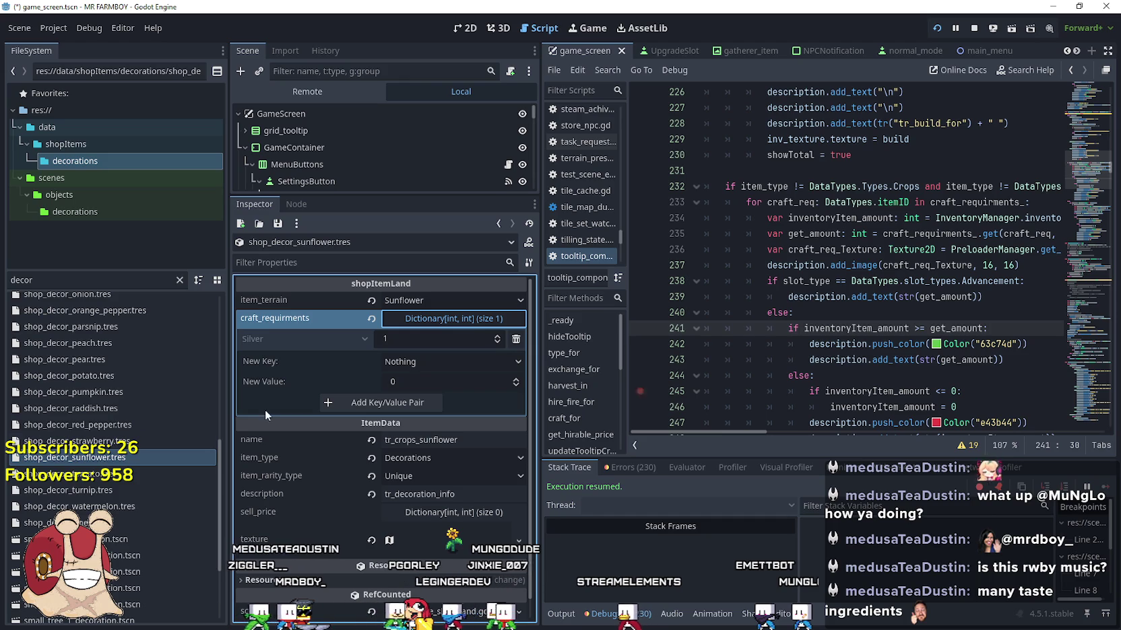
# - Give the watermelon and raddish decorations a 1 Silver cost, replacing raddish's Gold
pyautogui.click(80, 506)
pyautogui.click(465, 320)
pyautogui.rightClick(308, 324)
pyautogui.click(340, 348)
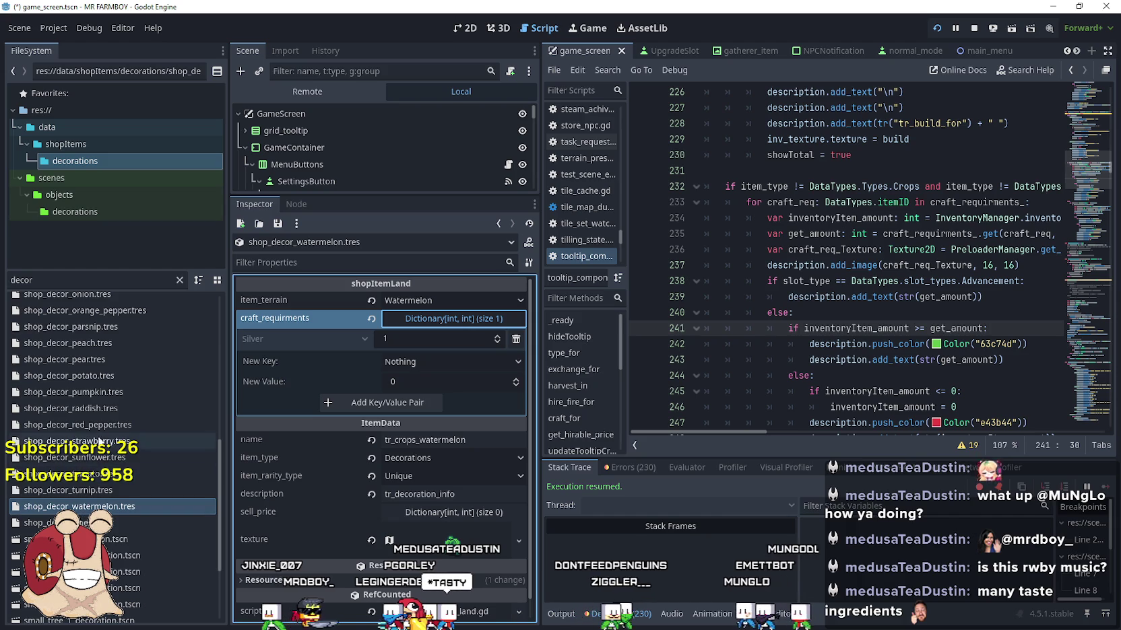
pyautogui.click(101, 408)
pyautogui.click(452, 322)
pyautogui.rightClick(306, 324)
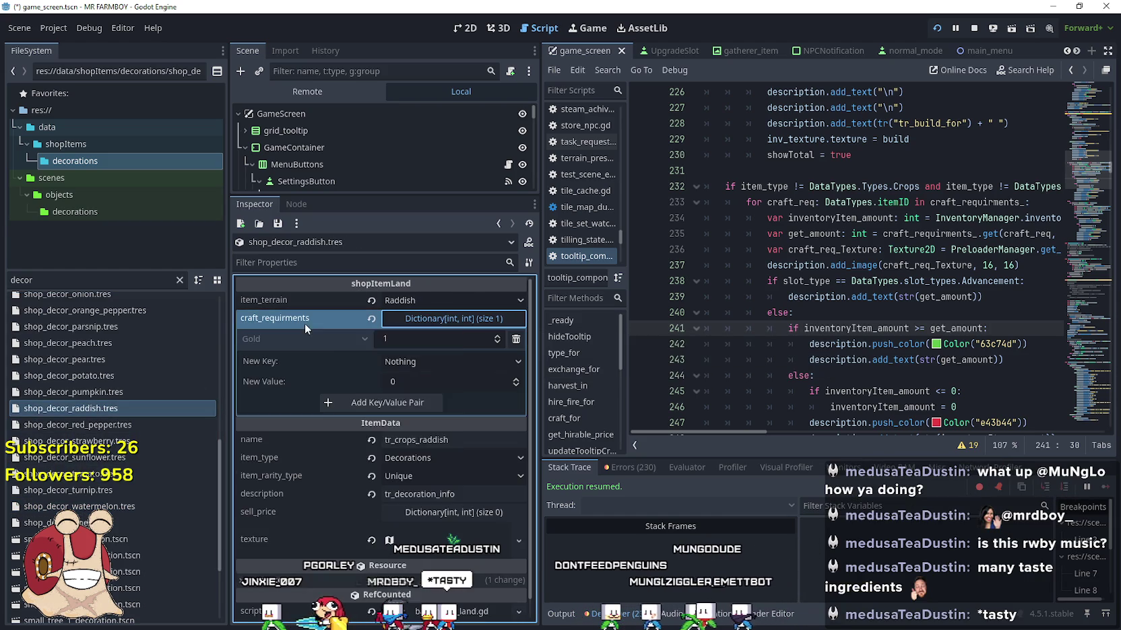
pyautogui.click(330, 349)
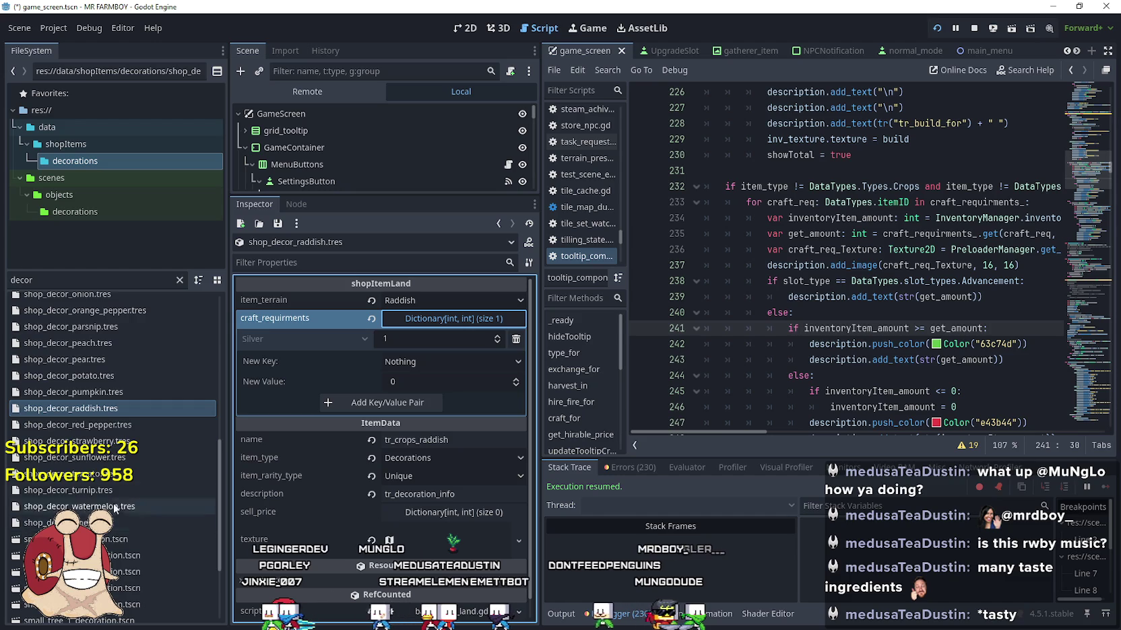
# - Set the chili pepper and potato decorations to cost 1 Silver
pyautogui.scroll(5, 121, 483)
pyautogui.click(106, 449)
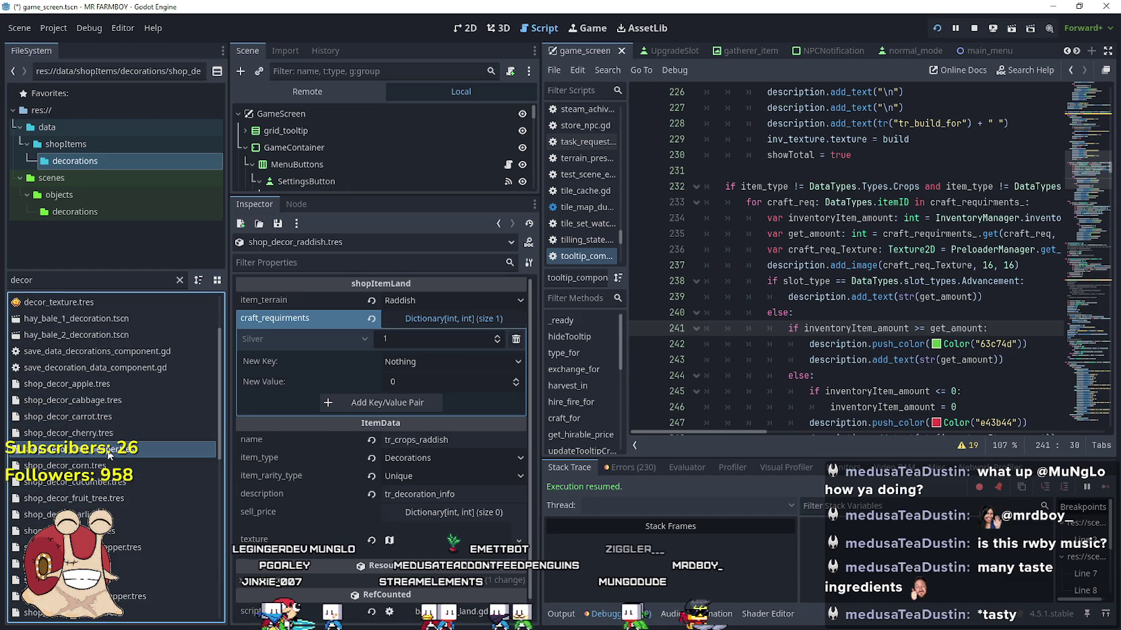
pyautogui.click(407, 322)
pyautogui.rightClick(331, 320)
pyautogui.click(363, 348)
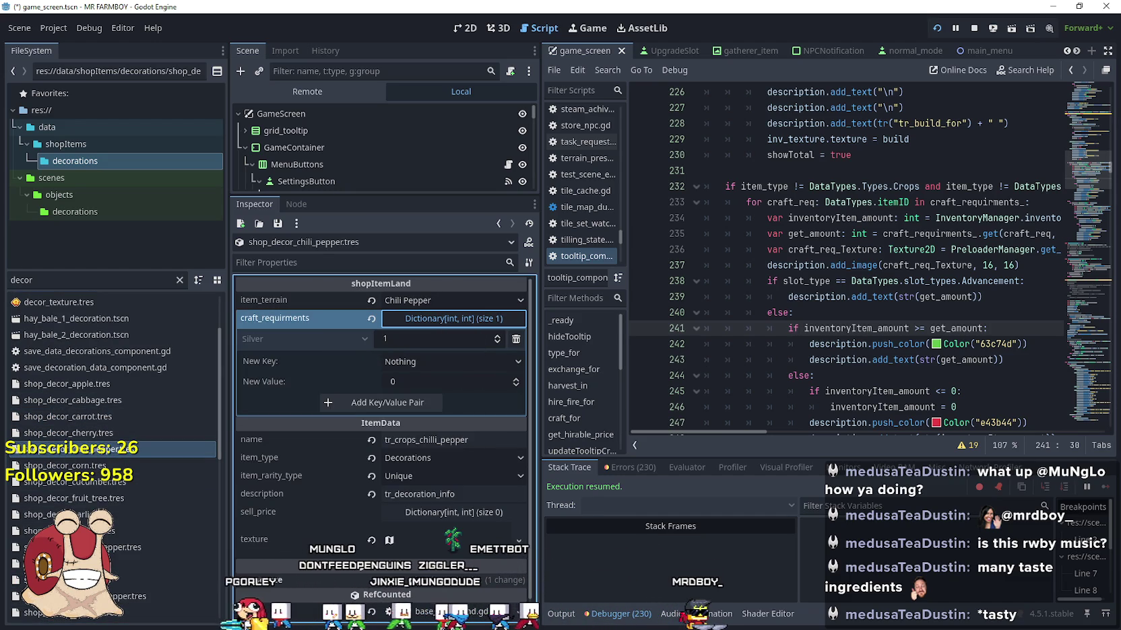
pyautogui.scroll(-5, 105, 533)
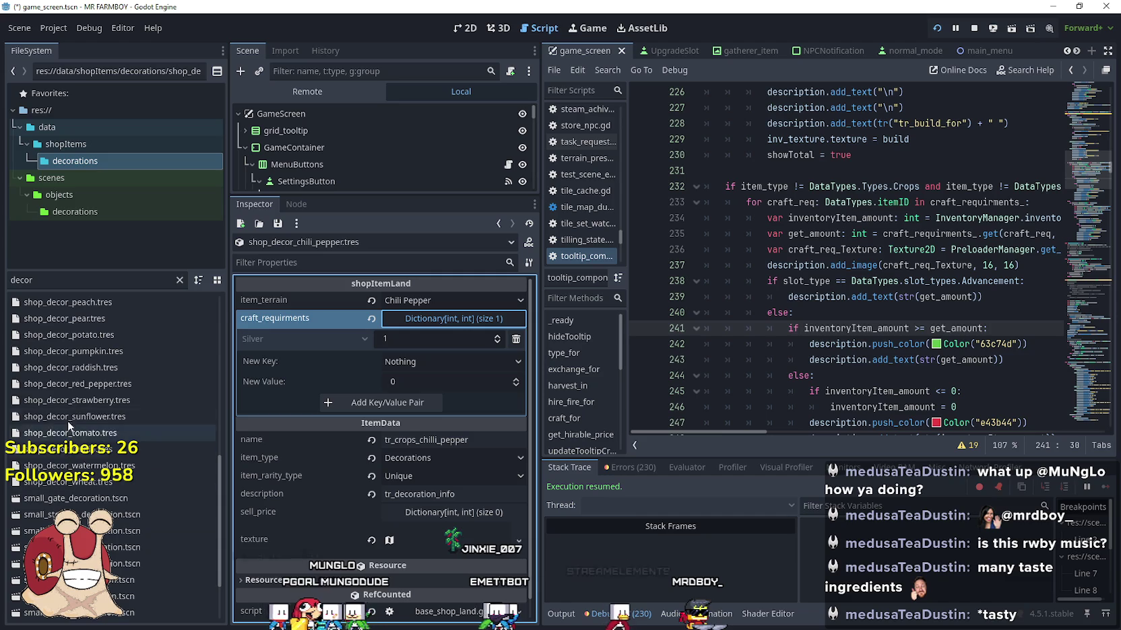
pyautogui.click(68, 334)
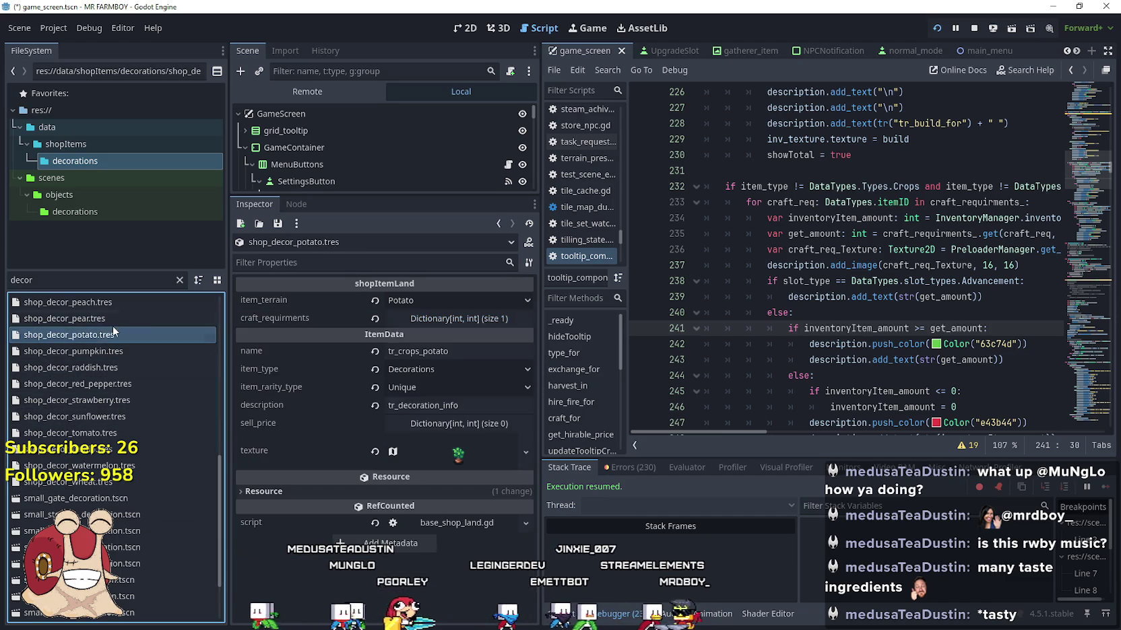
pyautogui.click(410, 322)
pyautogui.rightClick(309, 316)
pyautogui.click(368, 348)
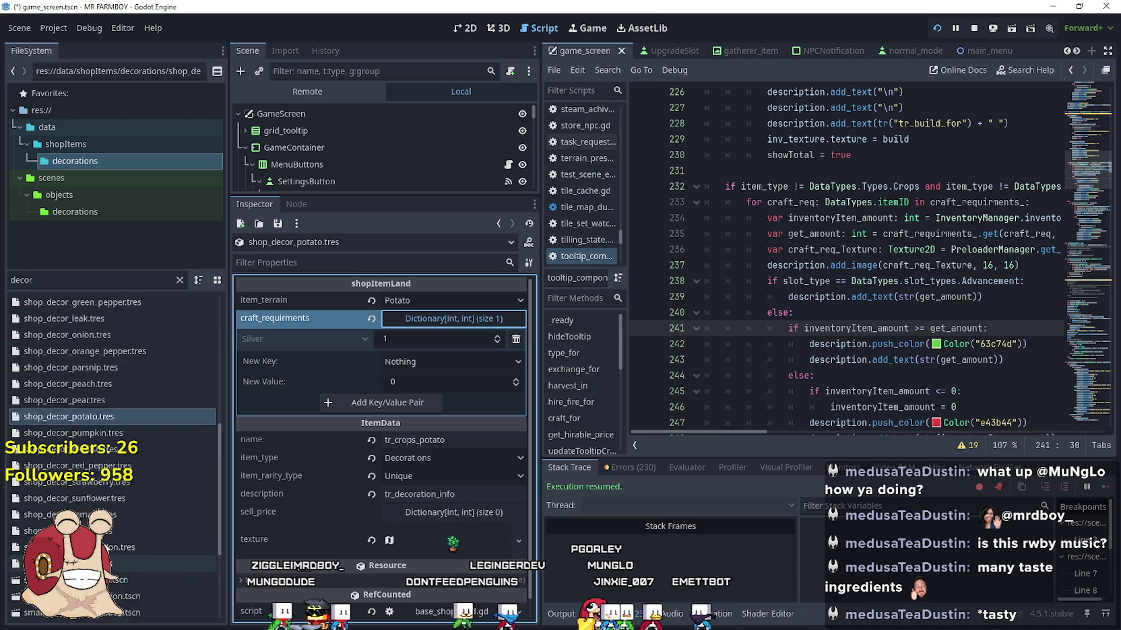
# - Load the cabbage decoration and review its 1 Silver crafting requirement
pyautogui.scroll(5, 107, 404)
pyautogui.click(77, 401)
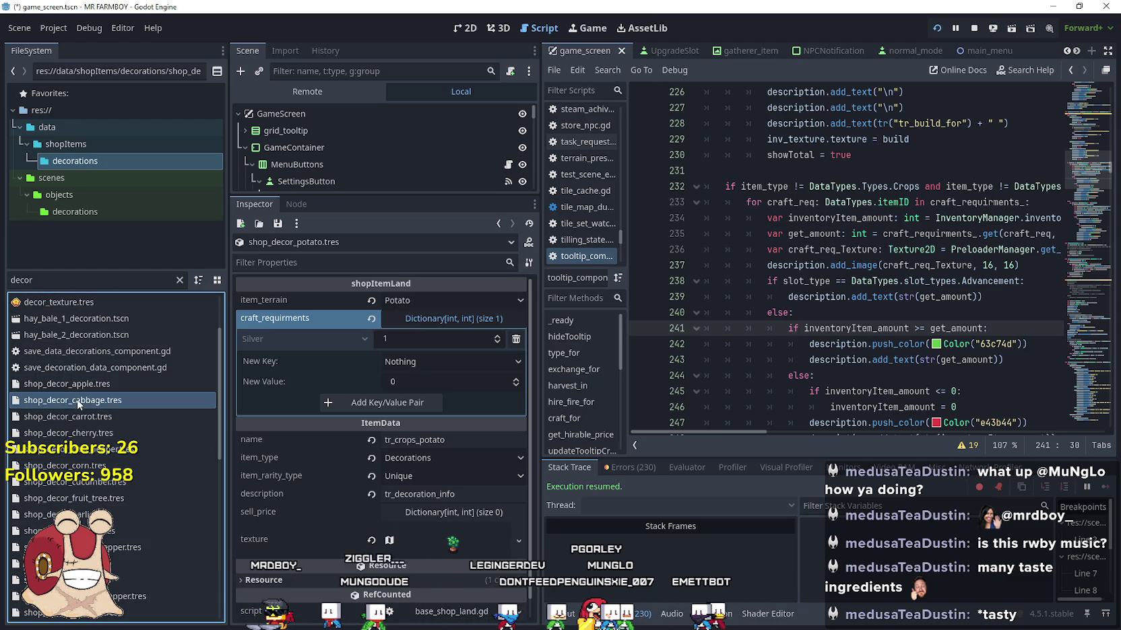
pyautogui.doubleClick(72, 398)
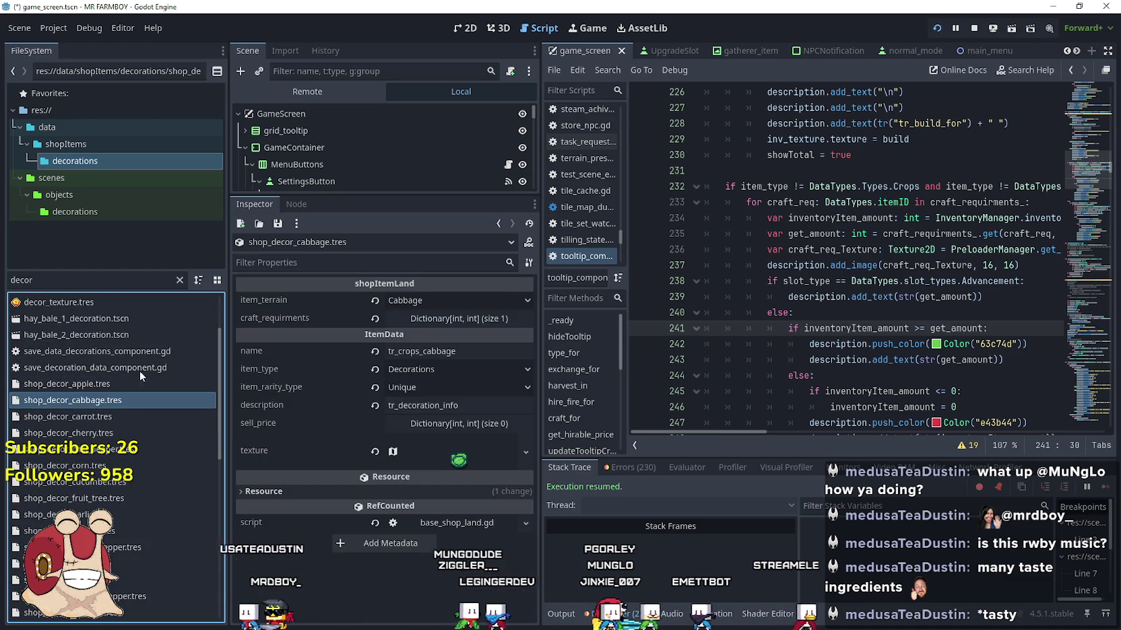
pyautogui.click(428, 319)
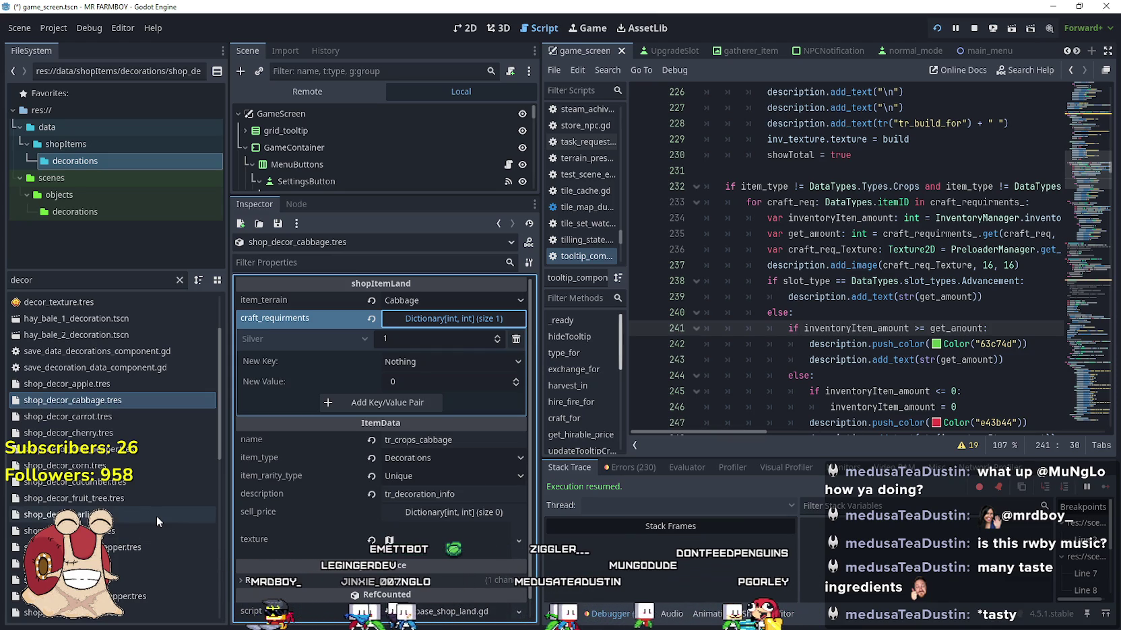
pyautogui.scroll(-5, 145, 498)
pyautogui.scroll(-3, 142, 487)
pyautogui.scroll(-3, 138, 487)
pyautogui.scroll(10, 139, 487)
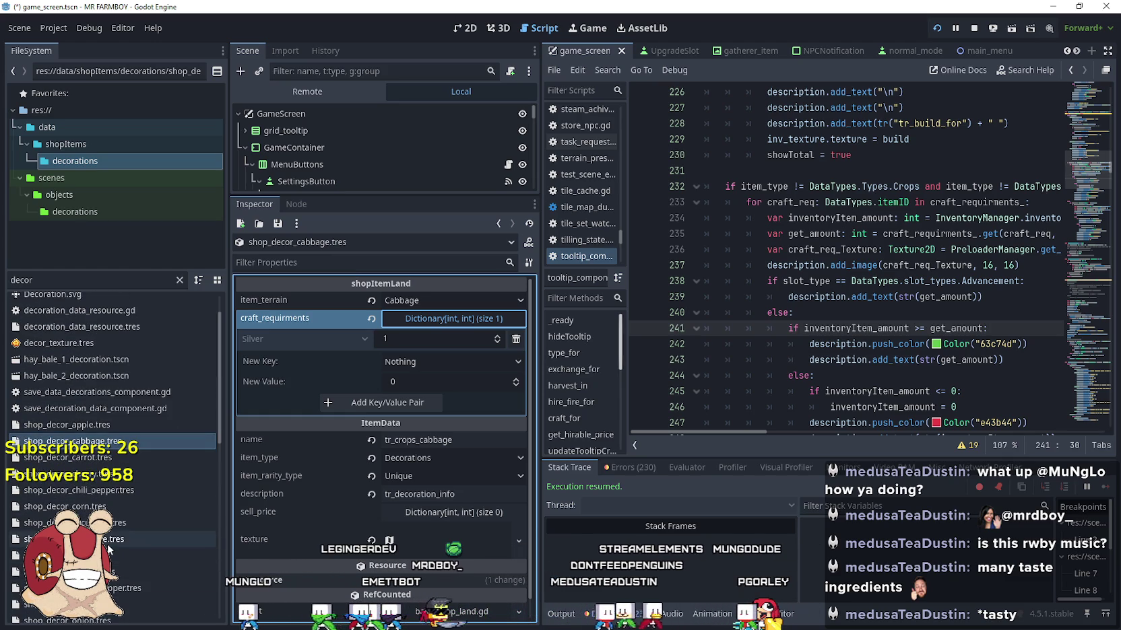
pyautogui.scroll(-5, 146, 462)
pyautogui.scroll(-1, 90, 325)
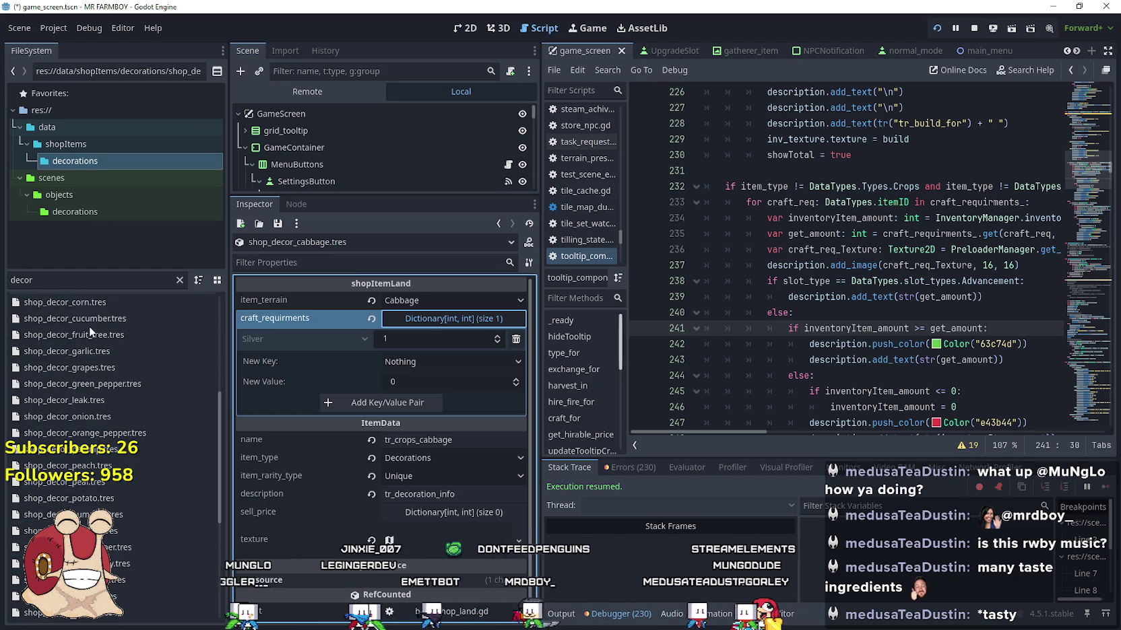
# - Add a 100 Copper cost to the fruit tree decoration and remove its Silver cost
pyautogui.click(116, 335)
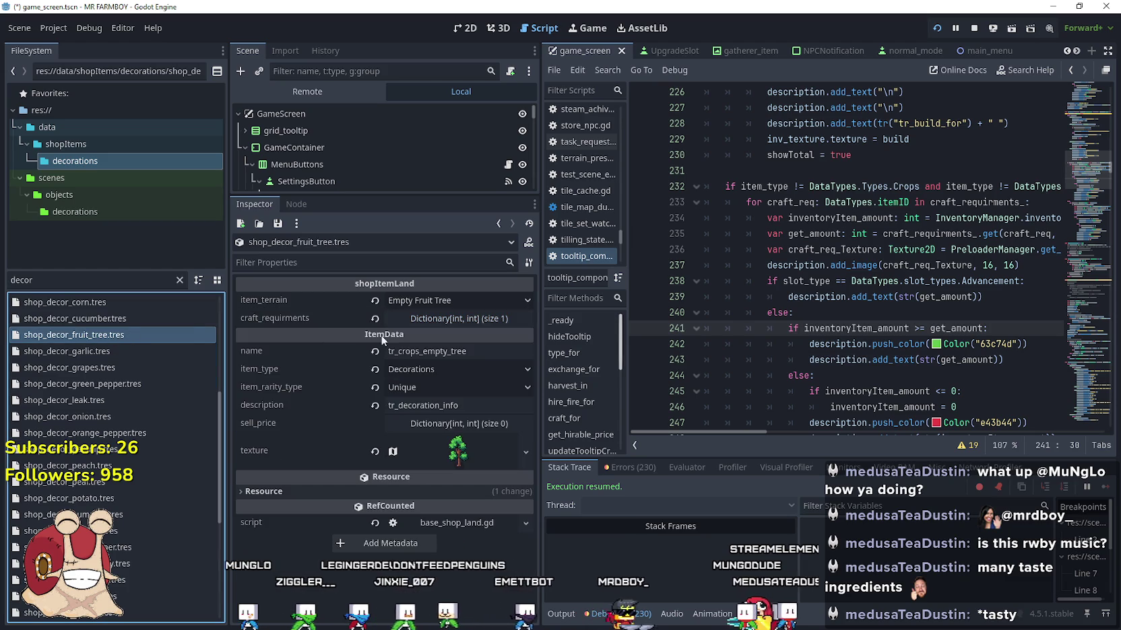
pyautogui.click(460, 317)
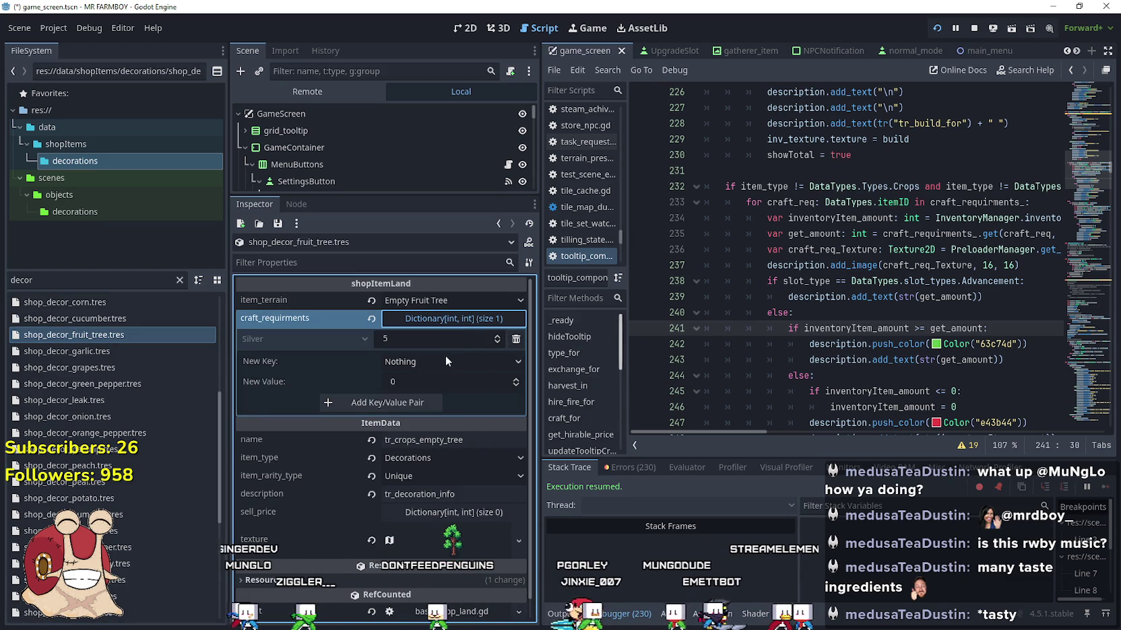
pyautogui.click(431, 373)
pyautogui.scroll(-10, 458, 471)
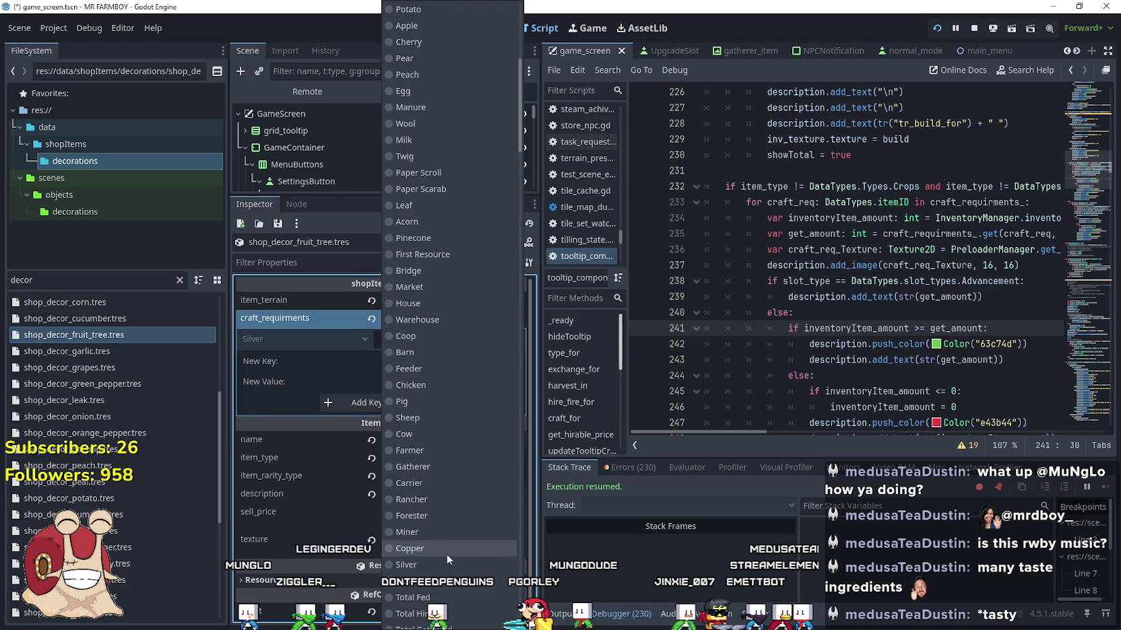
pyautogui.click(433, 549)
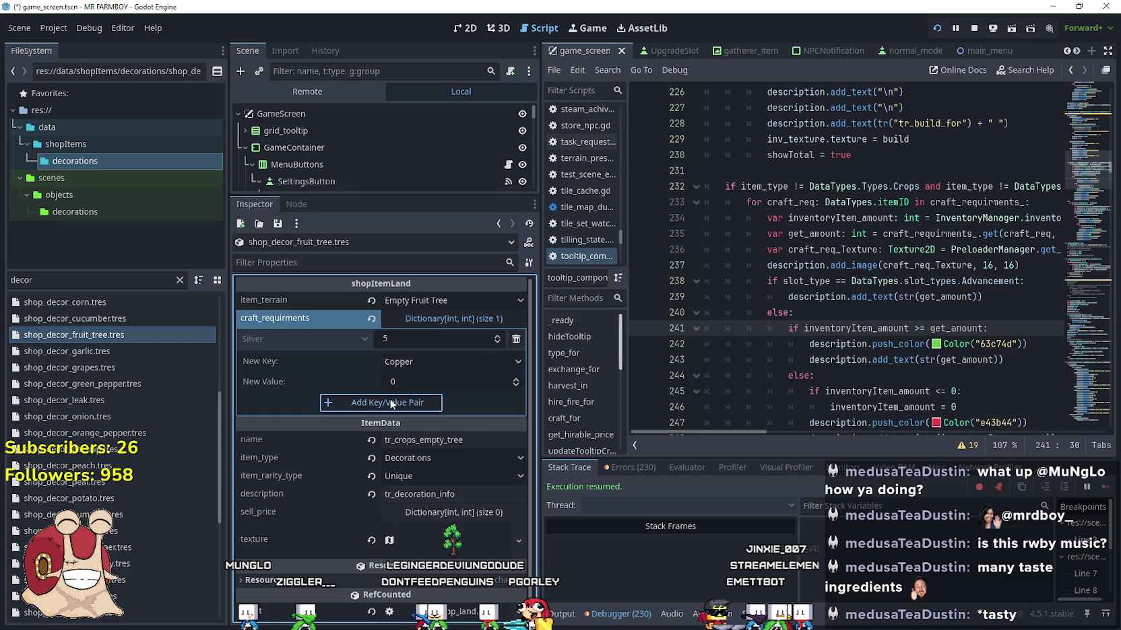
pyautogui.click(398, 402)
pyautogui.click(431, 359)
pyautogui.write('100')
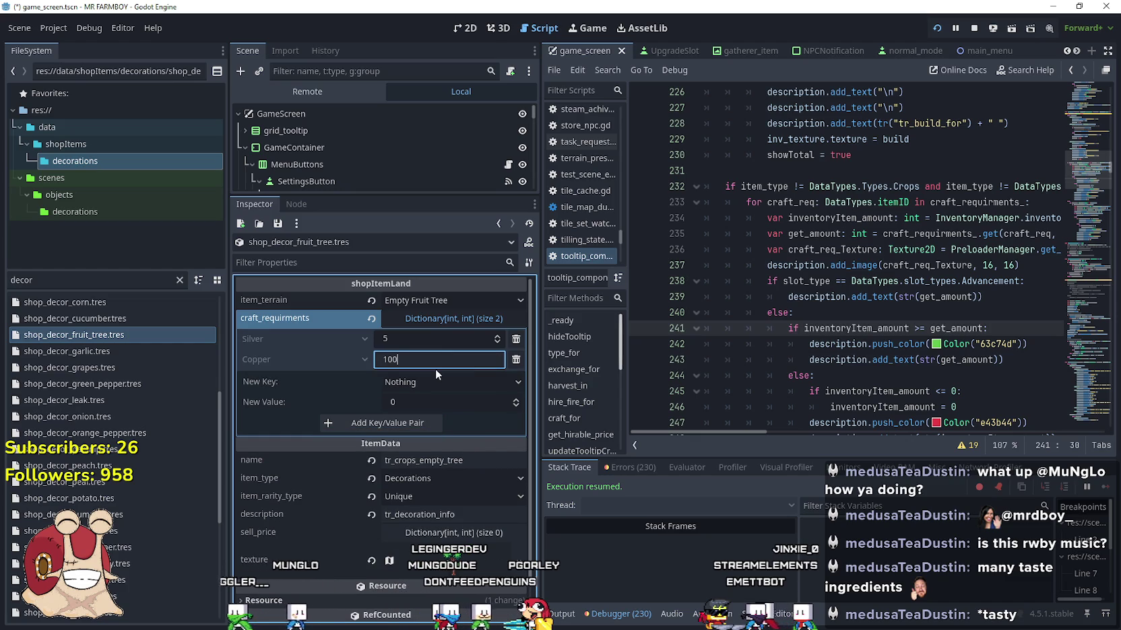
pyautogui.click(515, 339)
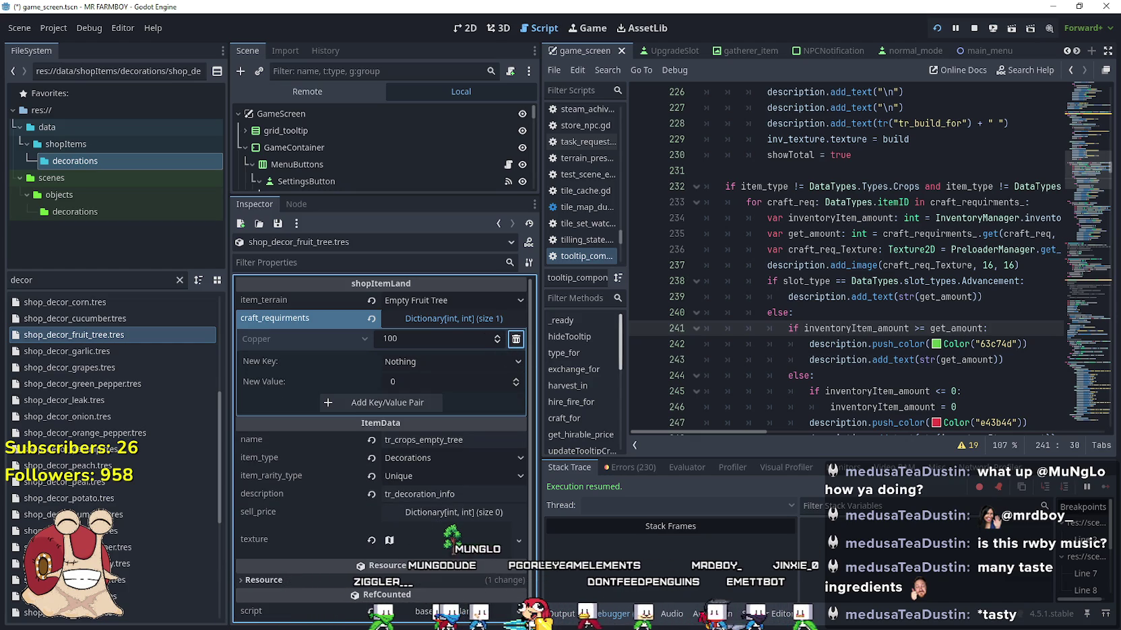
# - Open the apple decoration and expand its crafting requirements
pyautogui.scroll(5, 150, 412)
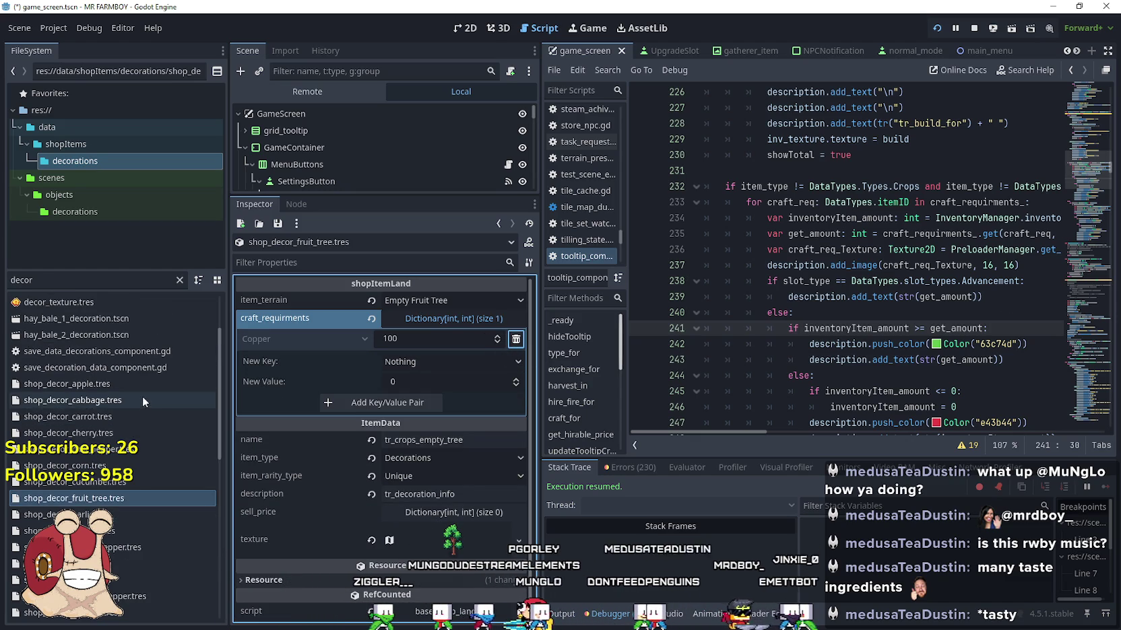
pyautogui.click(105, 387)
pyautogui.click(422, 319)
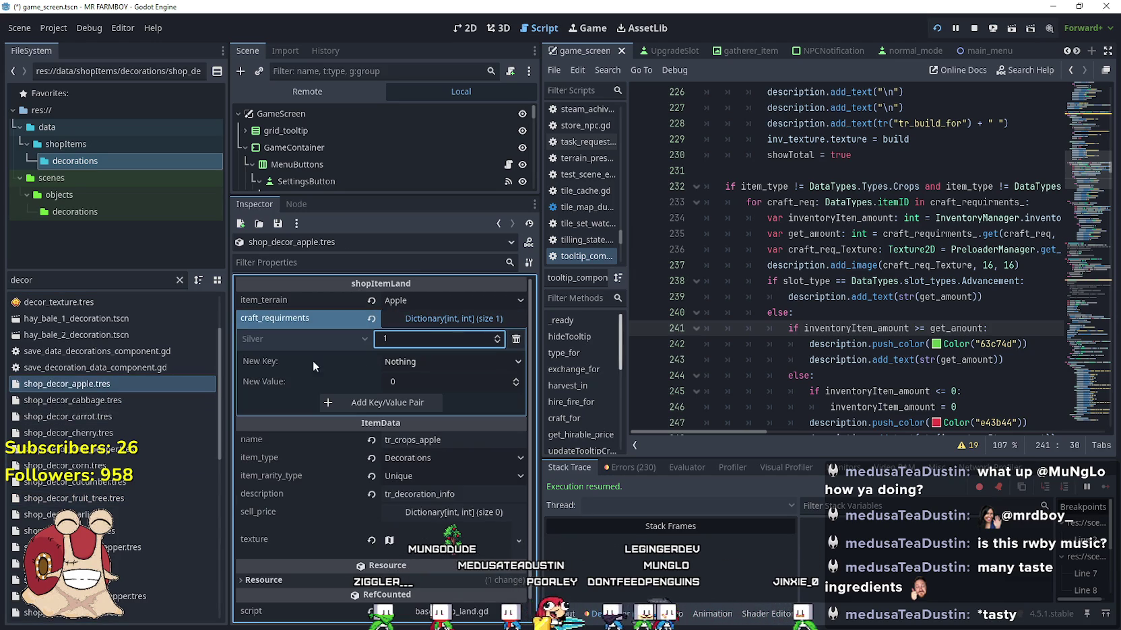
# - Set the cherry decoration's Silver crafting cost to 1
pyautogui.scroll(-3, 169, 498)
pyautogui.click(129, 352)
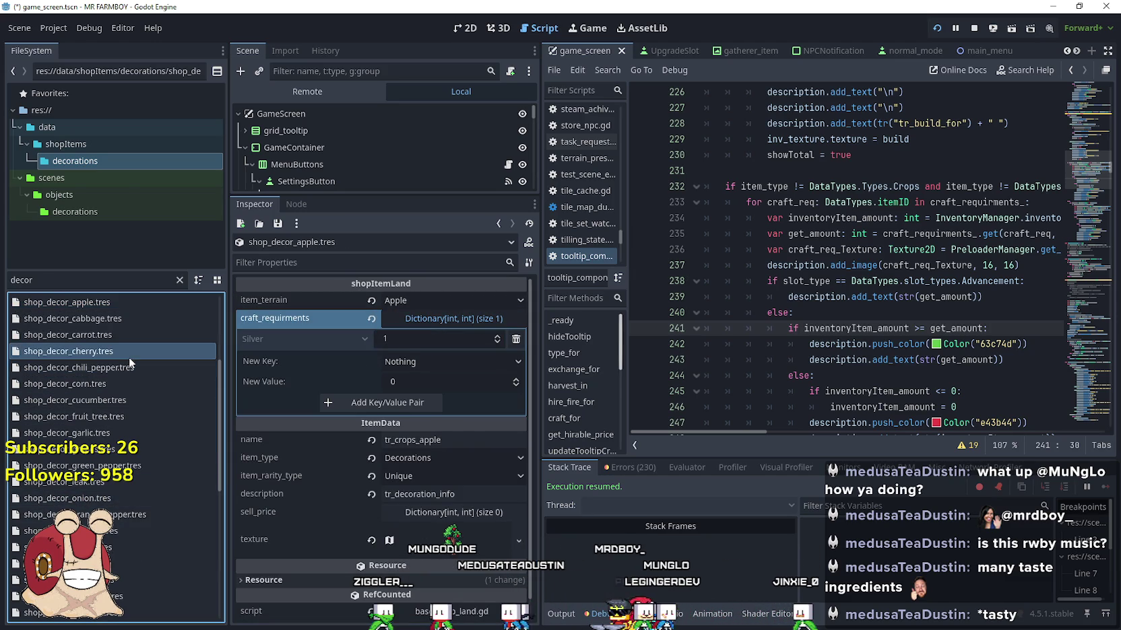
pyautogui.click(404, 318)
pyautogui.click(416, 340)
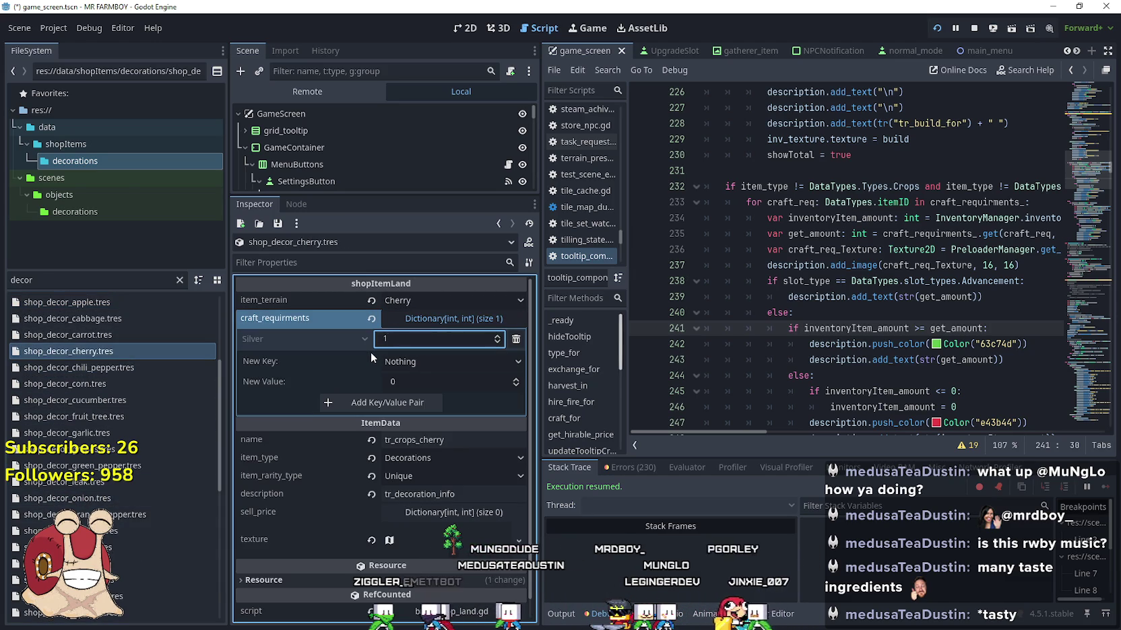
pyautogui.press('BackSpace')
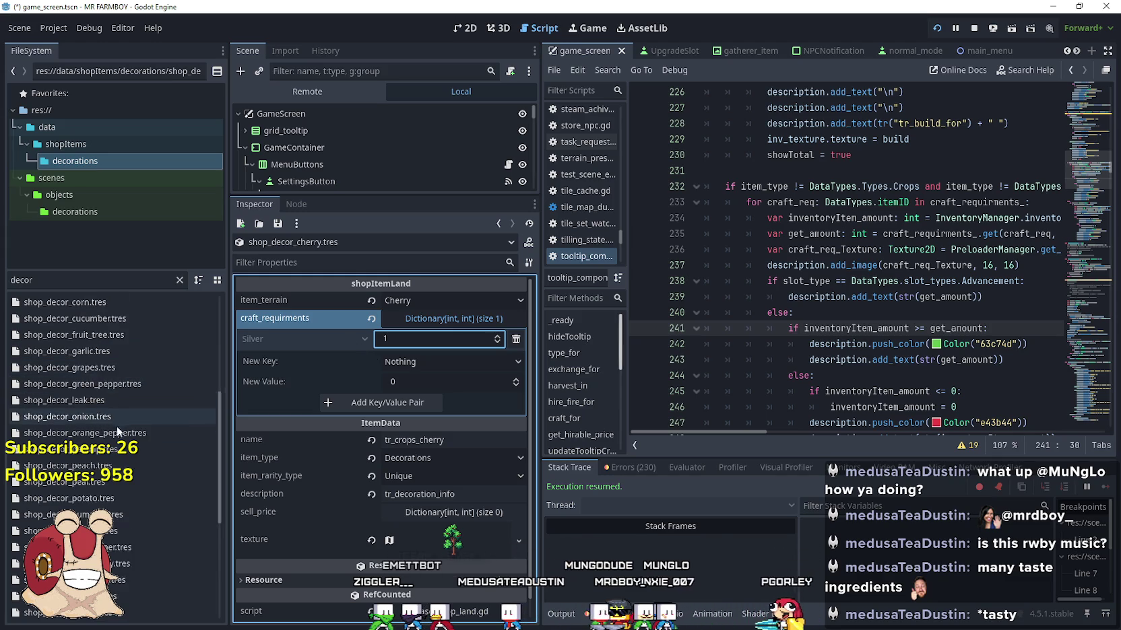
# - Check the peach and pear decorations' crafting requirements, each showing 1 Silver
pyautogui.scroll(-3, 108, 344)
pyautogui.scroll(-4, 121, 424)
pyautogui.scroll(2, 128, 411)
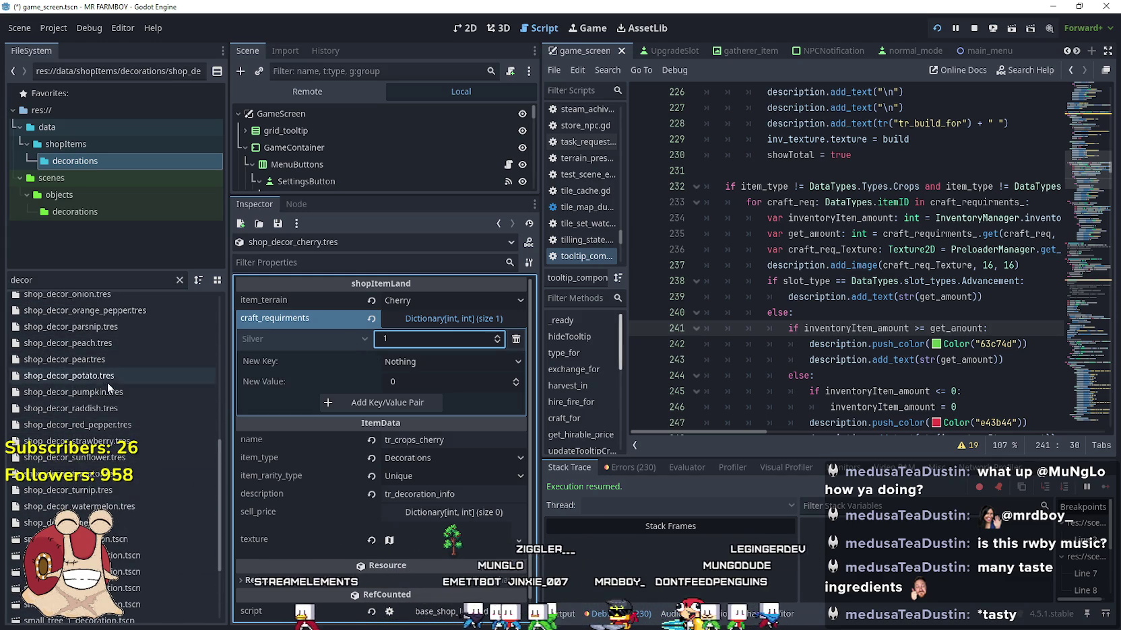
pyautogui.click(103, 347)
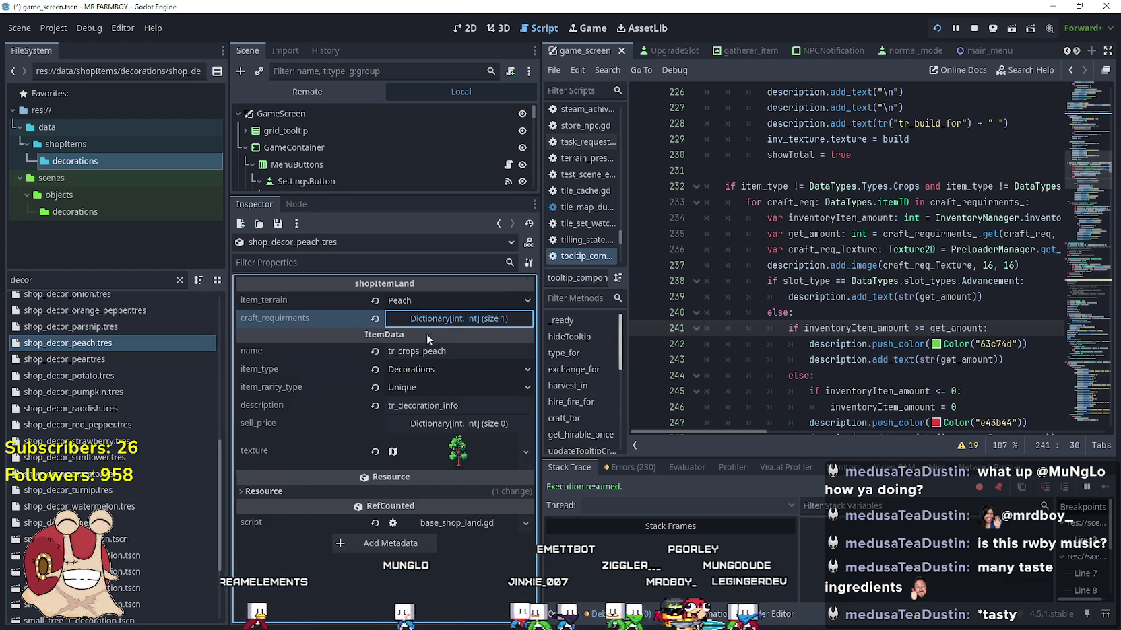
pyautogui.click(414, 340)
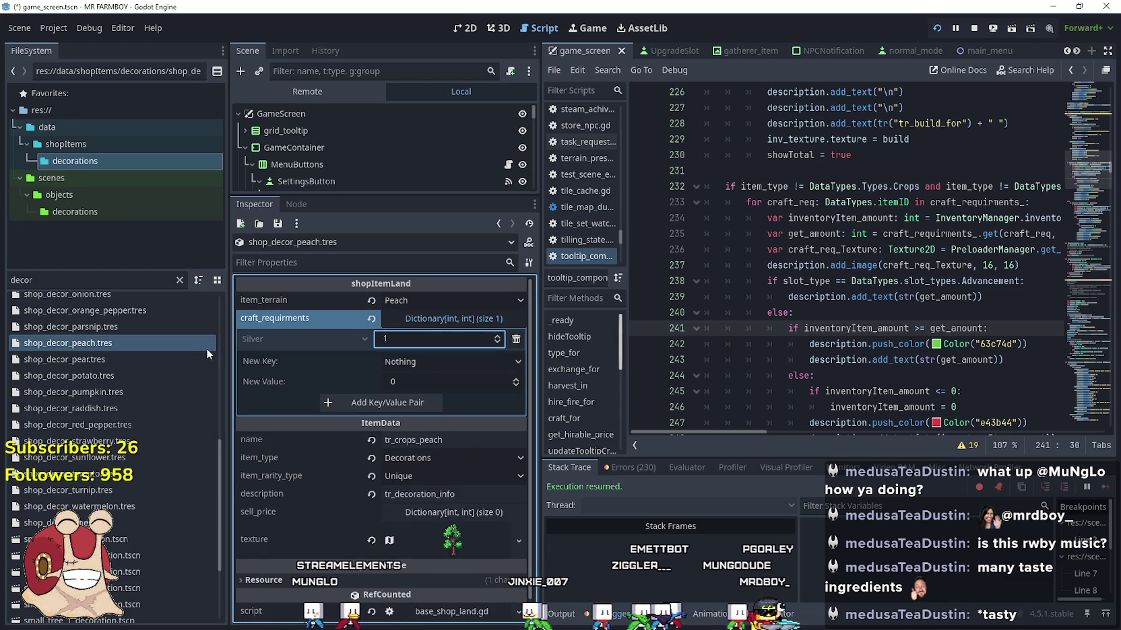
pyautogui.click(188, 356)
pyautogui.click(479, 319)
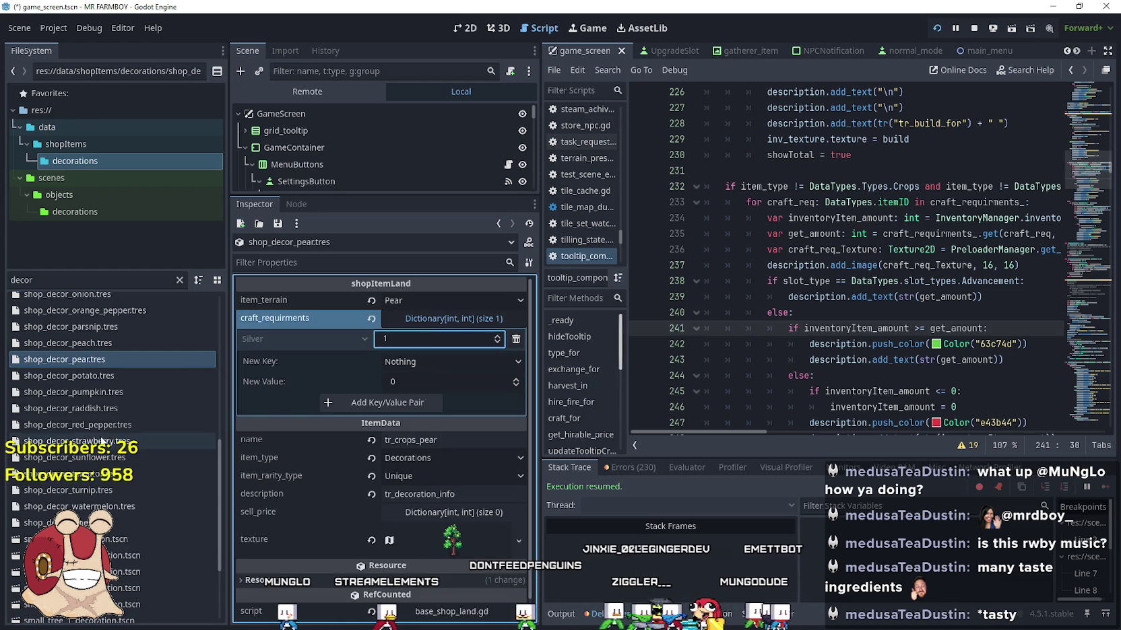
pyautogui.scroll(-5, 104, 438)
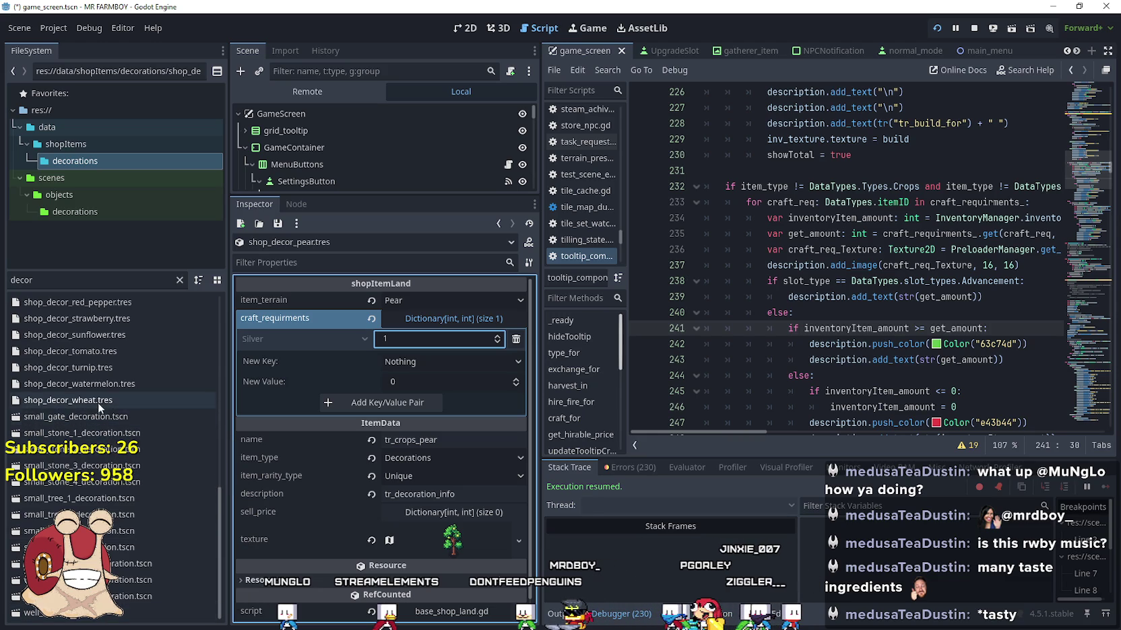
pyautogui.scroll(5, 98, 401)
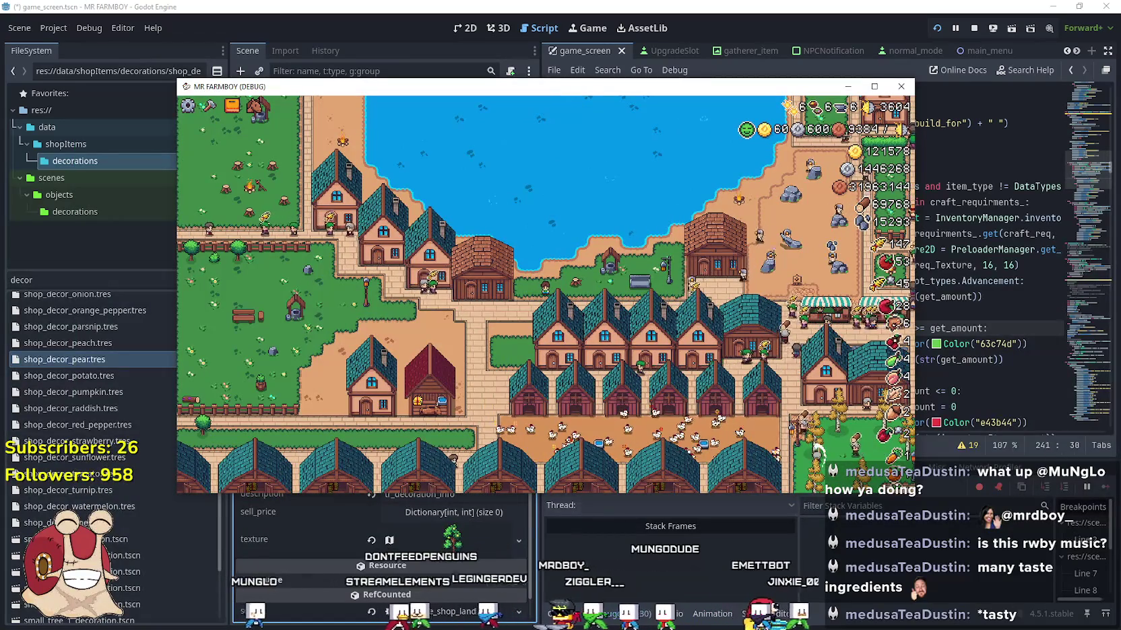
# - In Steam, open the Event/Announcement Dashboard from the game's community hub admin page
pyautogui.hotkey('alt', 'Tab')
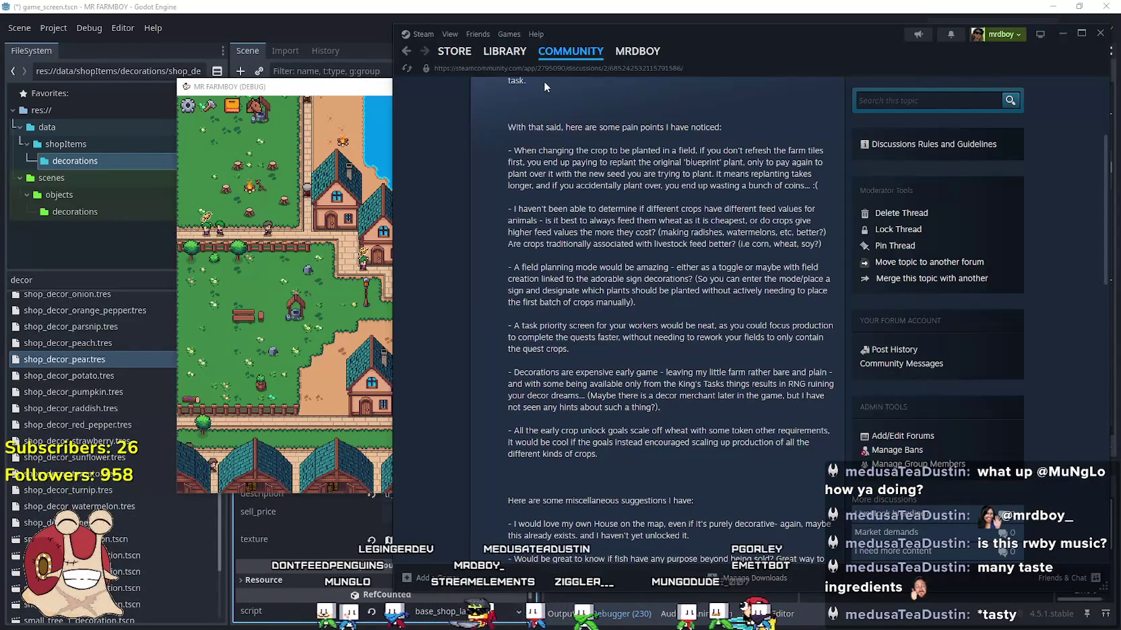
pyautogui.scroll(3, 839, 200)
pyautogui.click(990, 100)
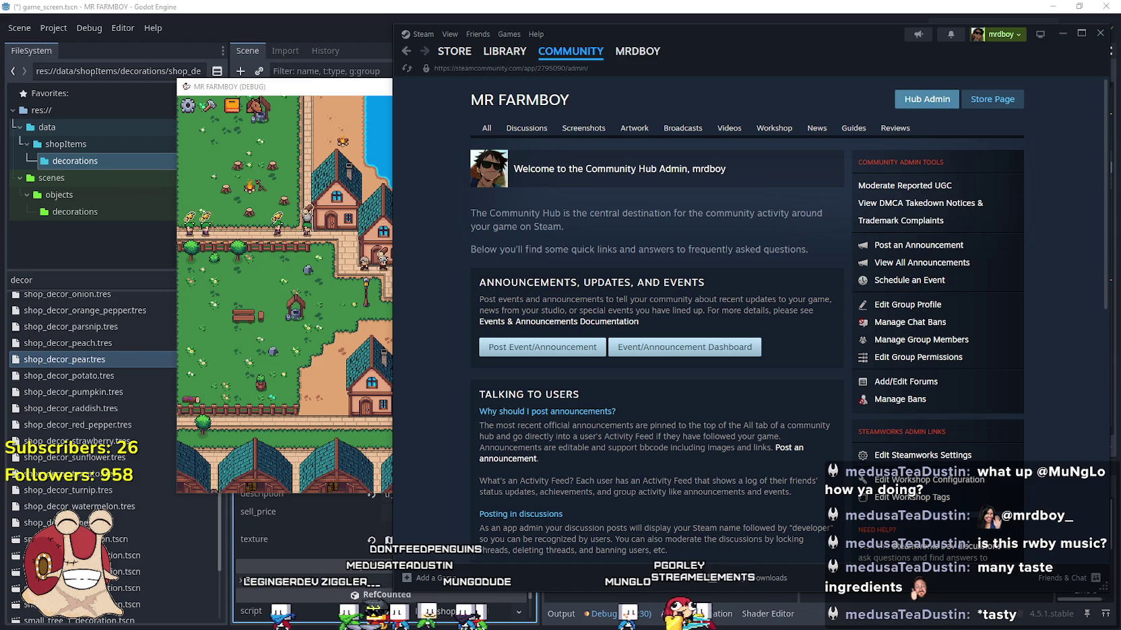
pyautogui.click(734, 346)
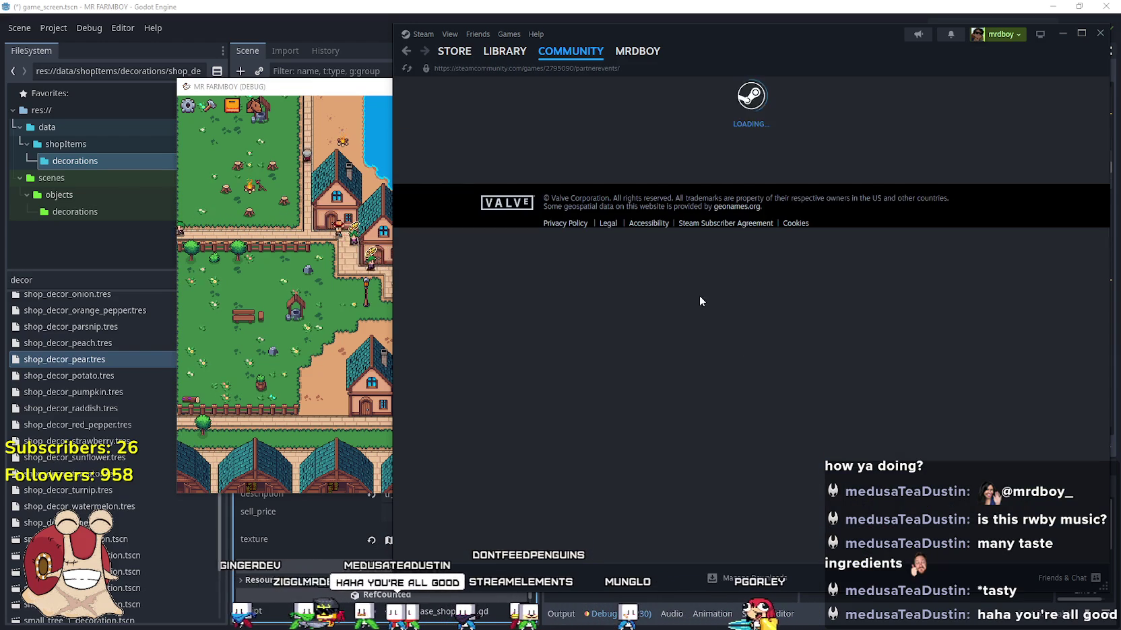
pyautogui.click(258, 279)
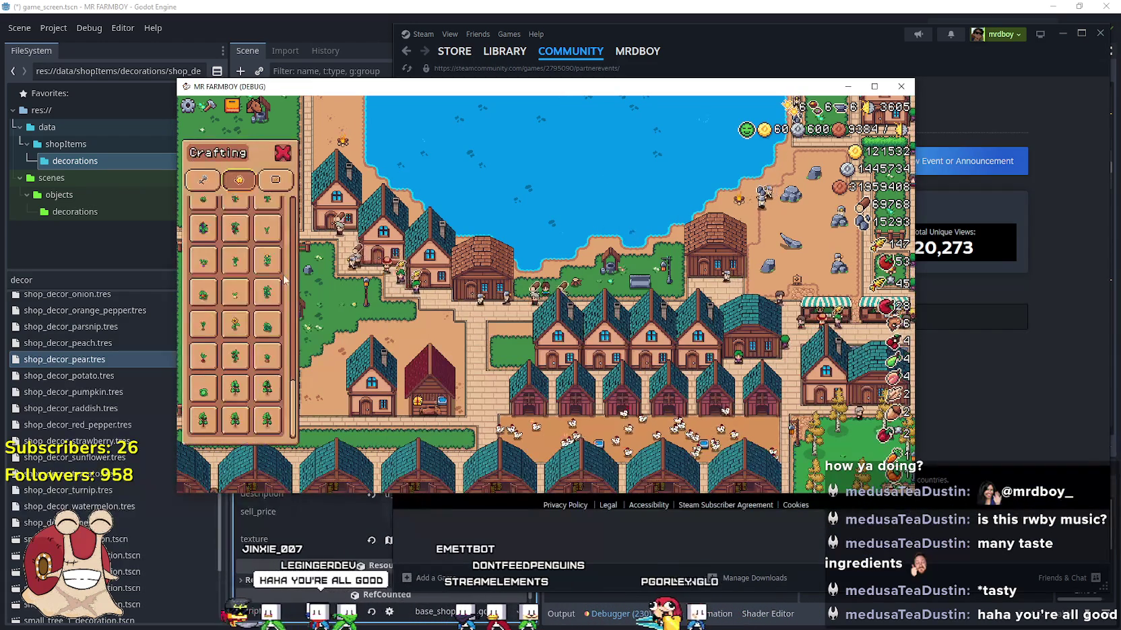
# - Open the Update 4.4 draft announcement for editing
pyautogui.click(1039, 316)
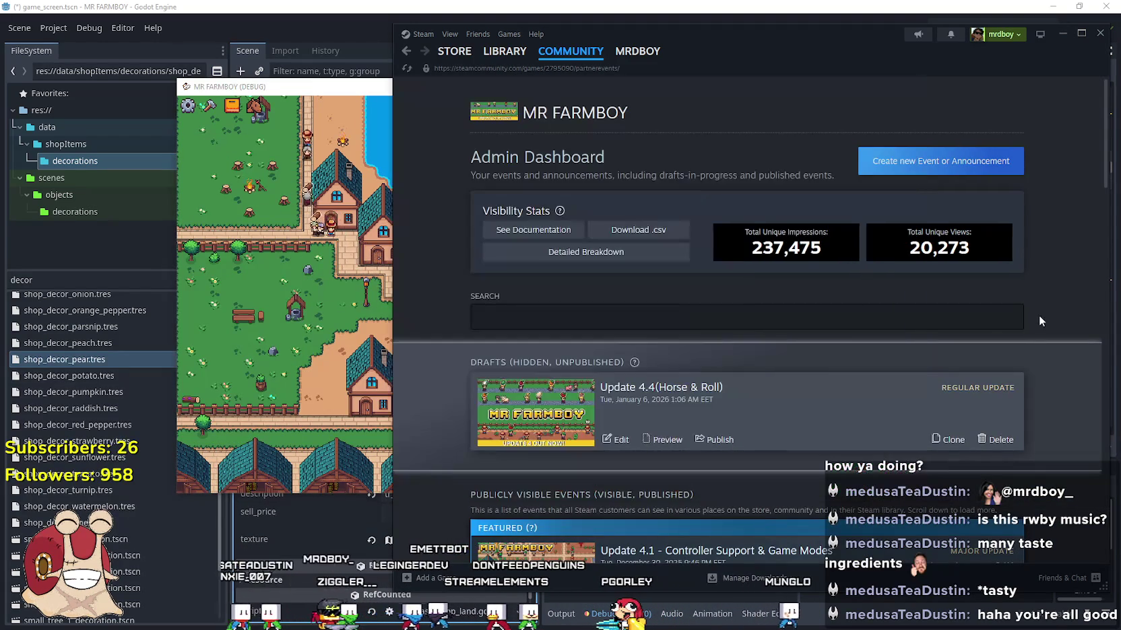
pyautogui.scroll(-1, 617, 410)
pyautogui.click(617, 389)
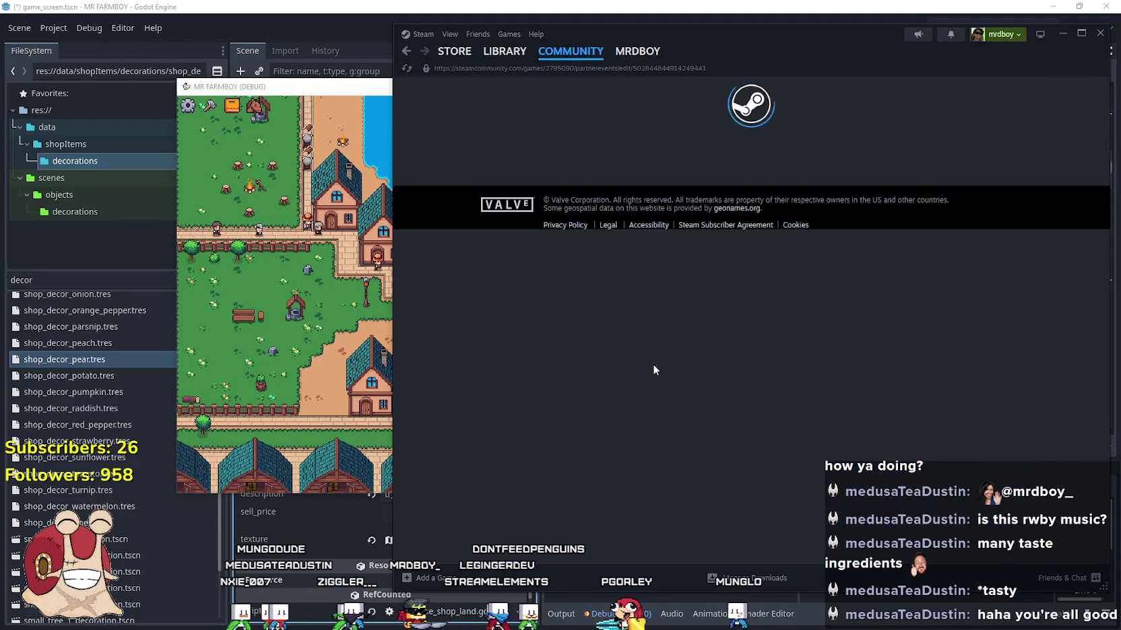
pyautogui.scroll(-10, 682, 322)
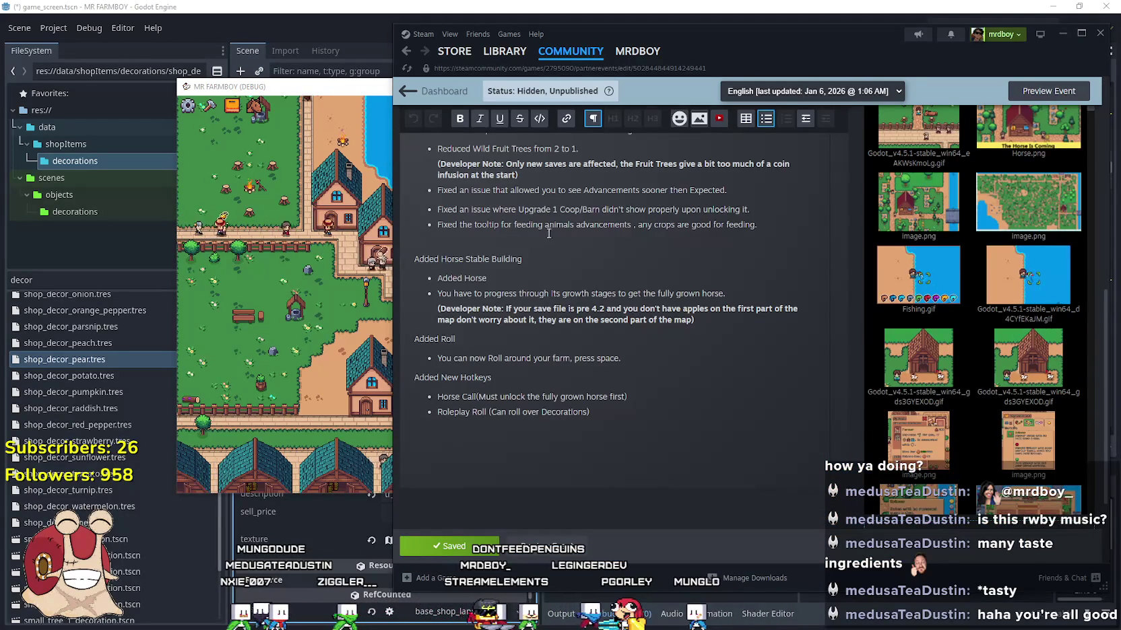
pyautogui.scroll(2, 438, 269)
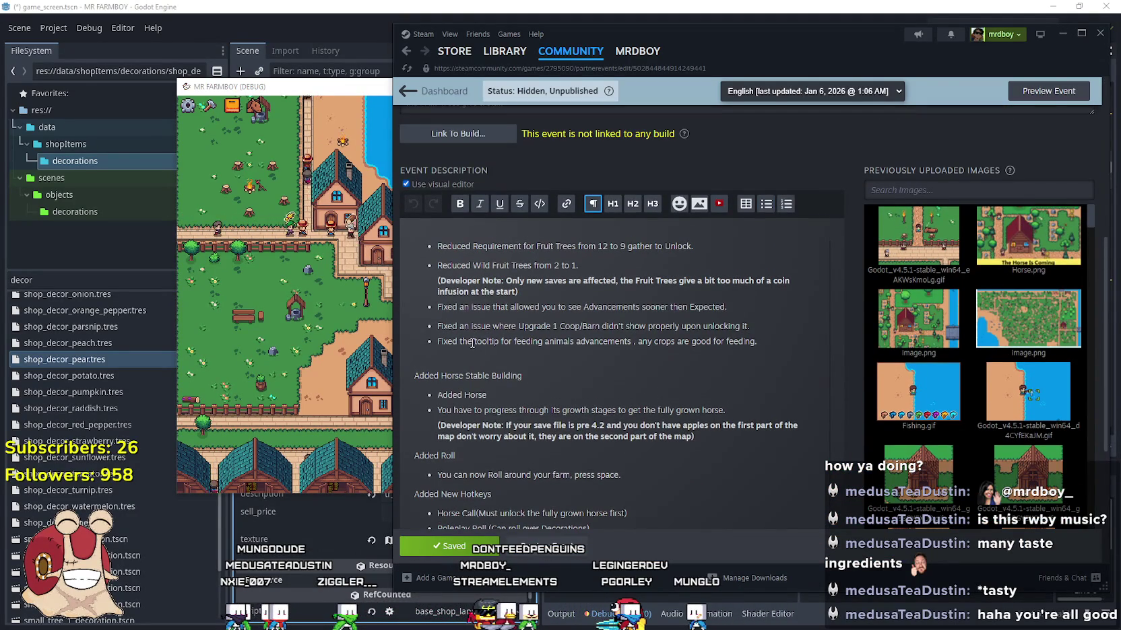
pyautogui.scroll(-2, 658, 402)
pyautogui.scroll(2, 606, 372)
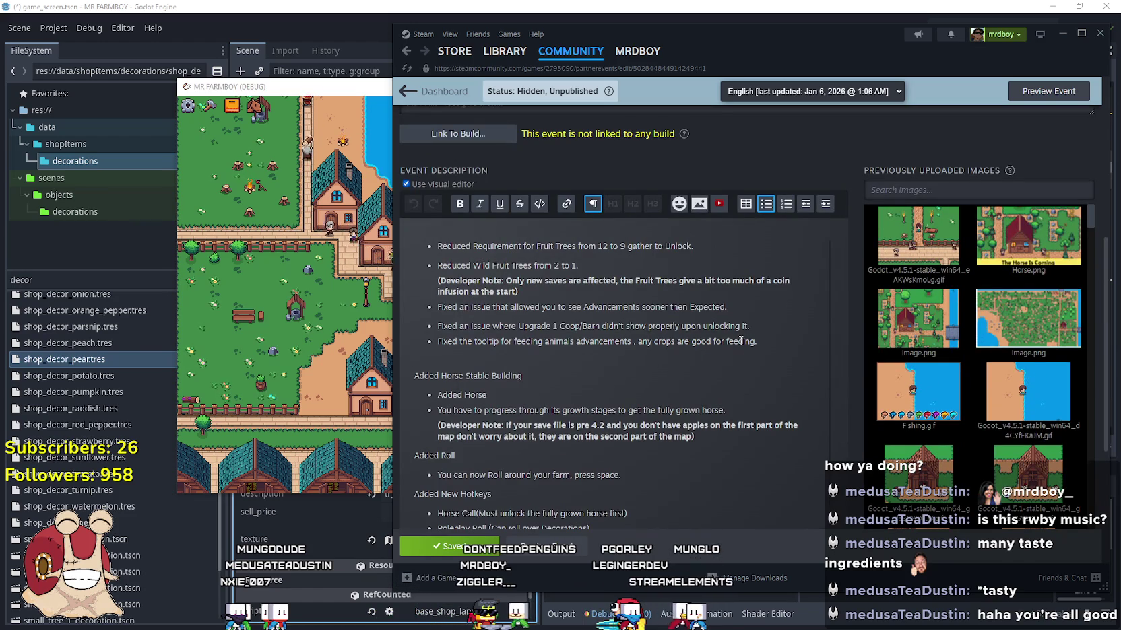
# - Add the bullet 'Readjusted the prices of all decorations, happy decor! :)' and save the event
pyautogui.press('Return')
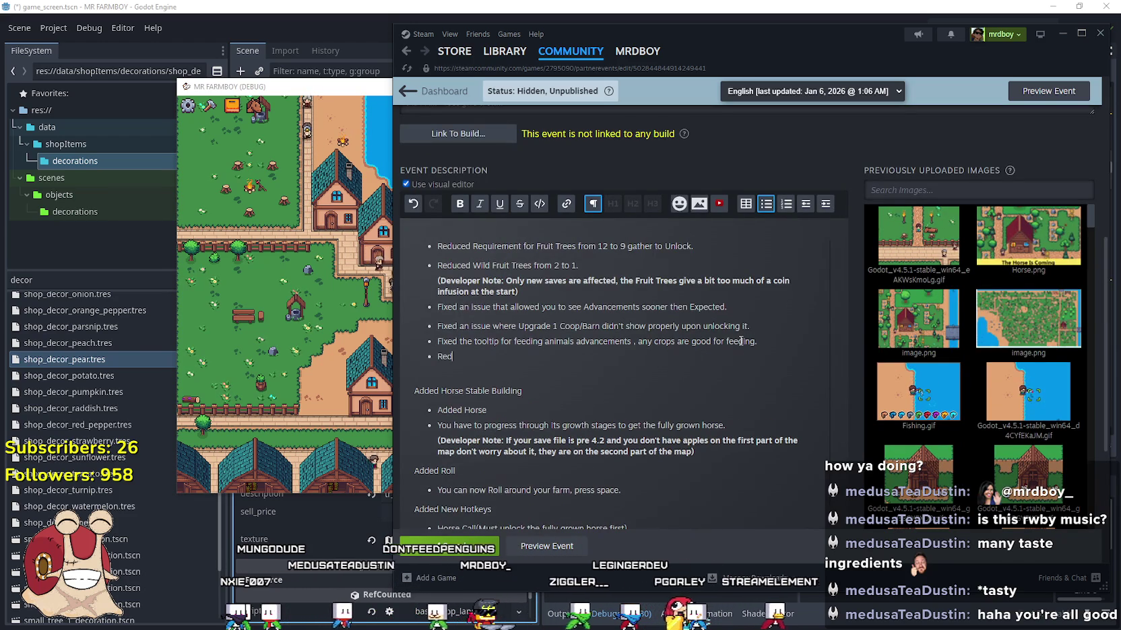
pyautogui.write('ajusted')
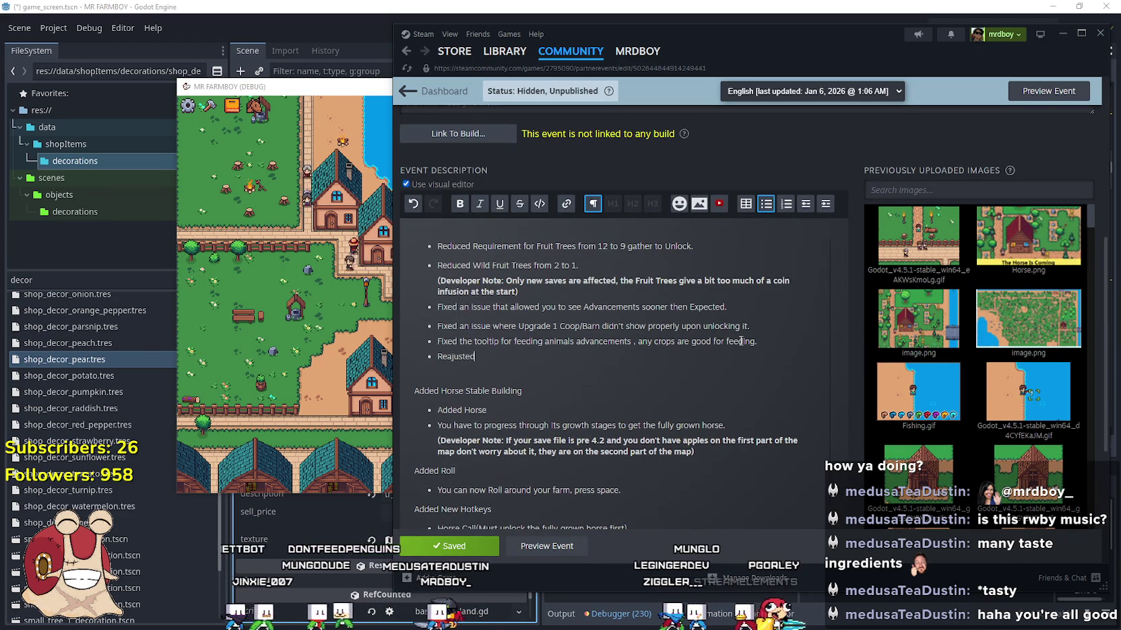
pyautogui.write(' the prices of all decorations, happy d')
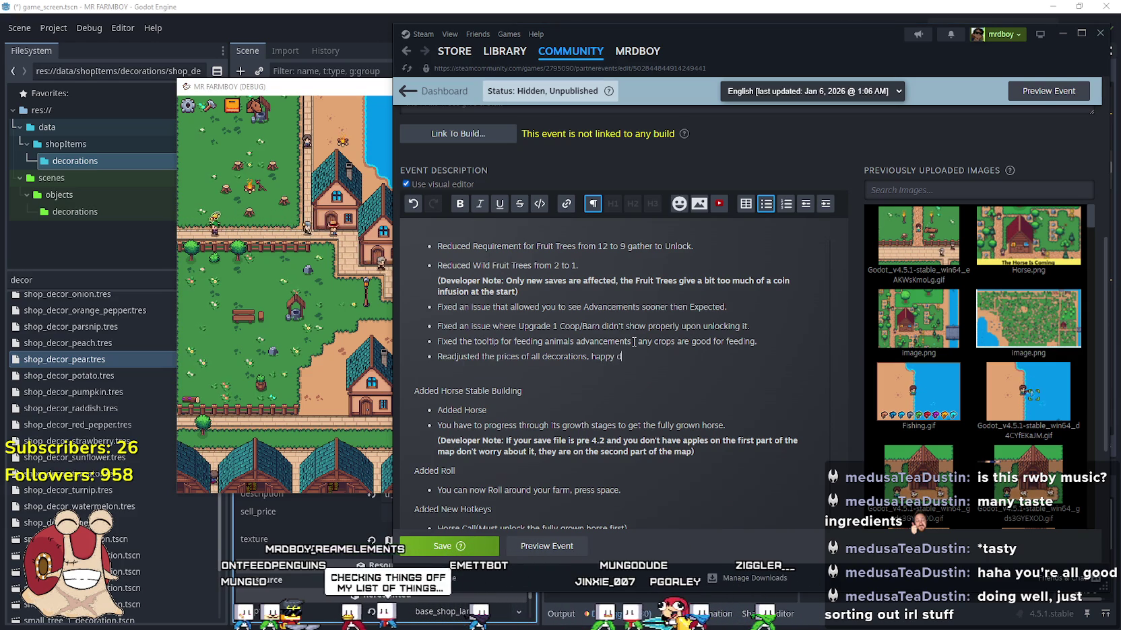
pyautogui.write('ecor! :')
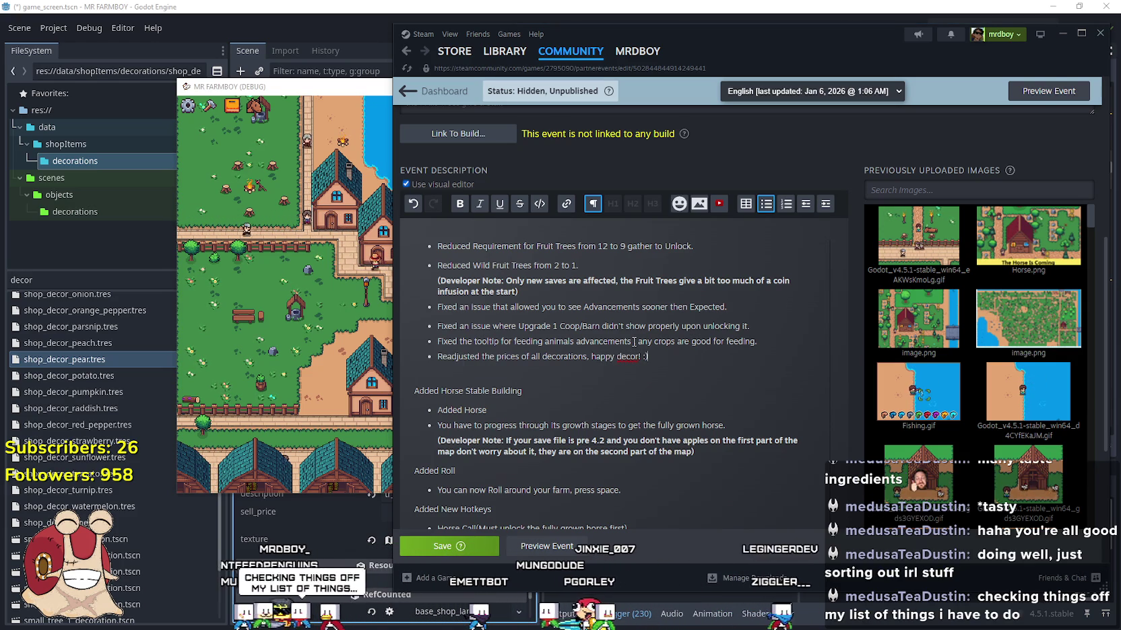
pyautogui.rightClick(637, 357)
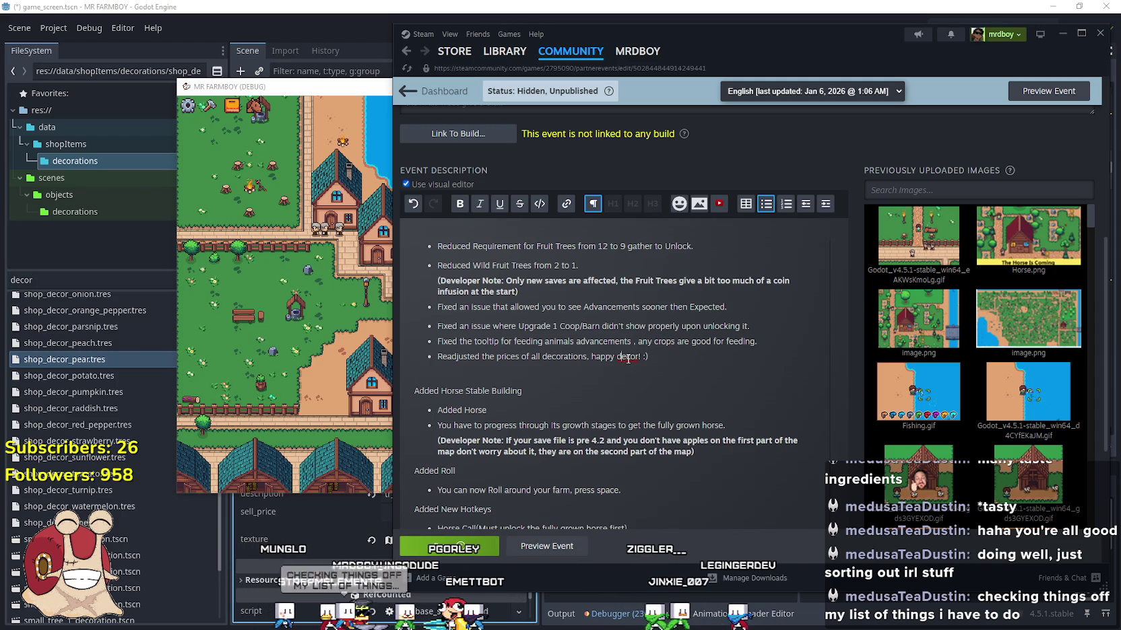
pyautogui.scroll(-3, 733, 433)
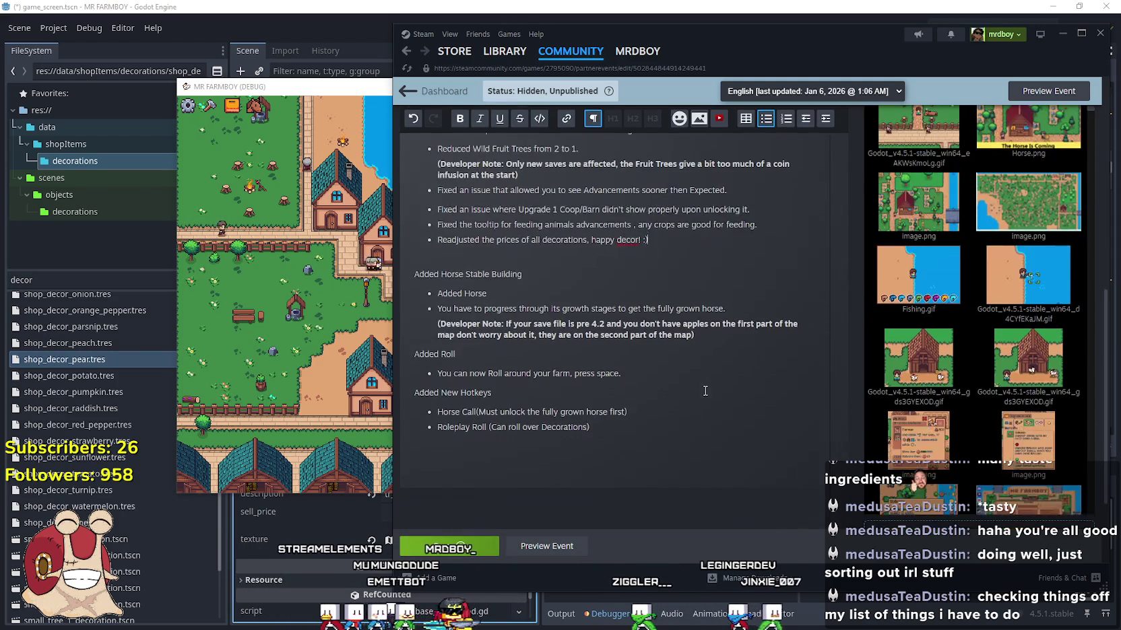
pyautogui.hotkey('ctrl', 's')
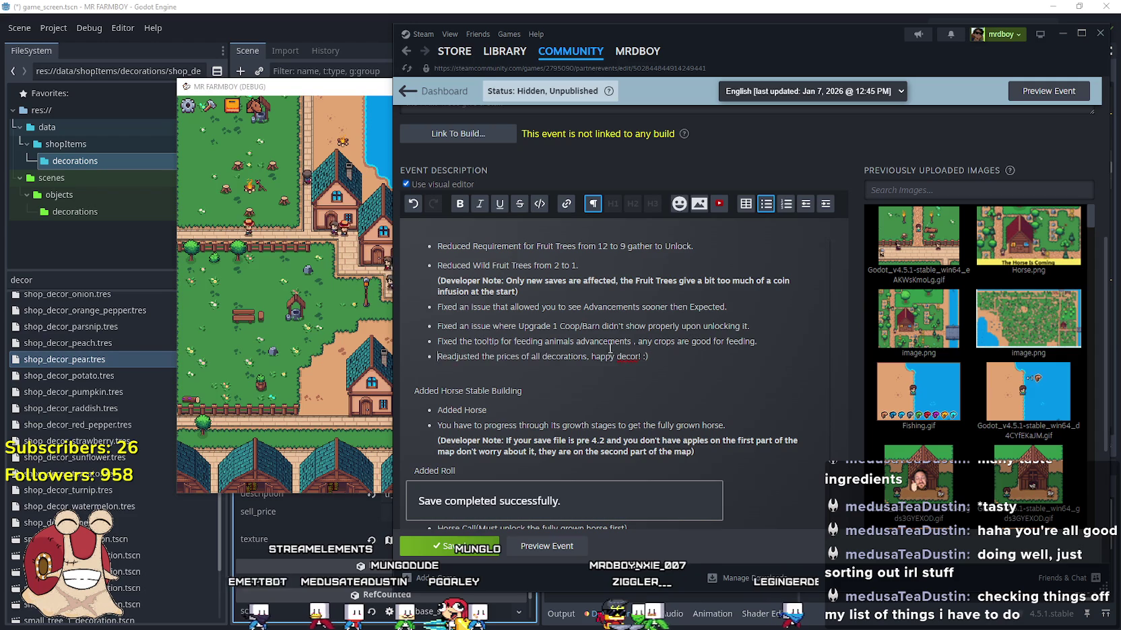
pyautogui.click(212, 480)
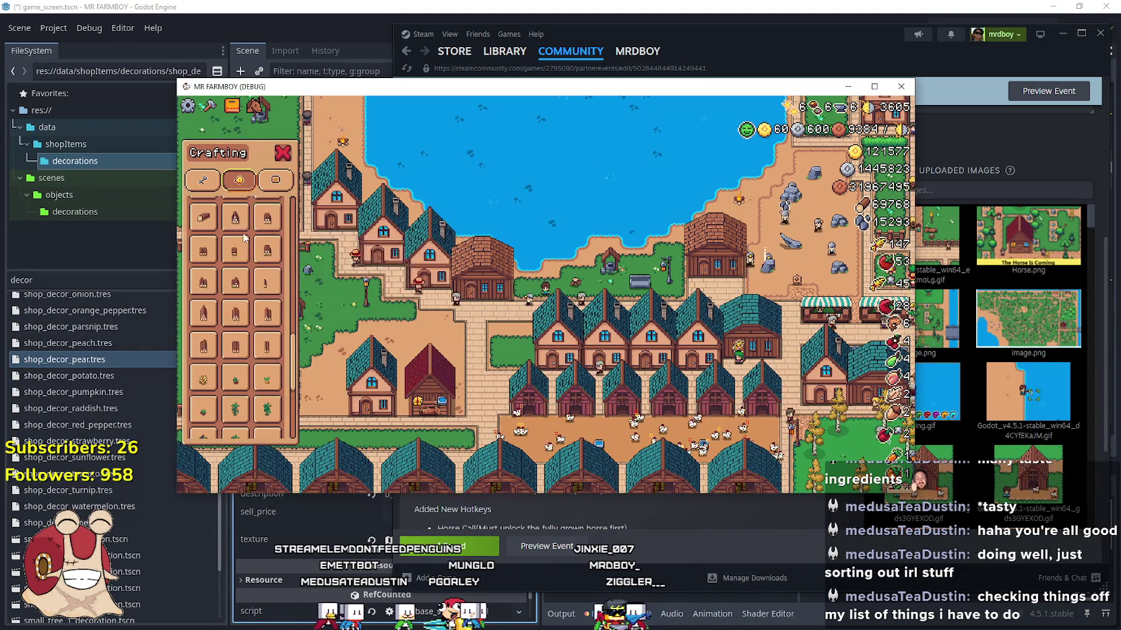
# - Make the game fill the screen and walk the farmer through town toward the well
pyautogui.doubleClick(860, 81)
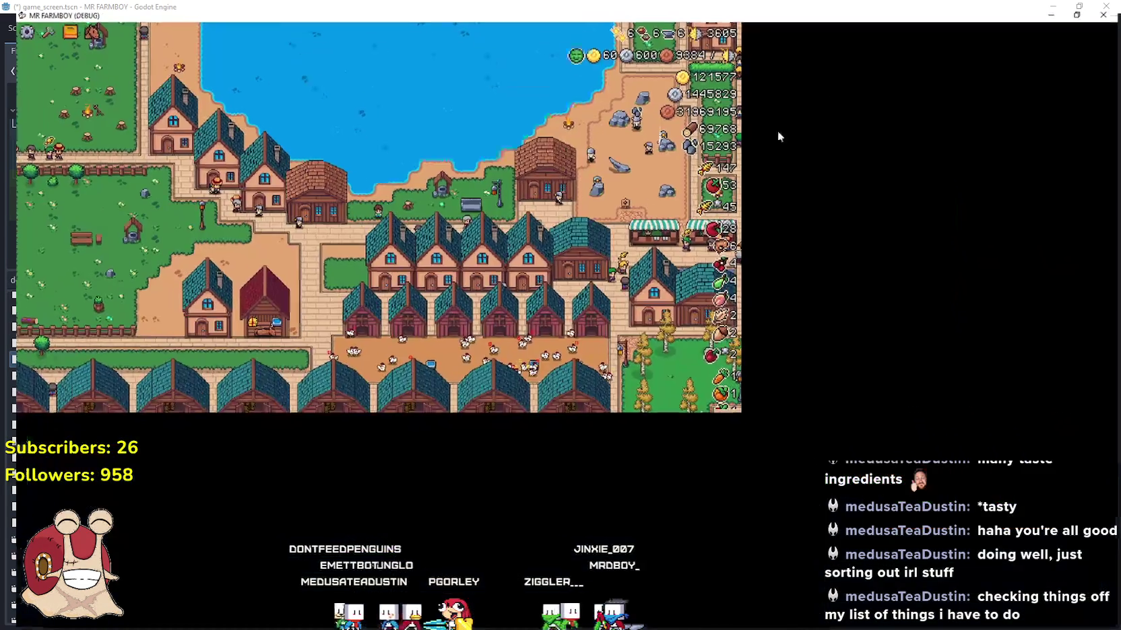
pyautogui.press('a')
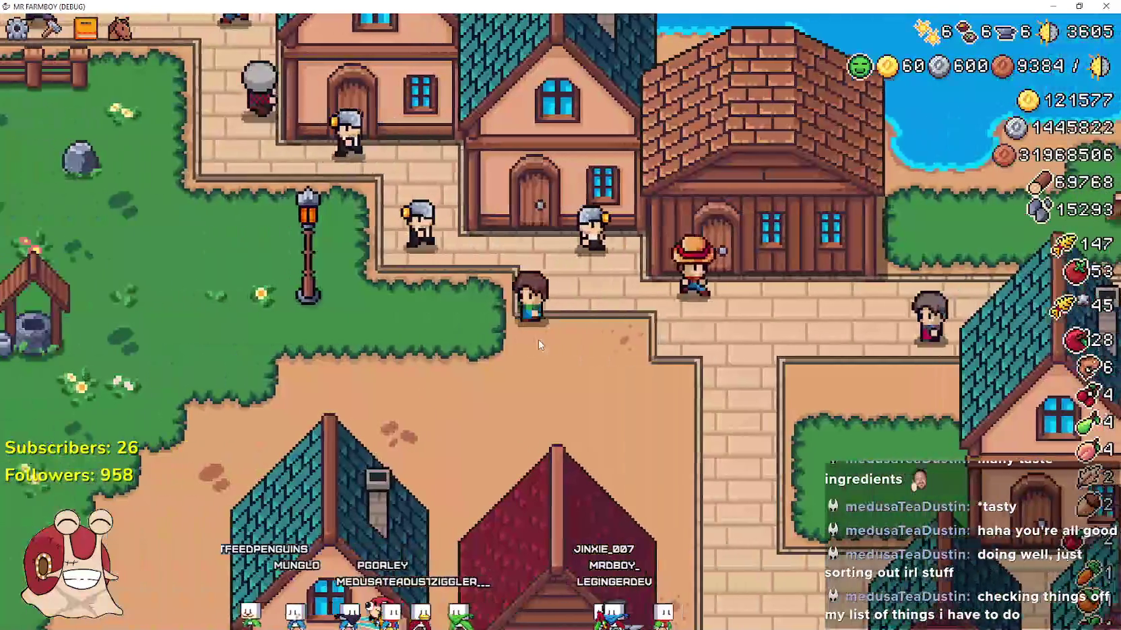
pyautogui.press('w')
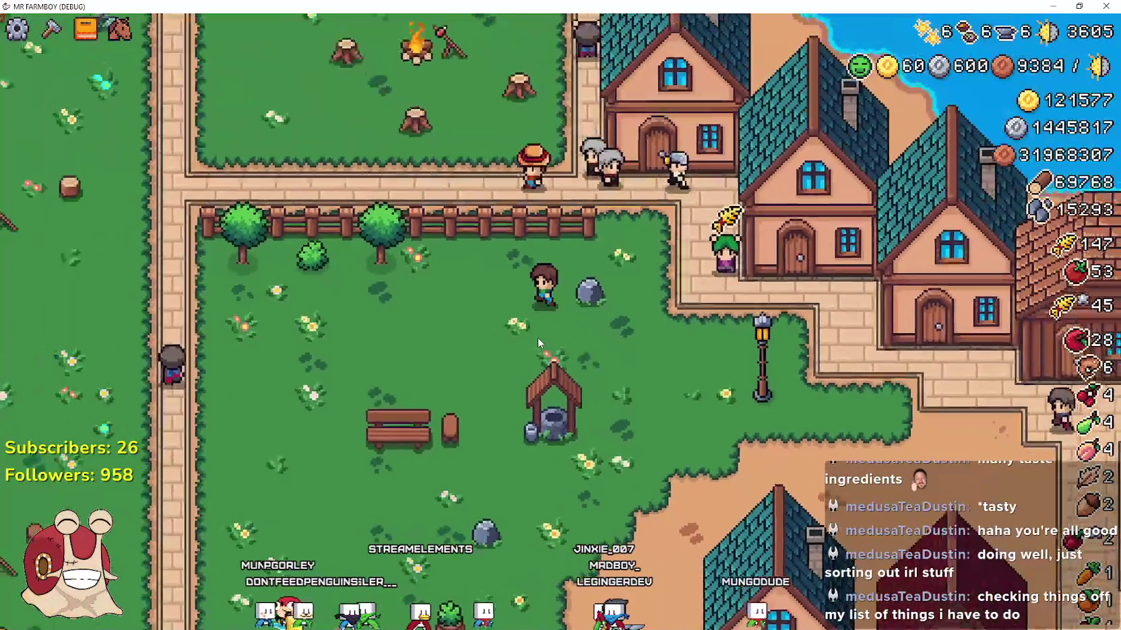
pyautogui.press('a')
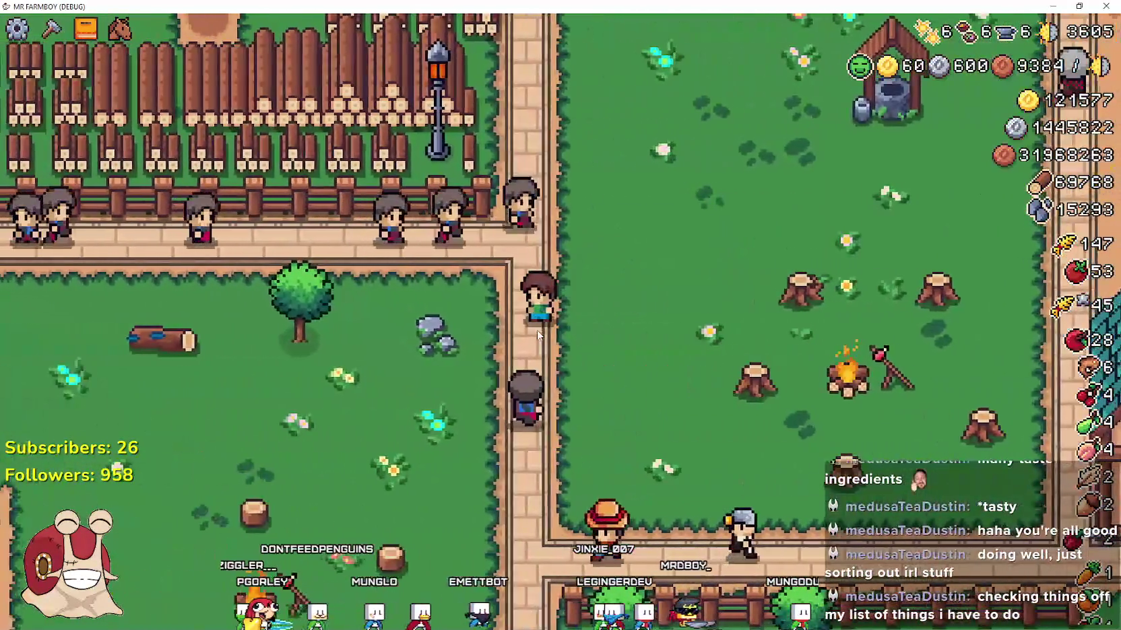
pyautogui.press('d')
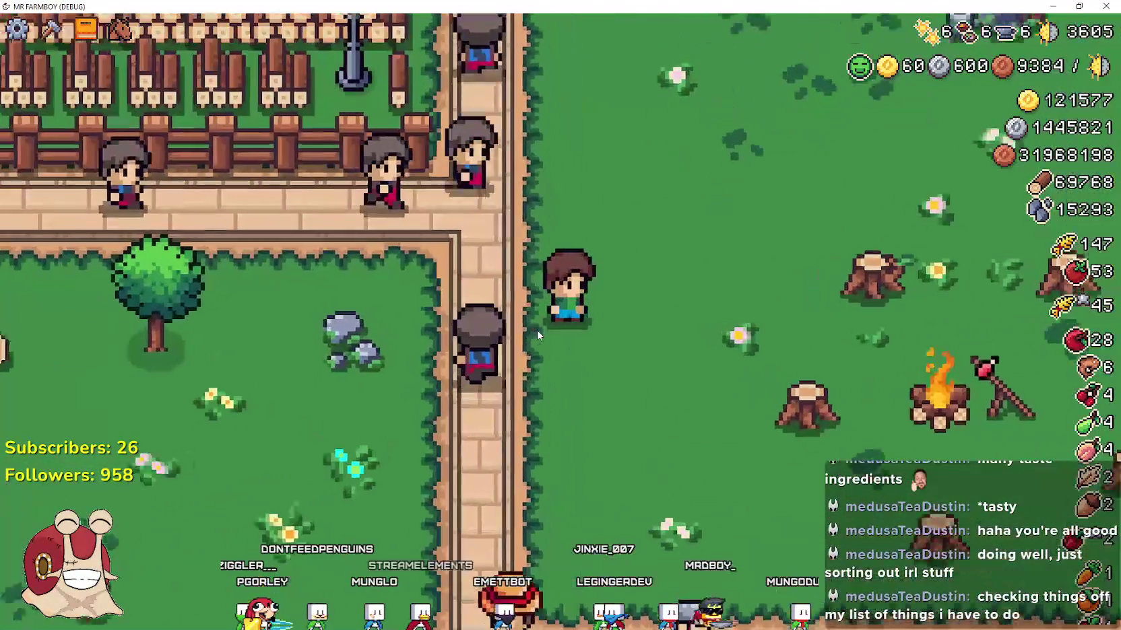
pyautogui.press('w')
pyautogui.press('w')
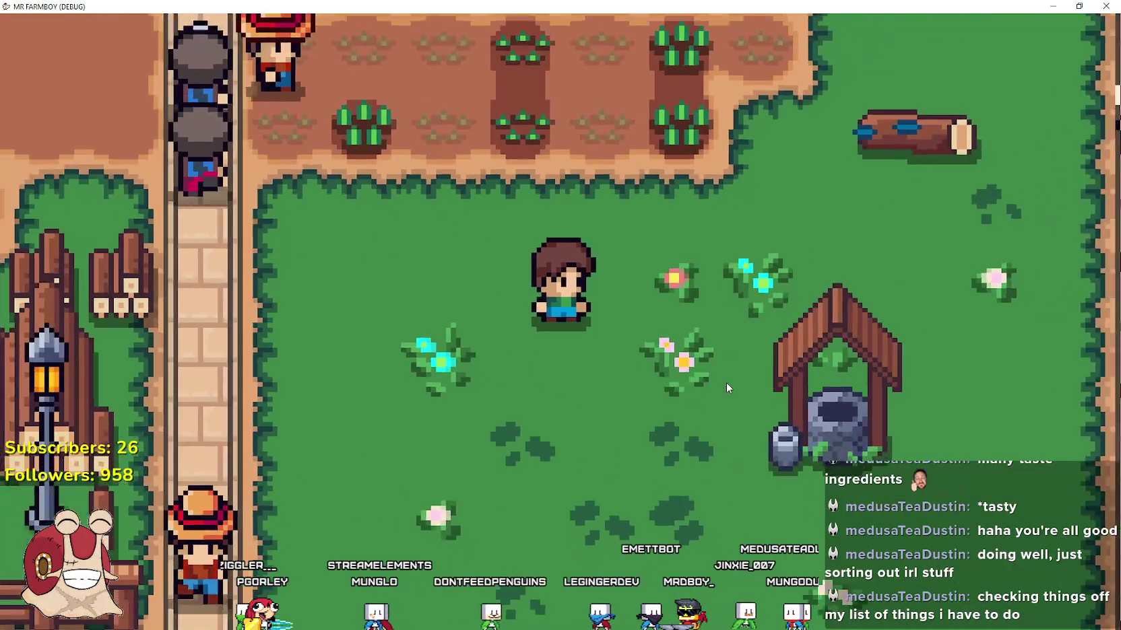
pyautogui.press('d')
# - Walk north past the crop plots, then west and up the dirt path to the horse
pyautogui.press('w')
pyautogui.press('w')
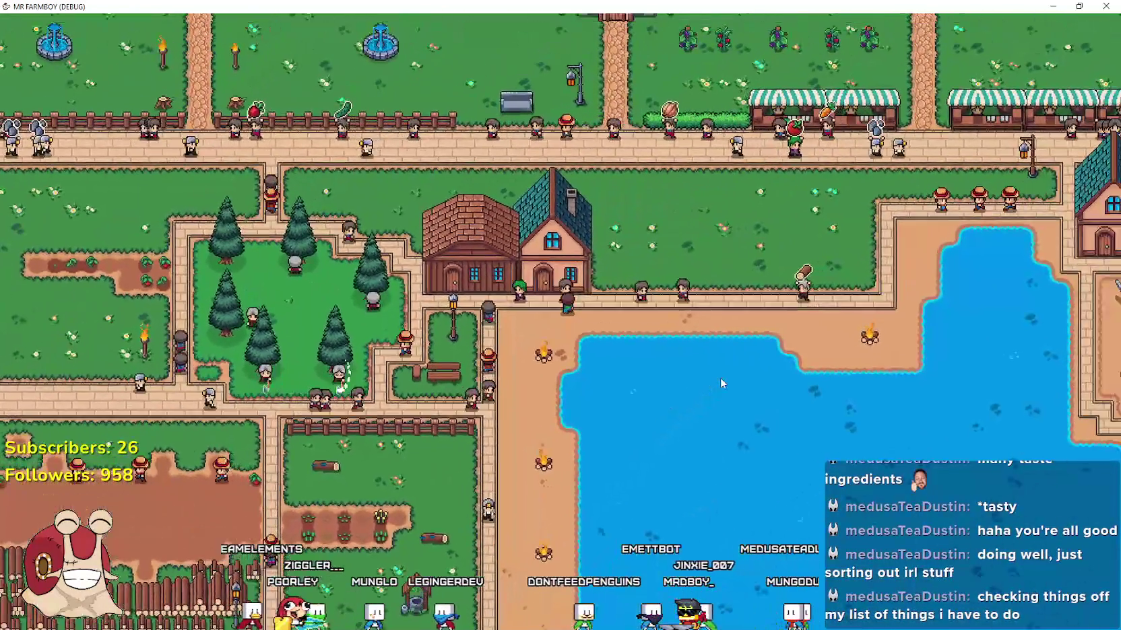
pyautogui.press('w')
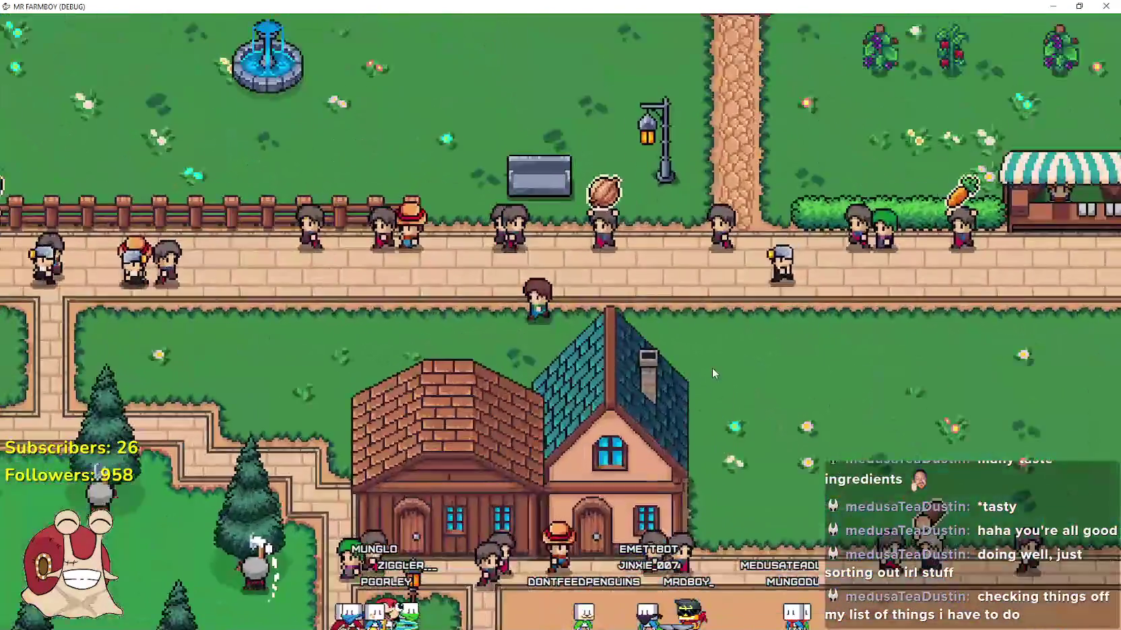
pyautogui.press('a')
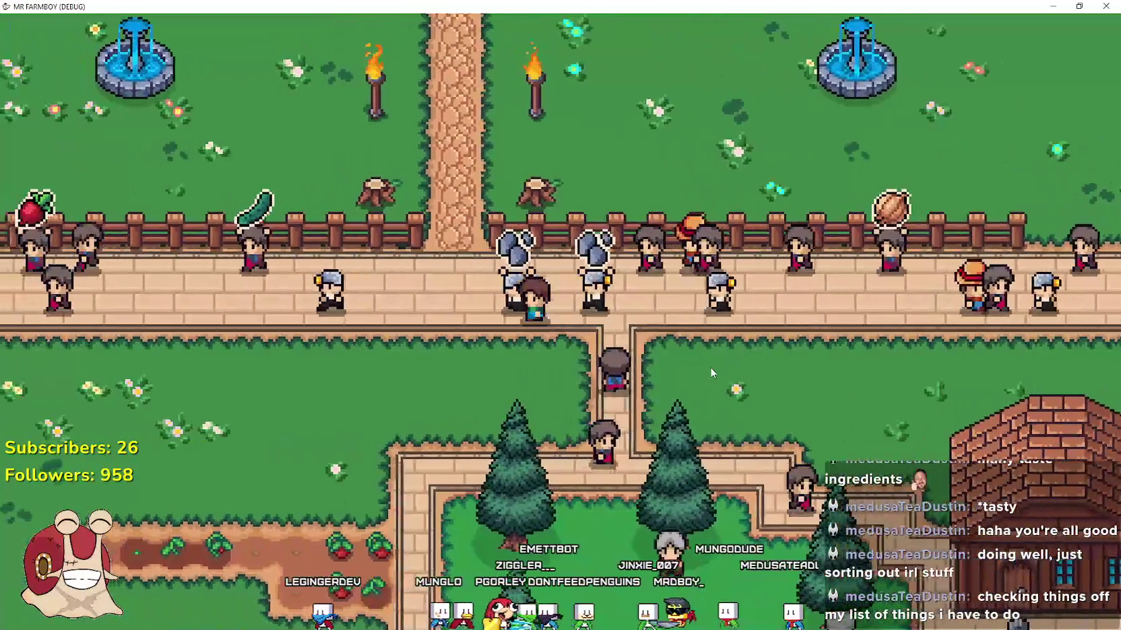
pyautogui.press('w')
pyautogui.press('s')
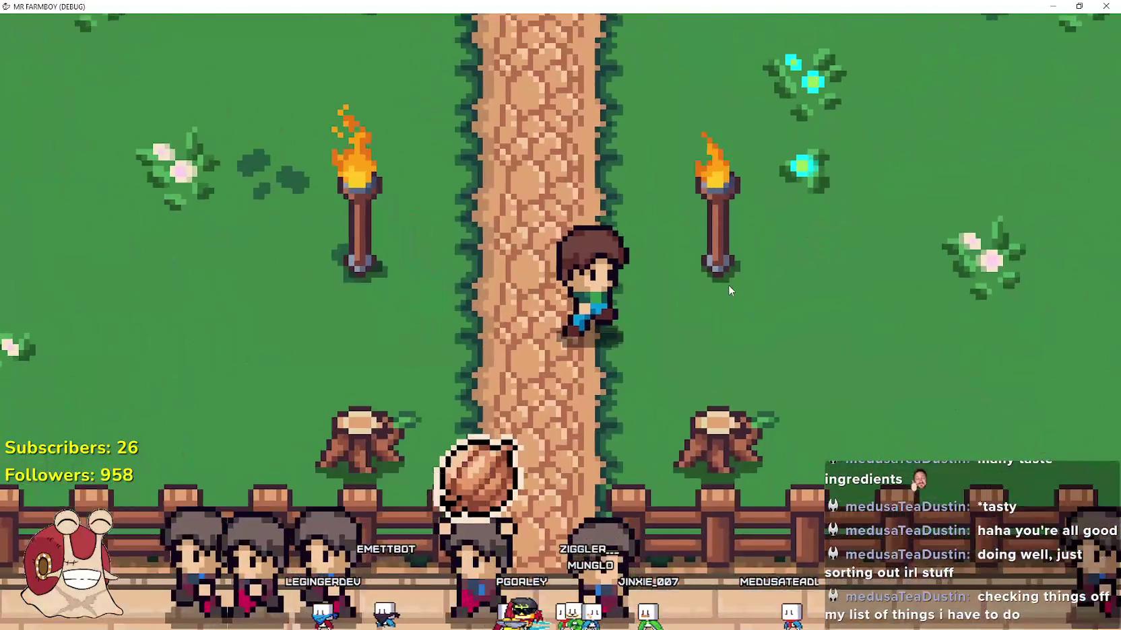
pyautogui.press('a')
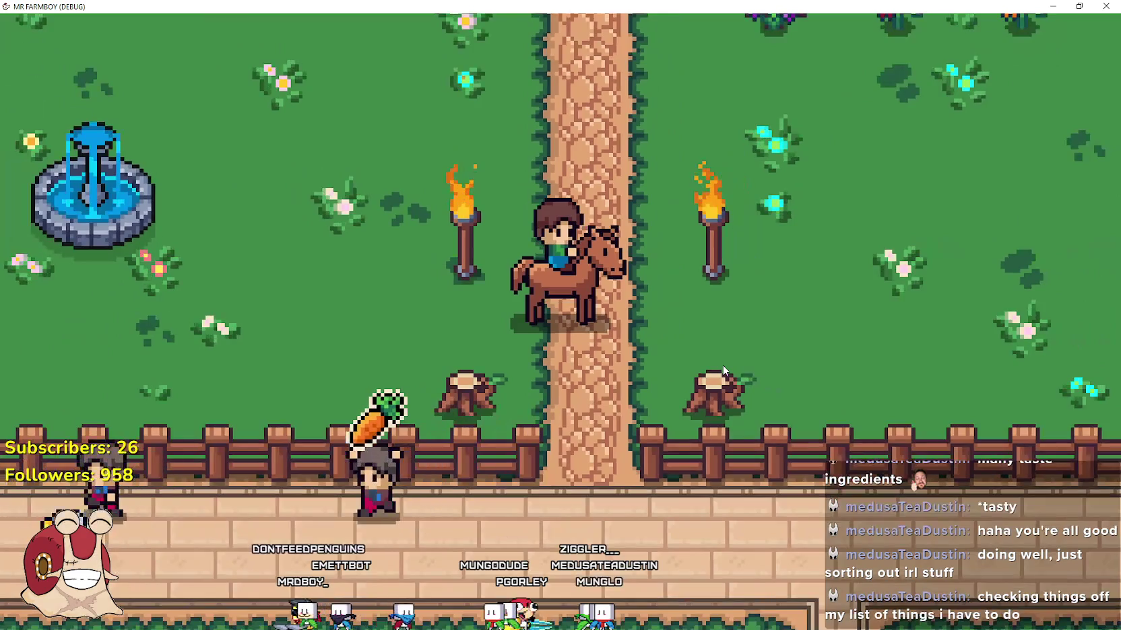
pyautogui.press('w')
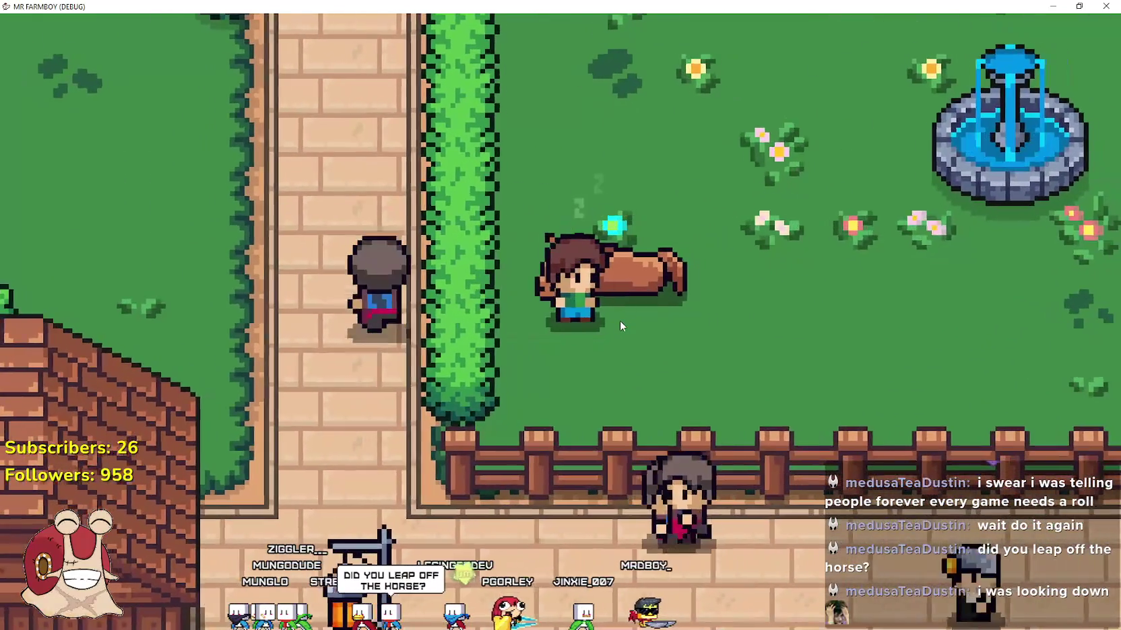
# - Mount the horse and ride up to the castle door, then back down past the fountain
pyautogui.press('e')
pyautogui.press('d')
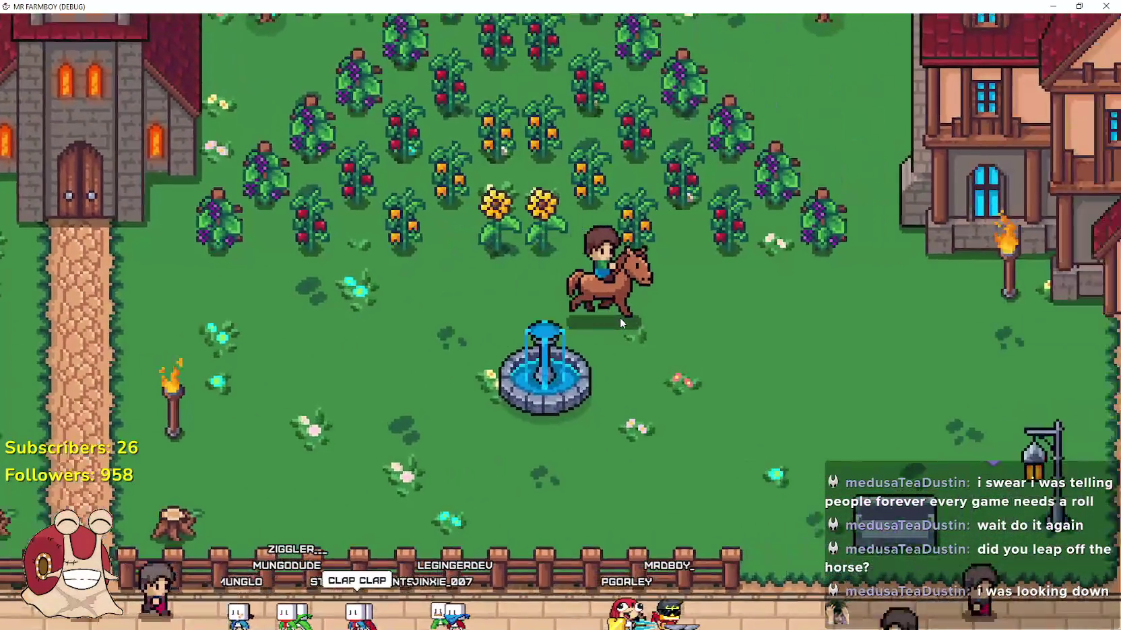
pyautogui.press('s')
pyautogui.press('a')
pyautogui.press('w')
pyautogui.press('a')
pyautogui.press('s')
pyautogui.press('d')
# - Ride past the castle into the crop fields, then down through the fence gate toward the fountain
pyautogui.press('w')
pyautogui.press('d')
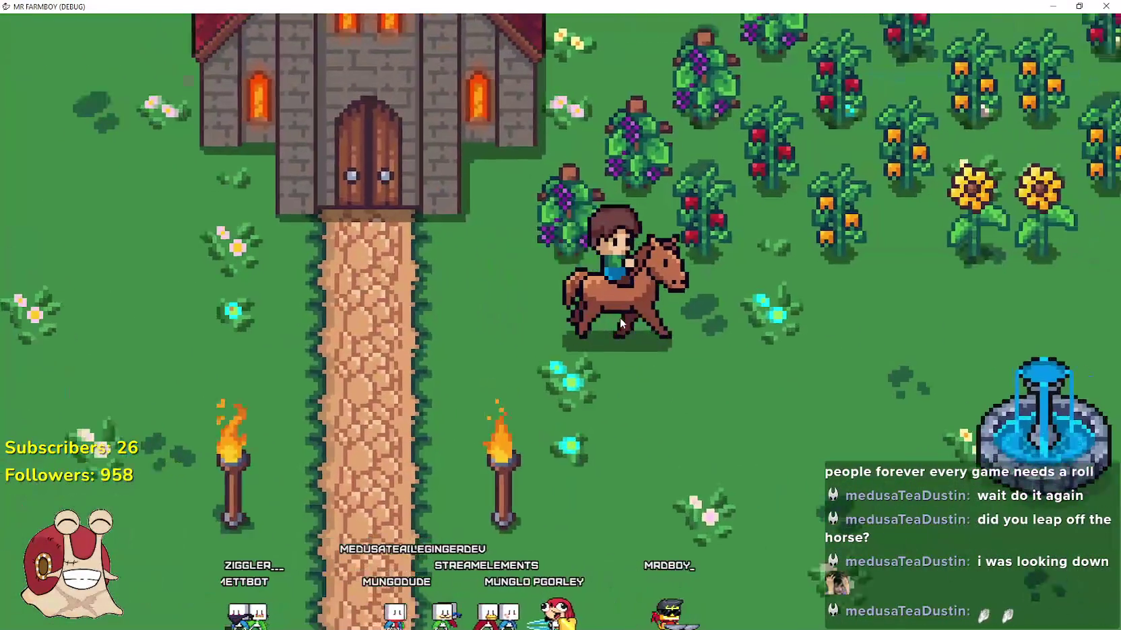
pyautogui.press('s')
pyautogui.press('a')
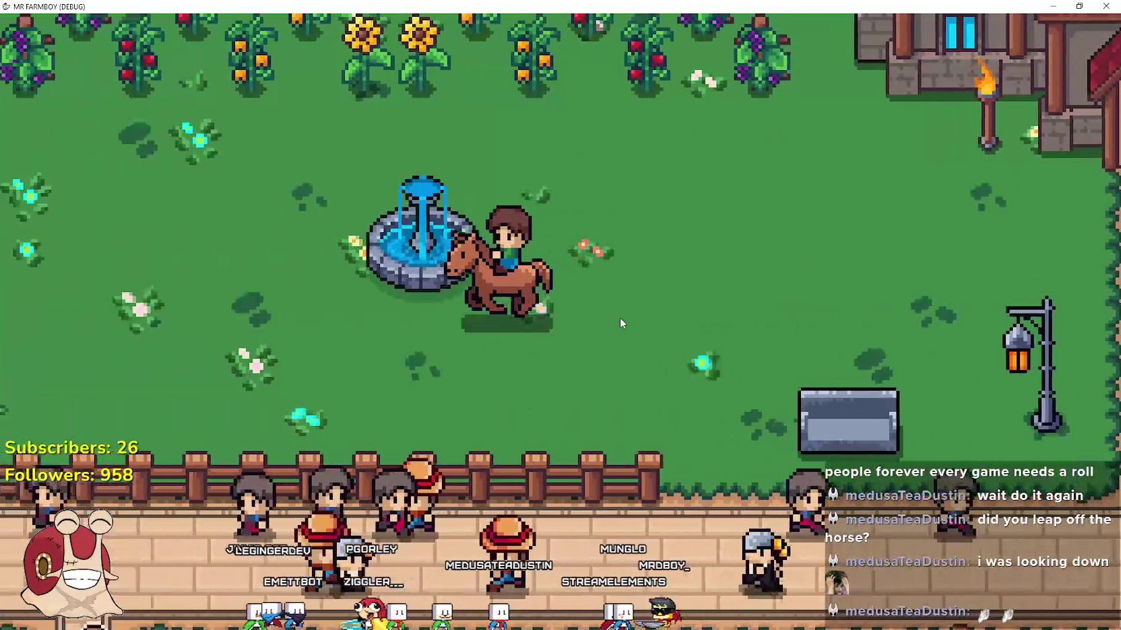
pyautogui.press('s')
pyautogui.press('d')
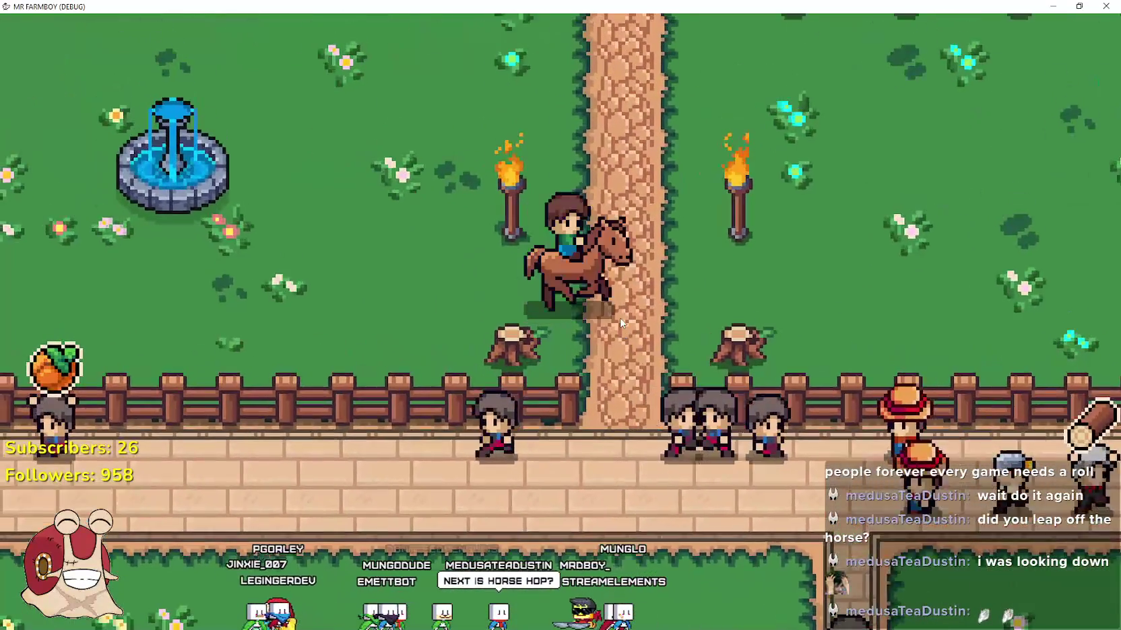
pyautogui.press('a')
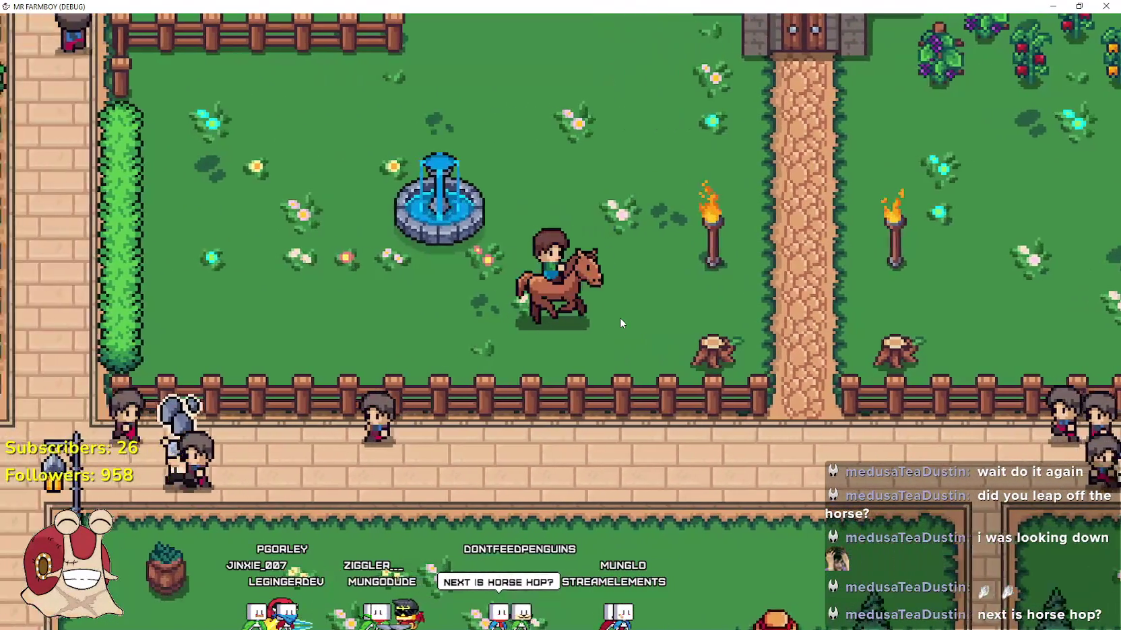
# - Ride left to the hedge, dismount and walk away from the horse
pyautogui.press('w')
pyautogui.press('e')
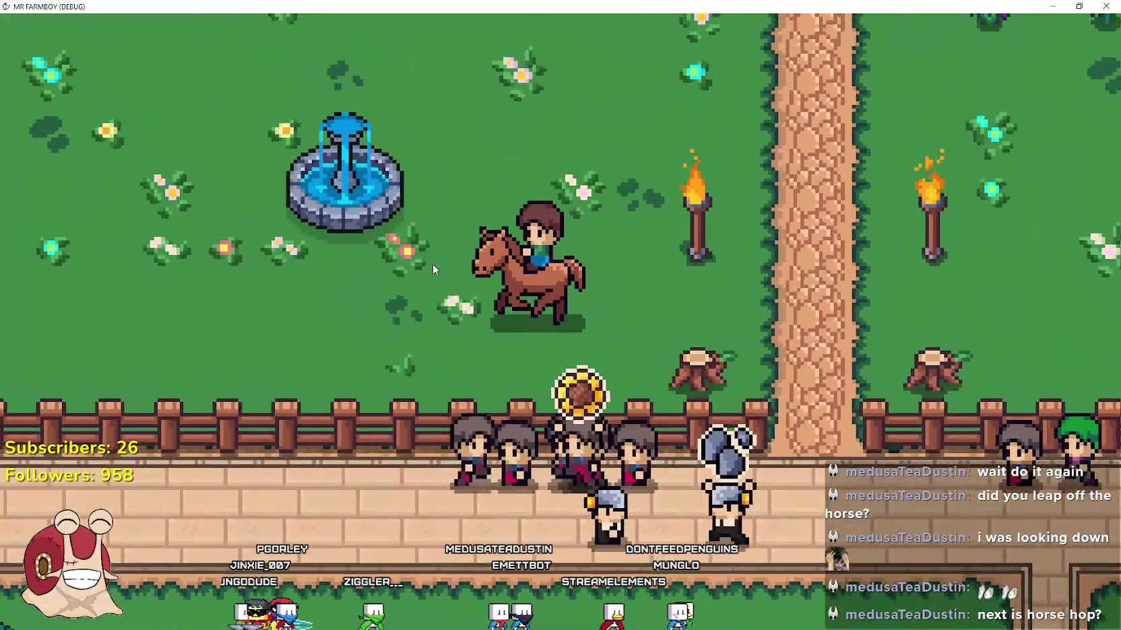
pyautogui.press('a')
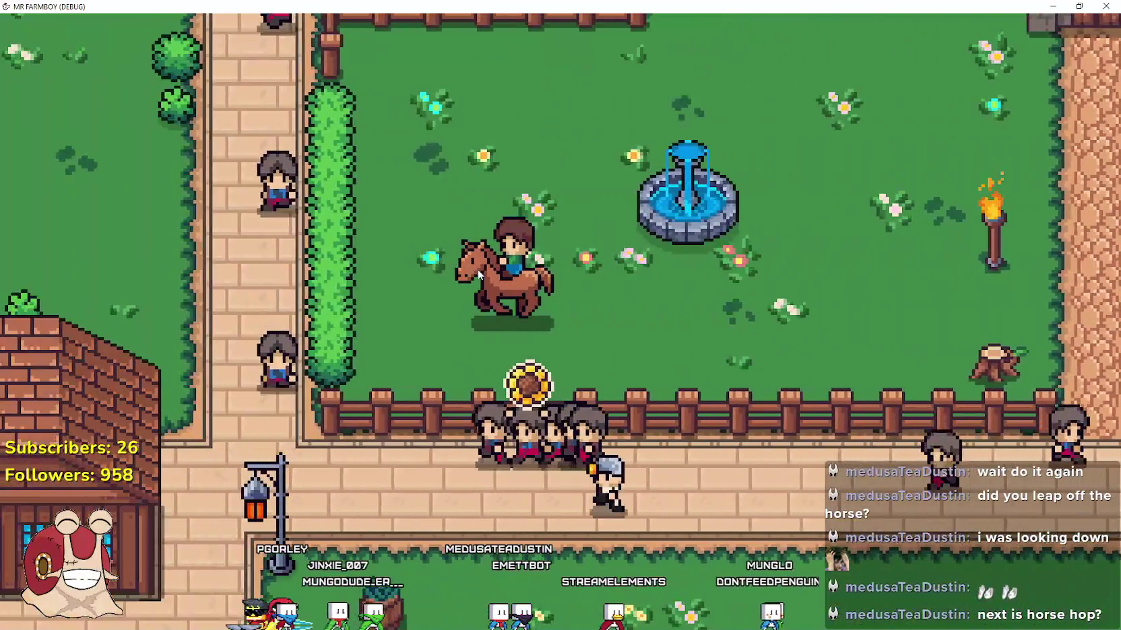
pyautogui.press('e')
pyautogui.press('a')
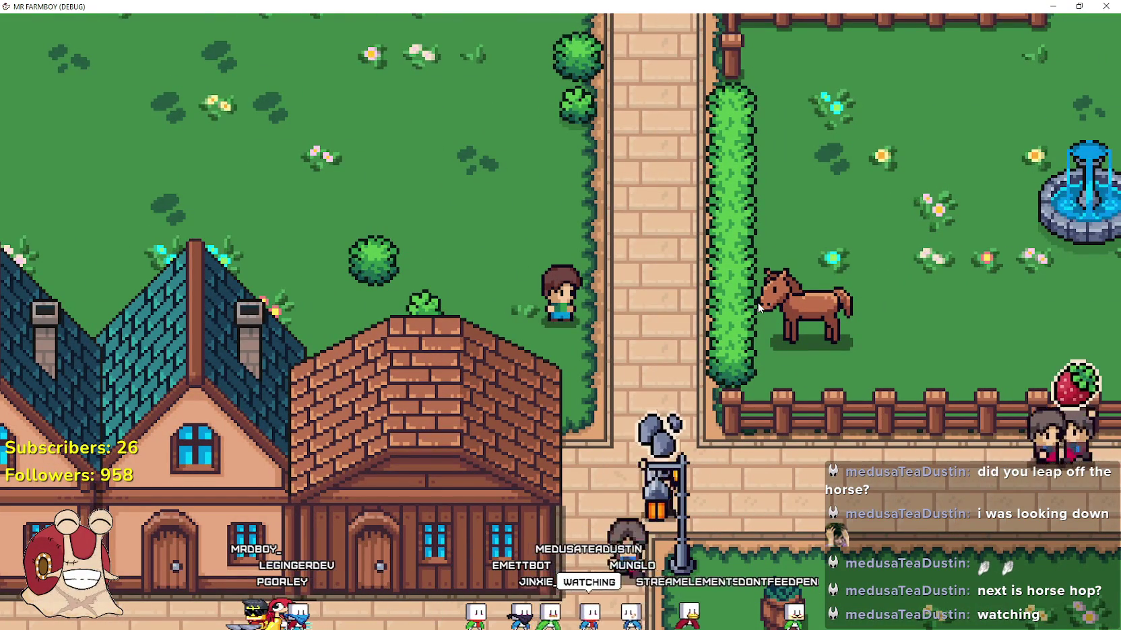
# - Walk the farmer around the fountain field, then mount the horse and ride to the gate
pyautogui.press('w')
pyautogui.press('d')
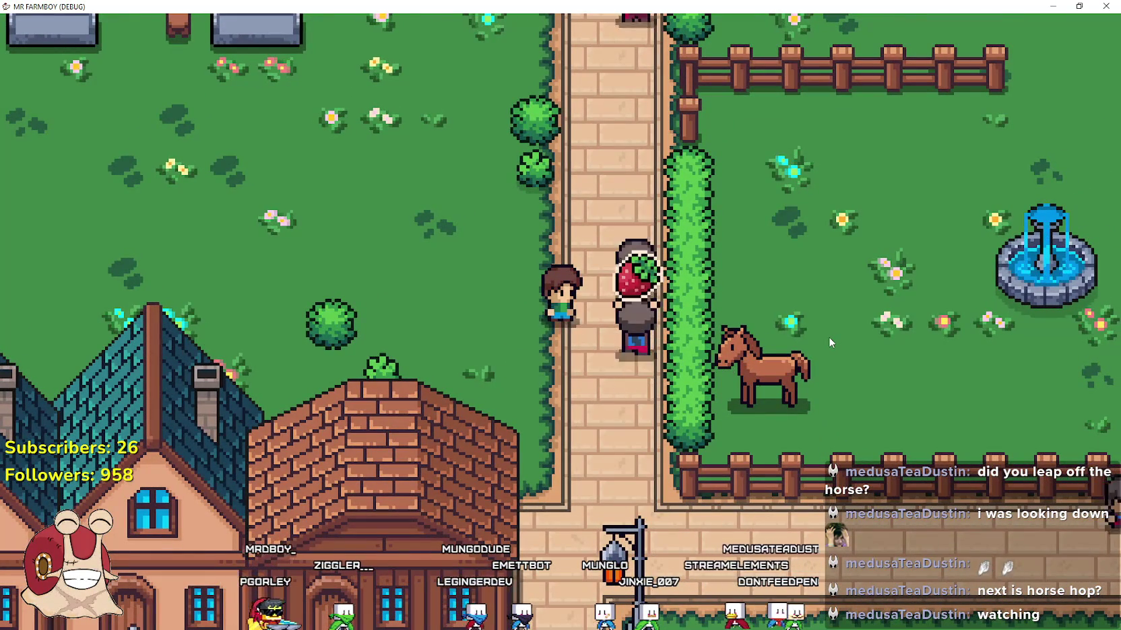
pyautogui.press('w')
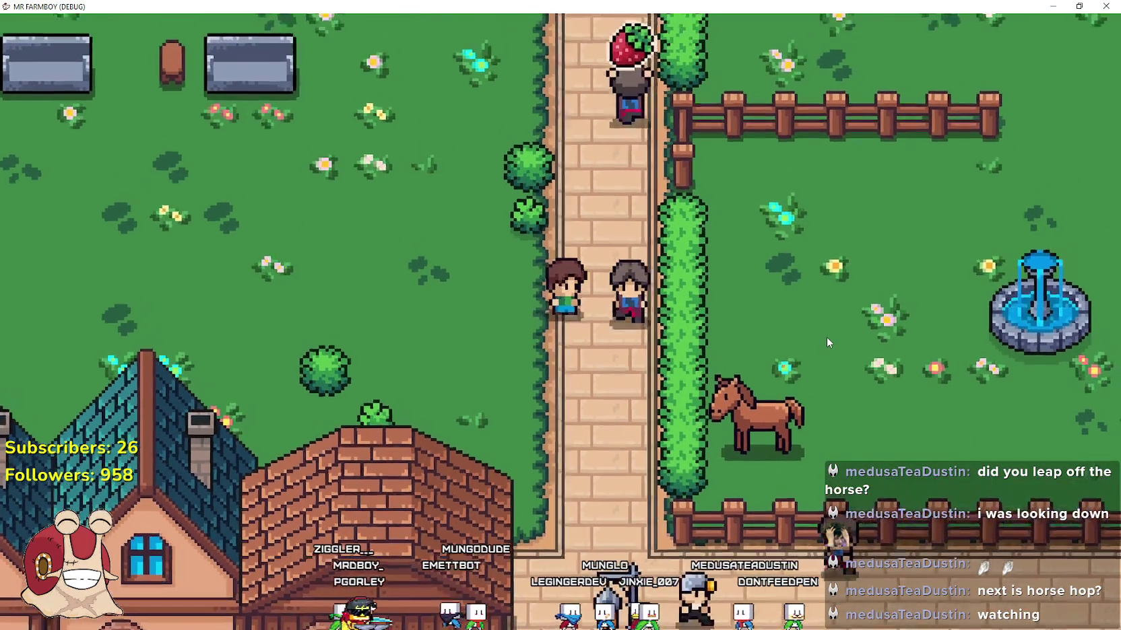
pyautogui.press('a')
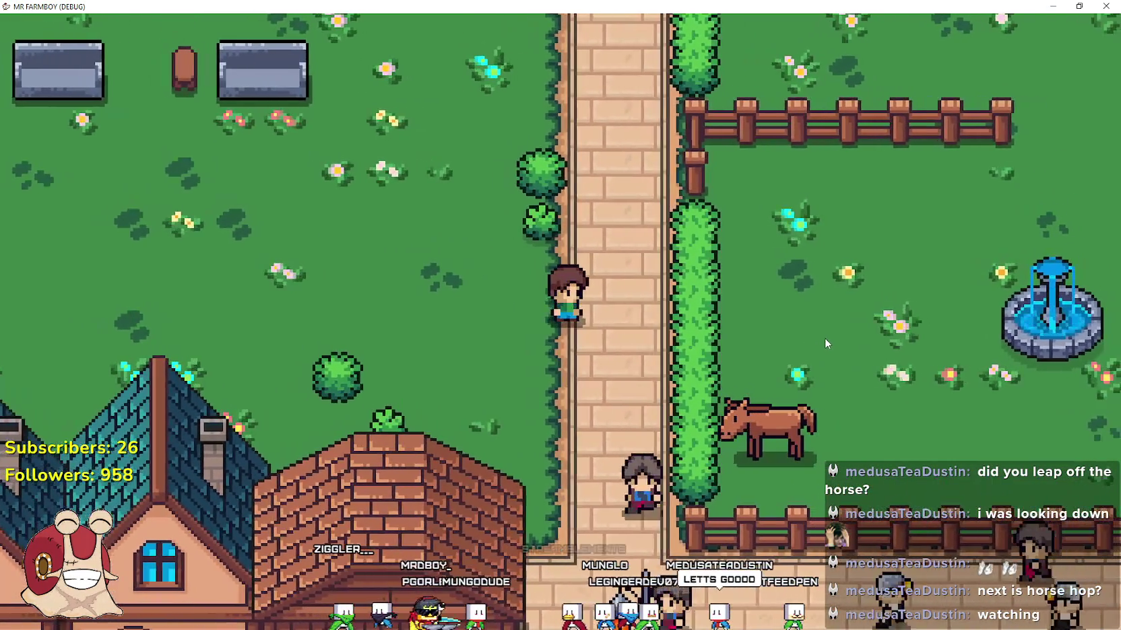
pyautogui.press('d')
pyautogui.press('s')
pyautogui.press('d')
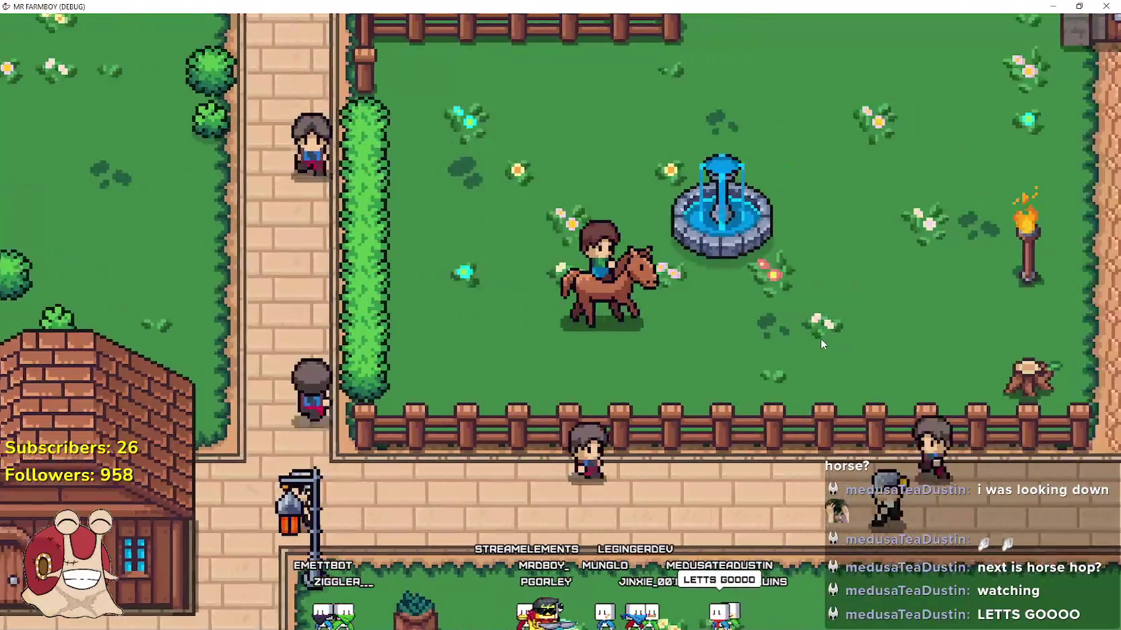
pyautogui.press('s')
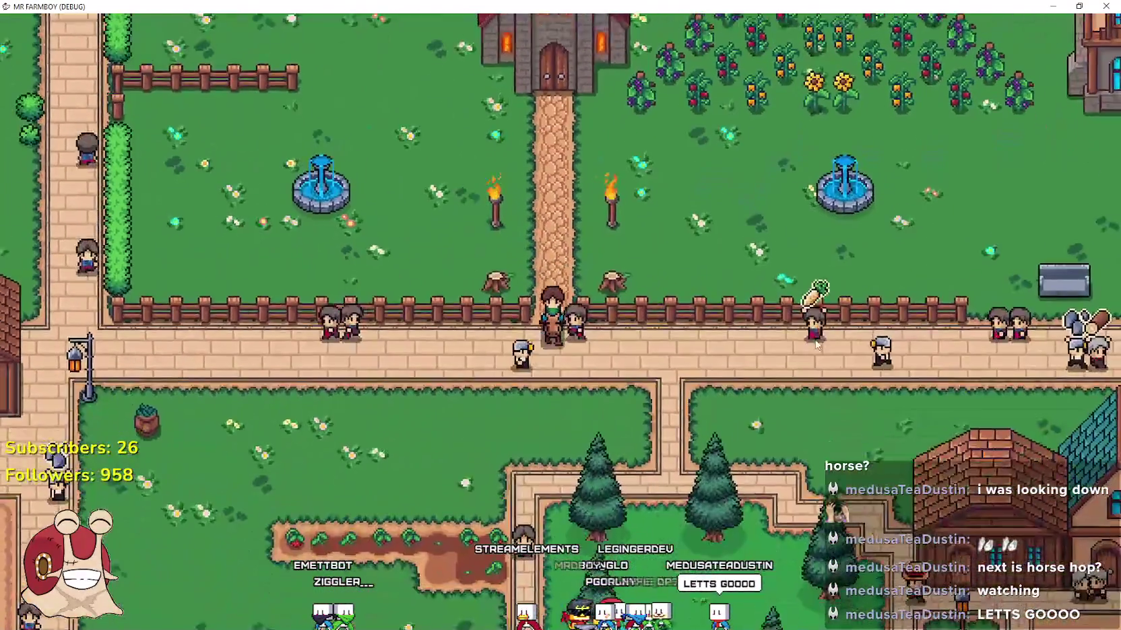
# - Ride through the southern and lower gardens and down along the shore road
pyautogui.press('s')
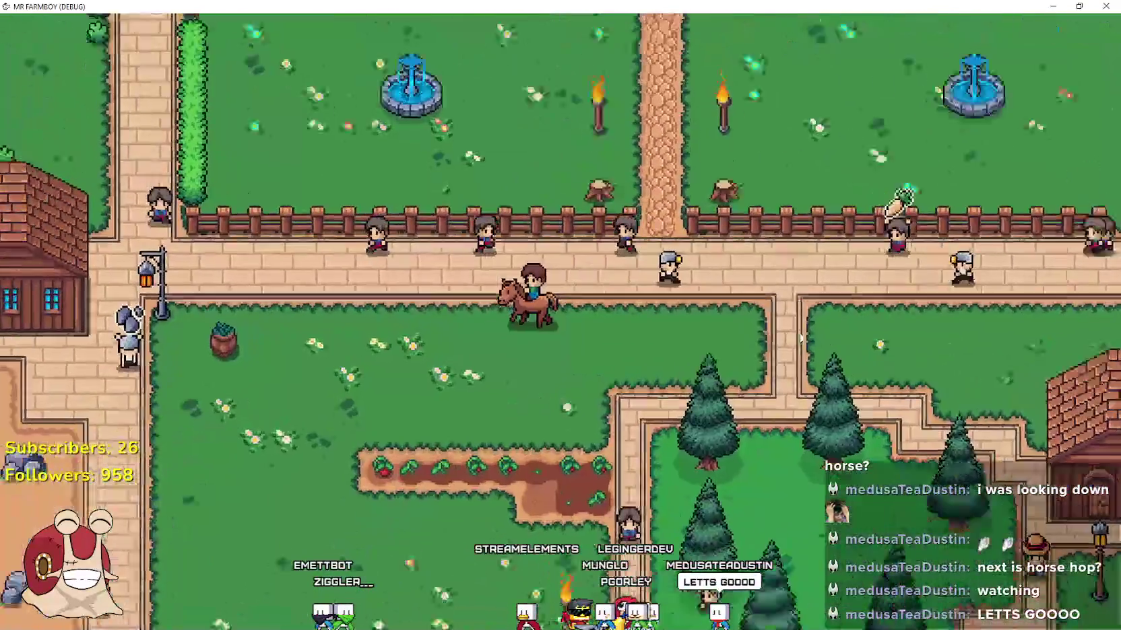
pyautogui.press('s')
pyautogui.press('d')
pyautogui.press('a')
pyautogui.press('d')
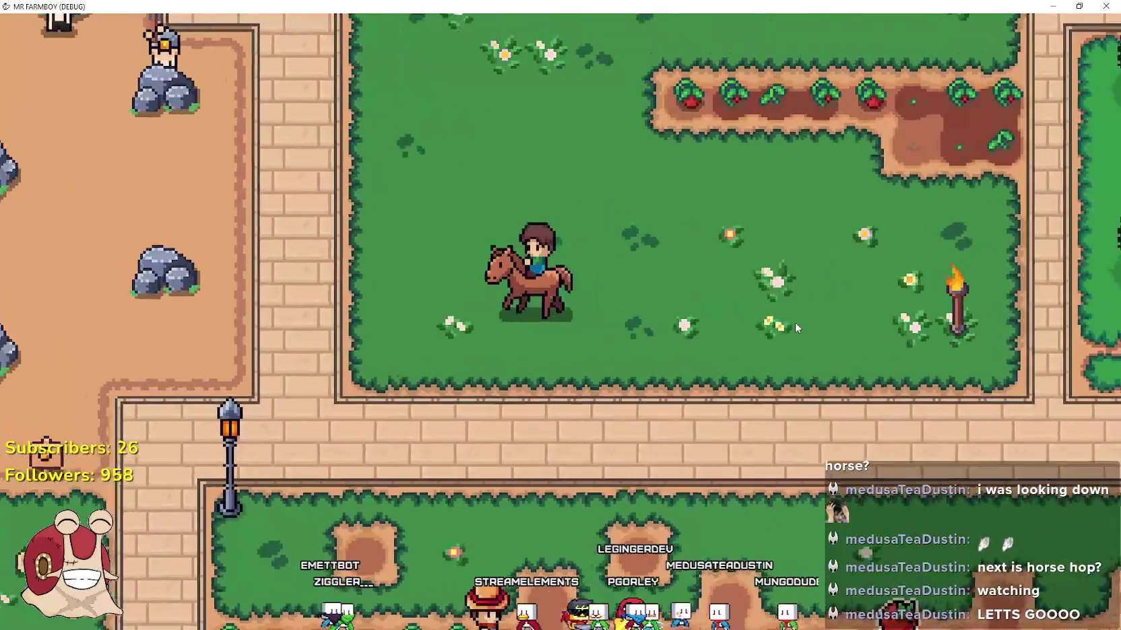
pyautogui.press('s')
pyautogui.press('a')
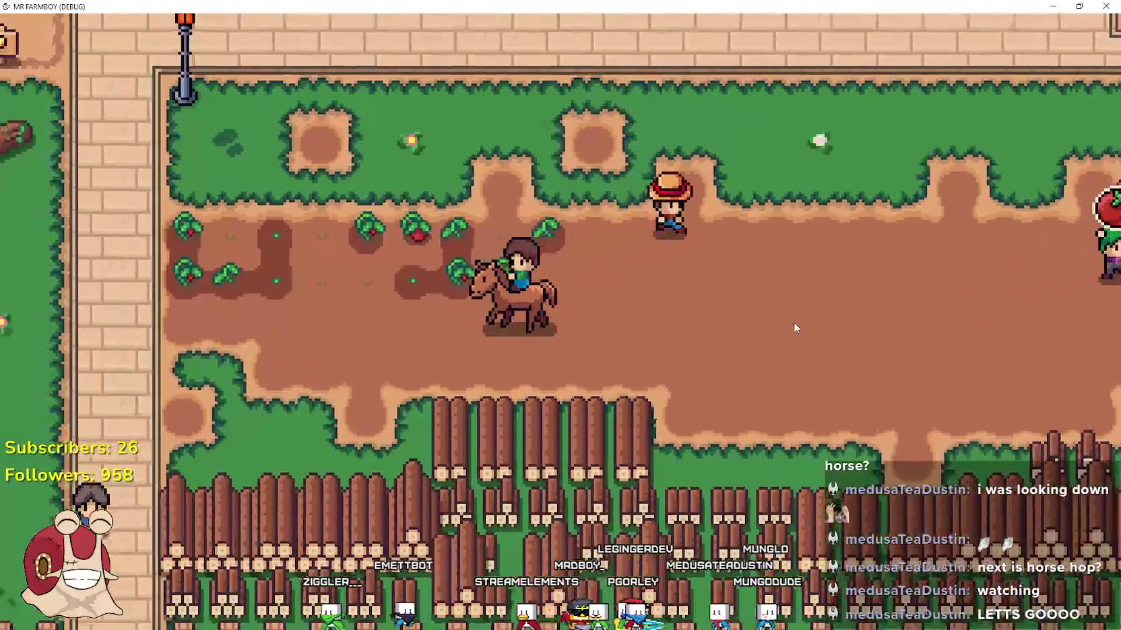
pyautogui.press('s')
pyautogui.press('s')
pyautogui.press('d')
pyautogui.press('w')
pyautogui.press('a')
# - Dismount at the lake shore and cast the fishing line at two spots
pyautogui.press('e')
pyautogui.press('a')
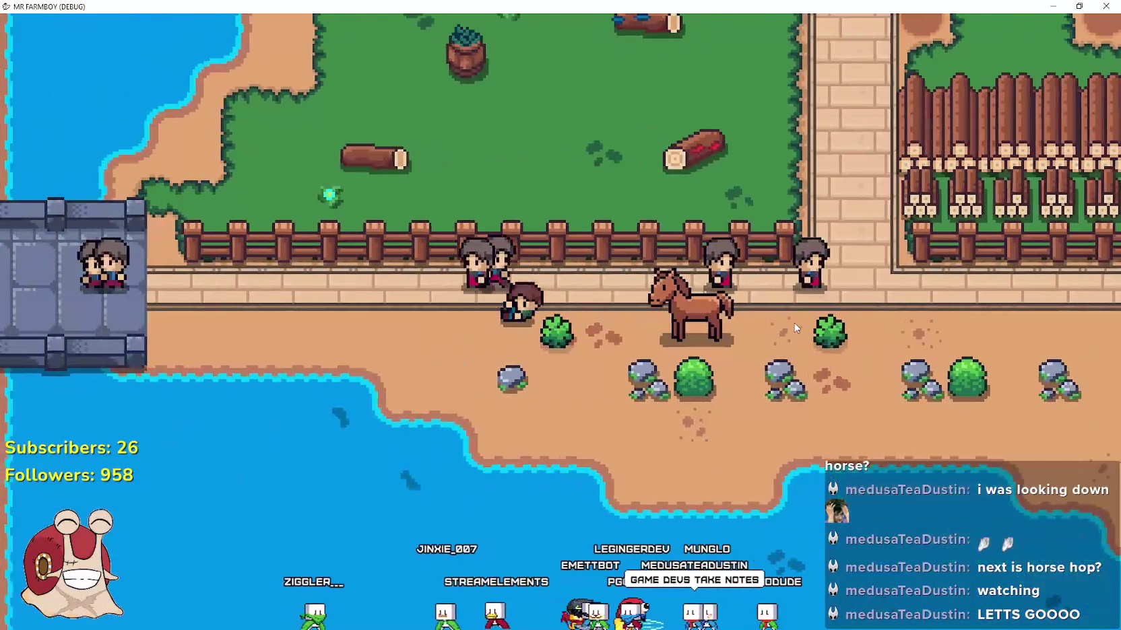
pyautogui.press('s')
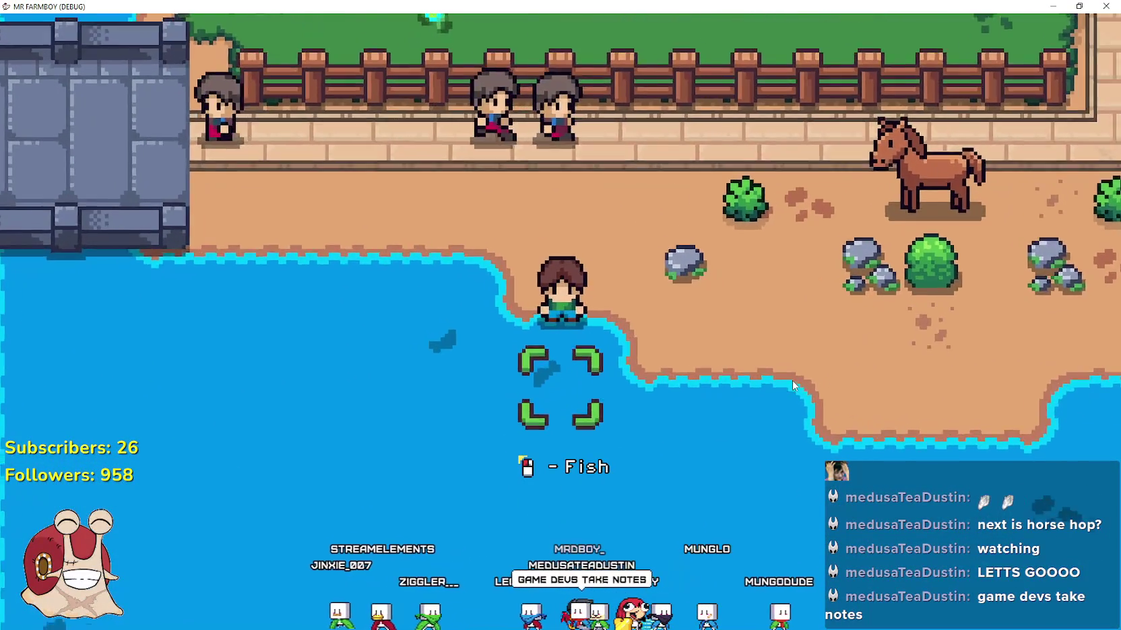
pyautogui.click(799, 386)
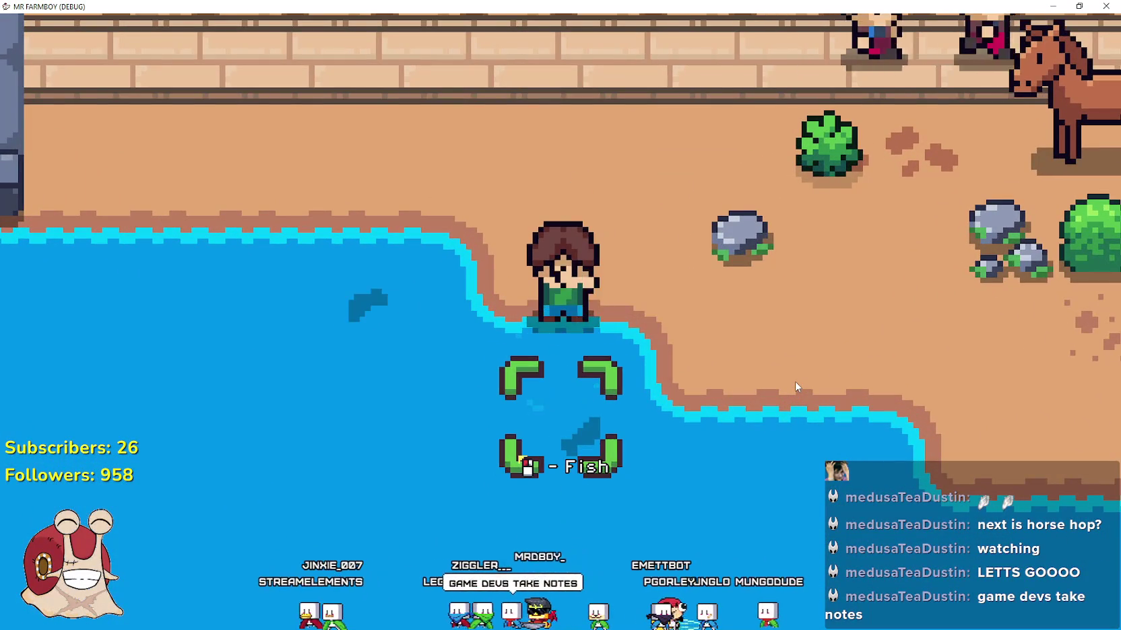
pyautogui.press('w')
pyautogui.press('a')
pyautogui.press('s')
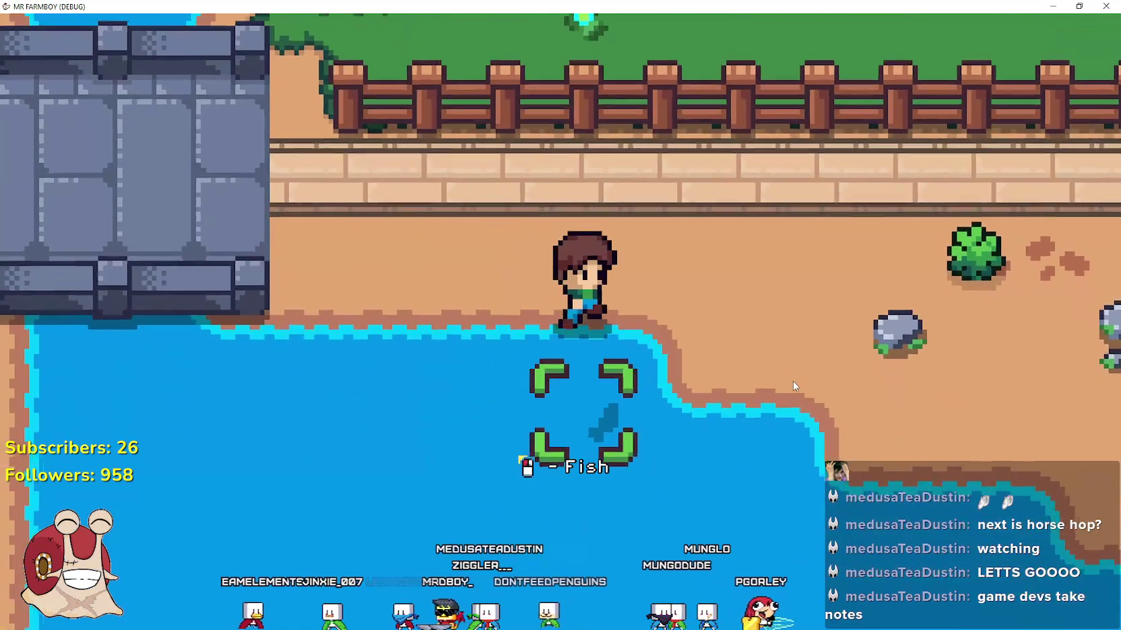
pyautogui.click(792, 385)
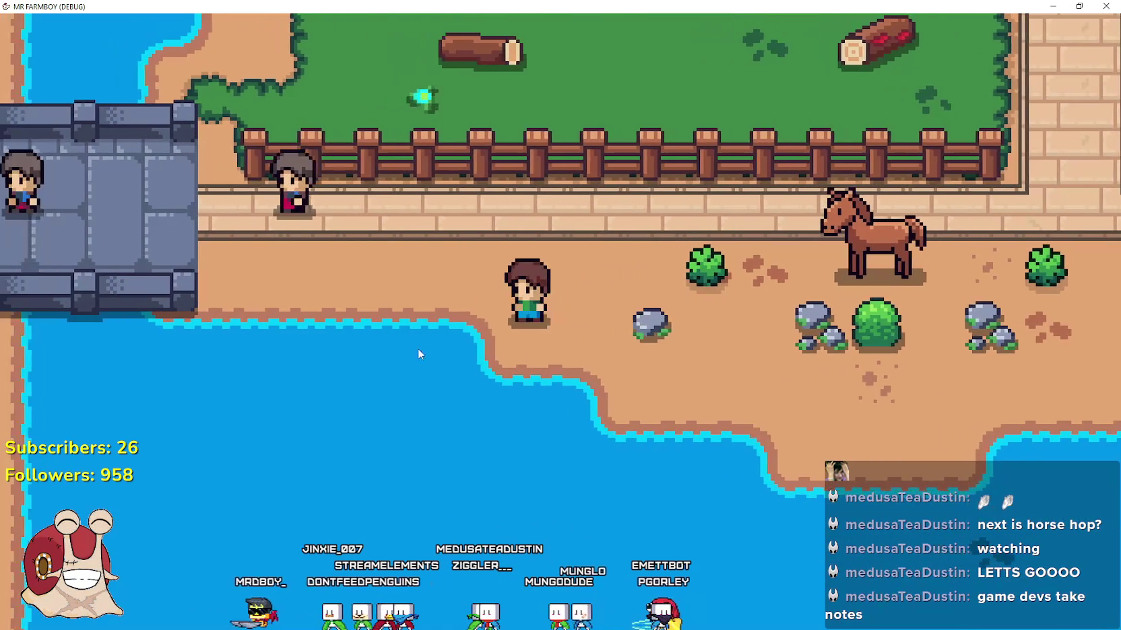
# - Remount, ride south past the campfires, then dismount and cast into the lake
pyautogui.press('d')
pyautogui.press('e')
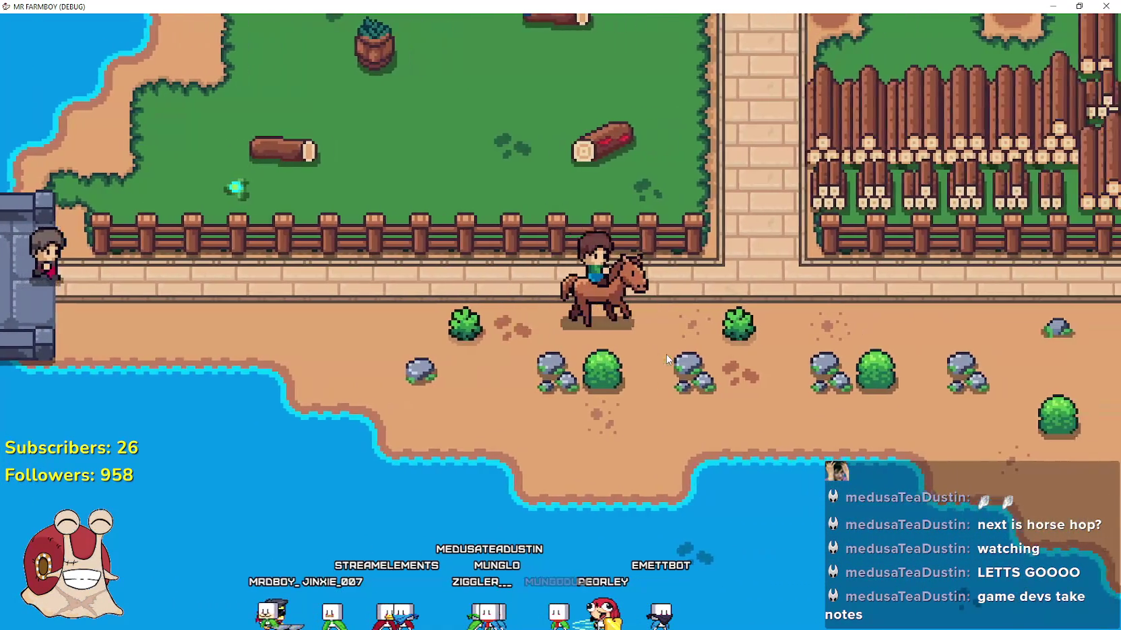
pyautogui.press('w')
pyautogui.press('d')
pyautogui.press('s')
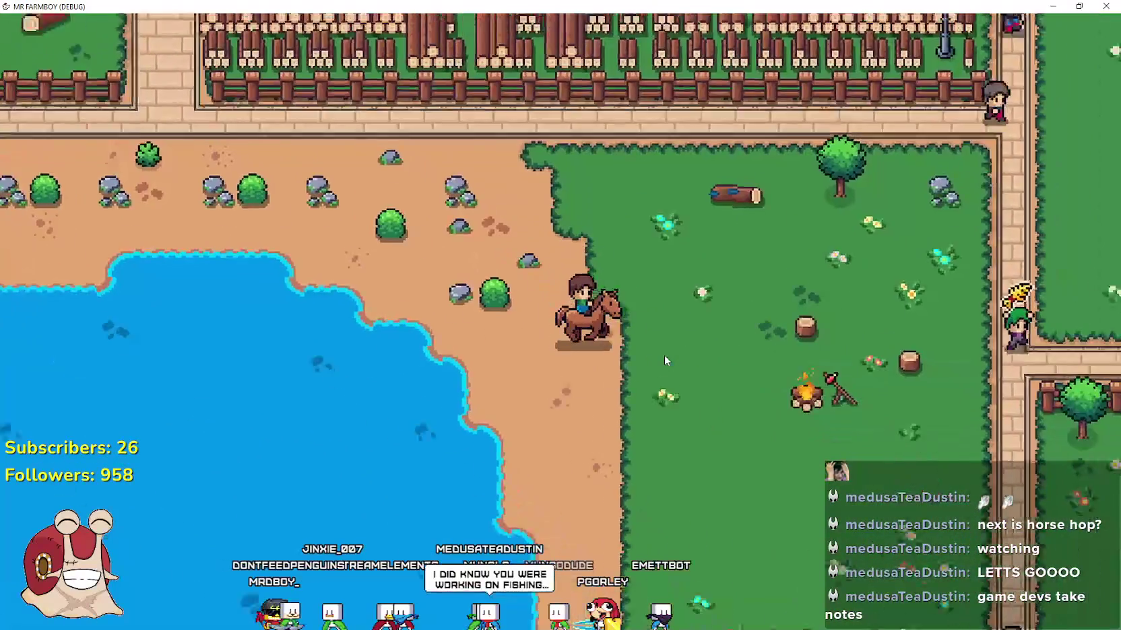
pyautogui.press('s')
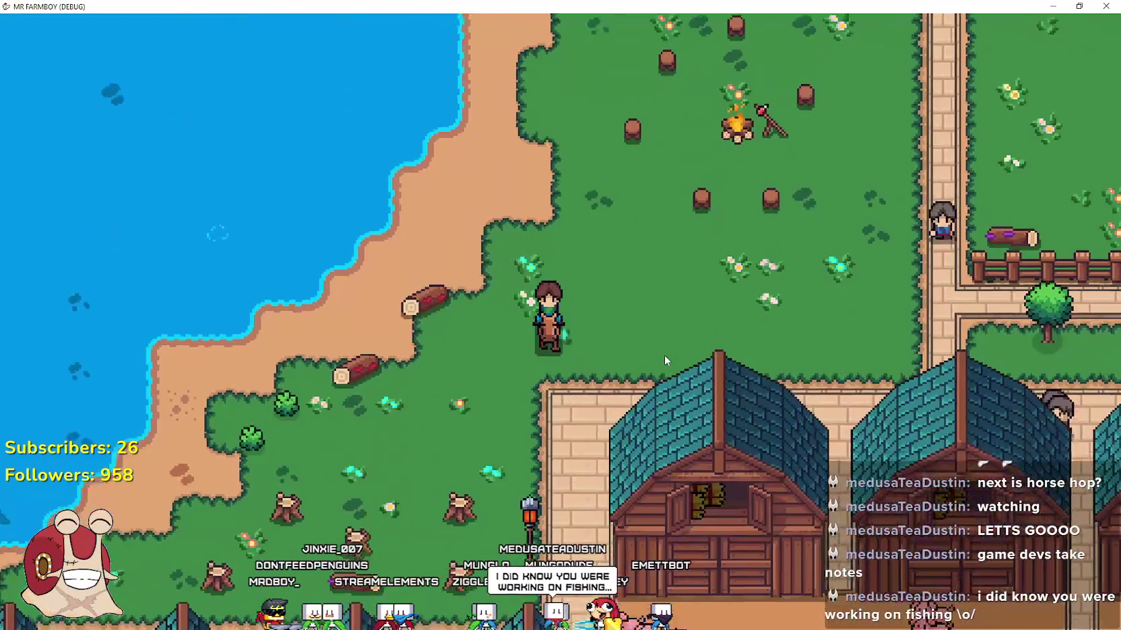
pyautogui.press('a')
pyautogui.press('a')
pyautogui.press('e')
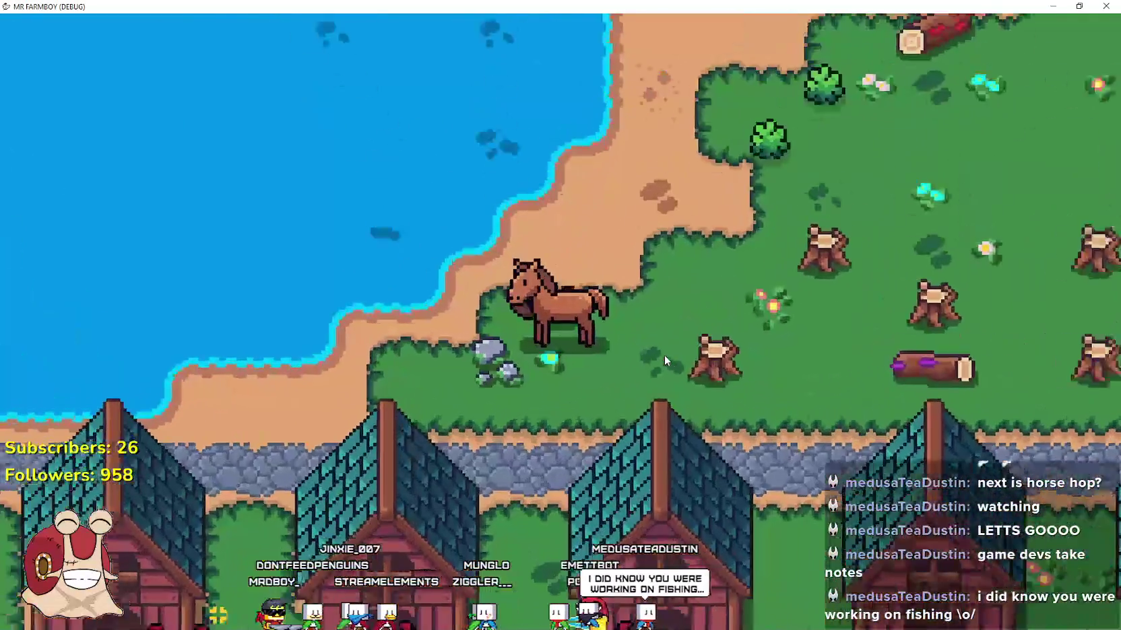
pyautogui.press('a')
pyautogui.press('d')
pyautogui.press('a')
pyautogui.press('w')
pyautogui.click(664, 361)
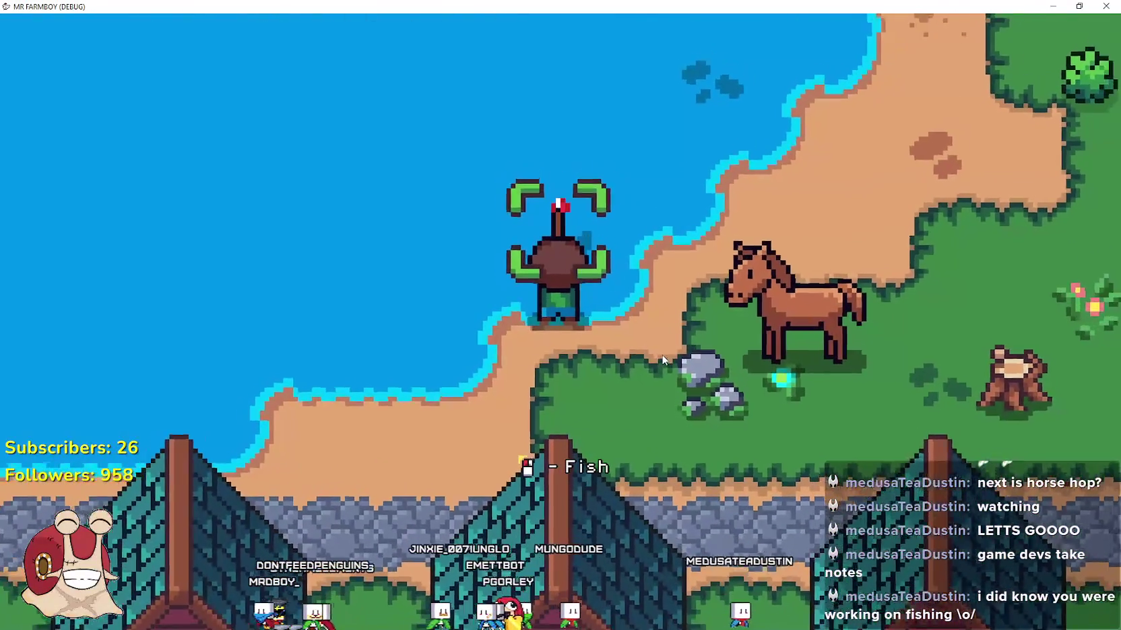
# - Ride down toward the coops, fish briefly at the lake shore, then remount
pyautogui.press('d')
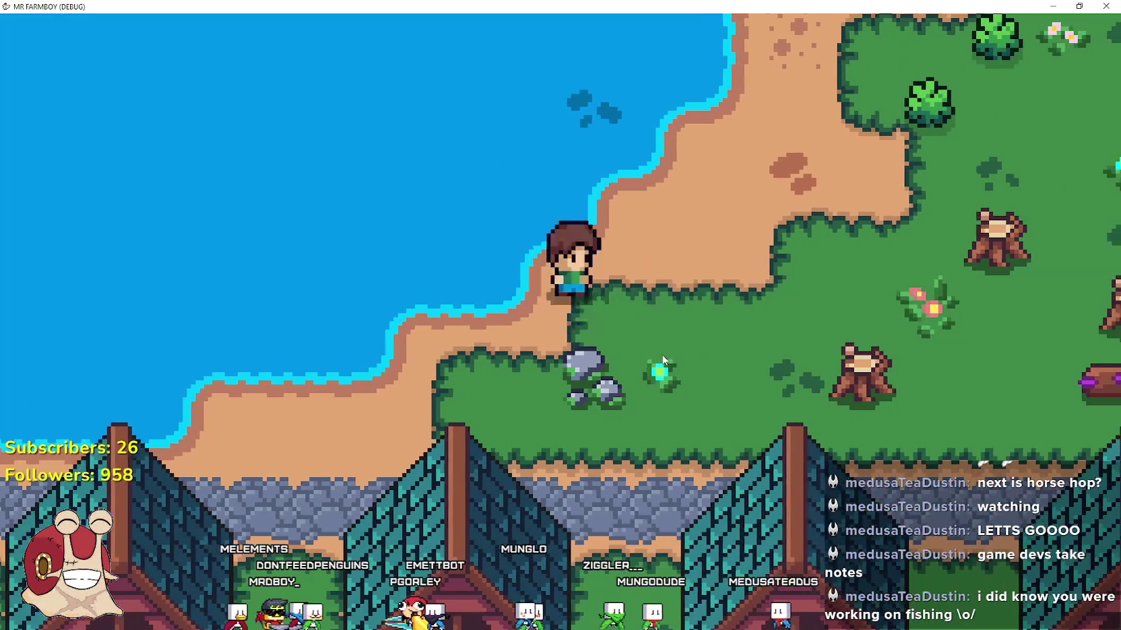
pyautogui.press('e')
pyautogui.press('d')
pyautogui.press('a')
pyautogui.press('a')
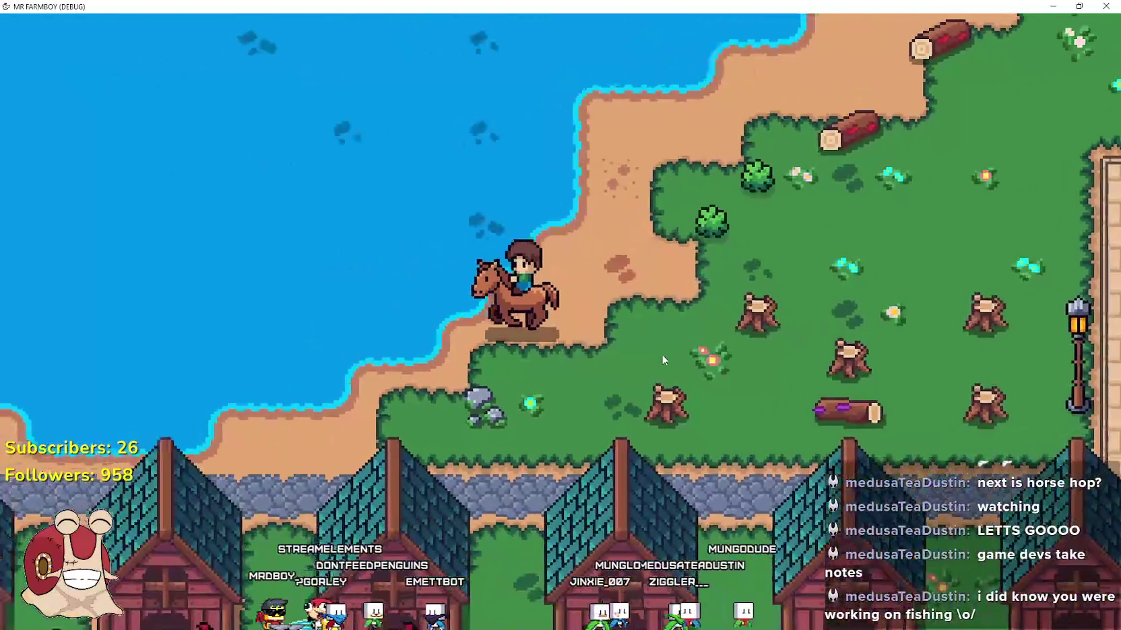
pyautogui.press('s')
pyautogui.press('a')
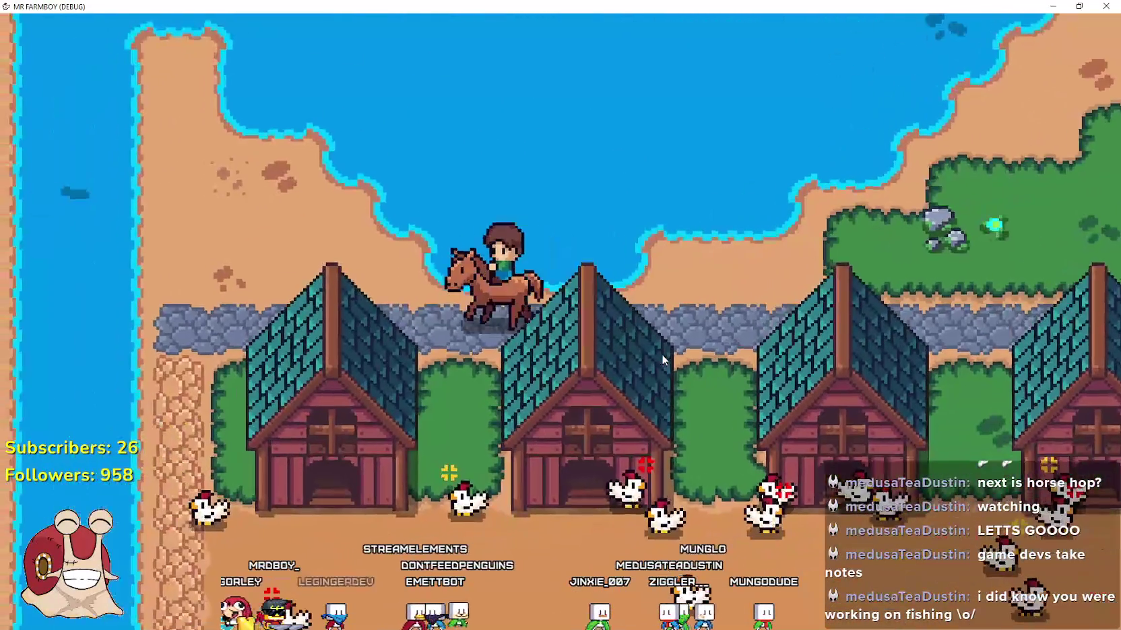
pyautogui.press('e')
pyautogui.press('a')
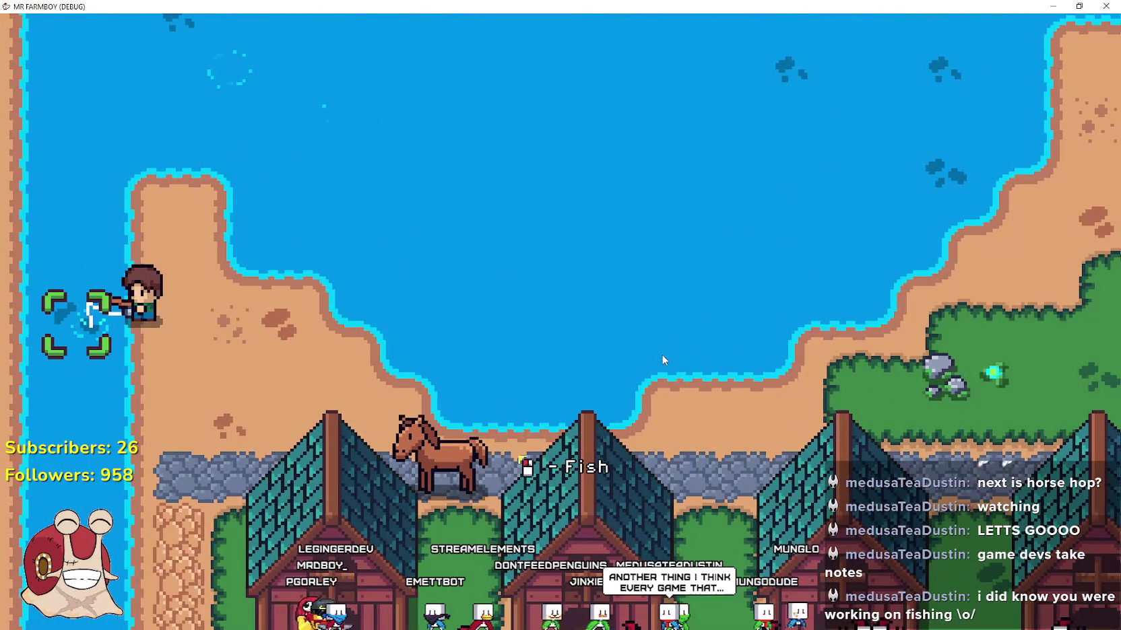
pyautogui.press('s')
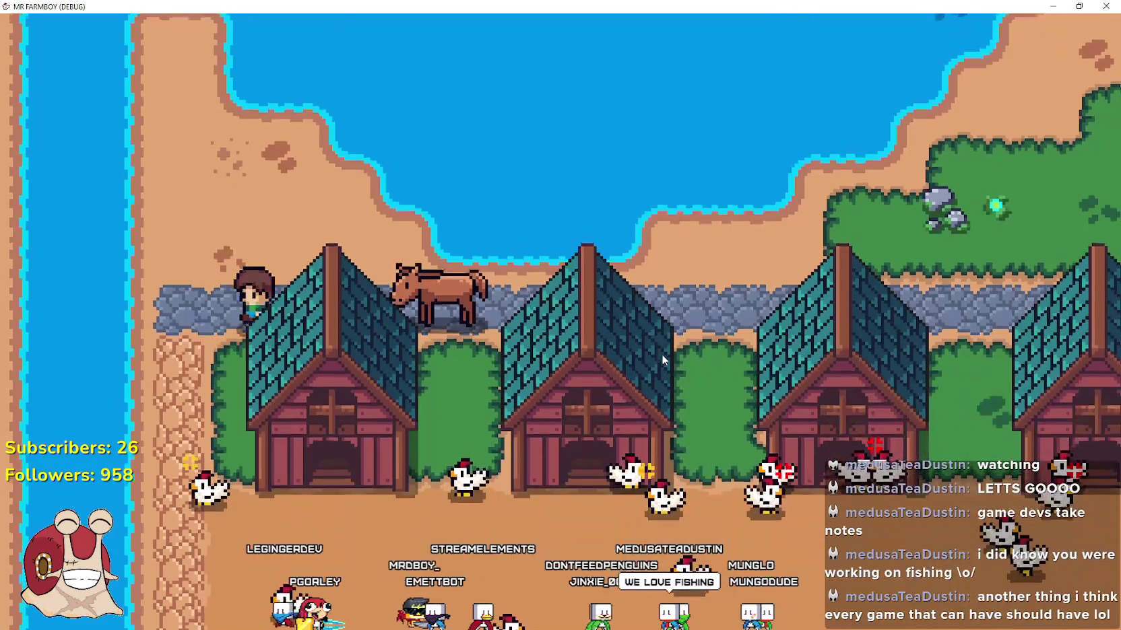
pyautogui.press('e')
# - Ride right past the chicken coops and cow pens, dismount by the water and catch a fish
pyautogui.press('d')
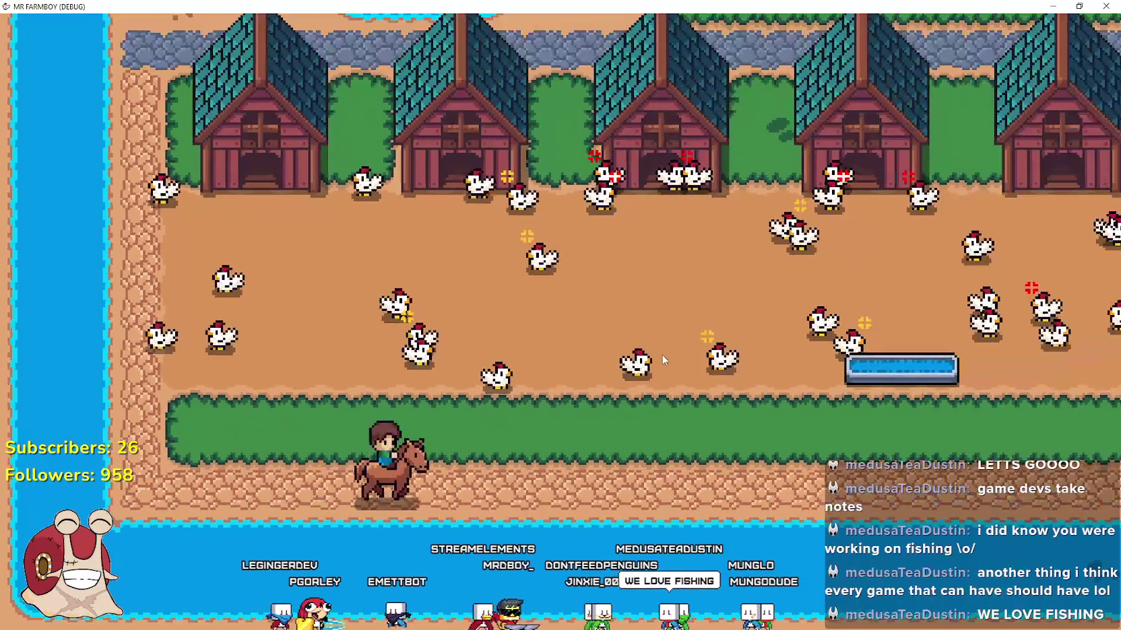
pyautogui.press('d')
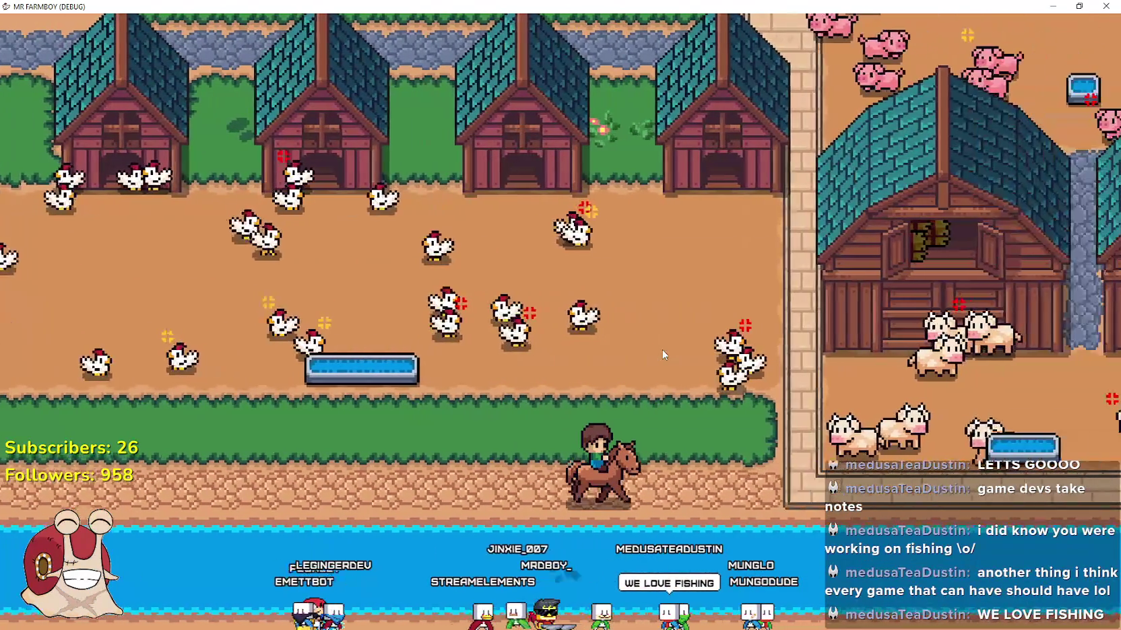
pyautogui.press('d')
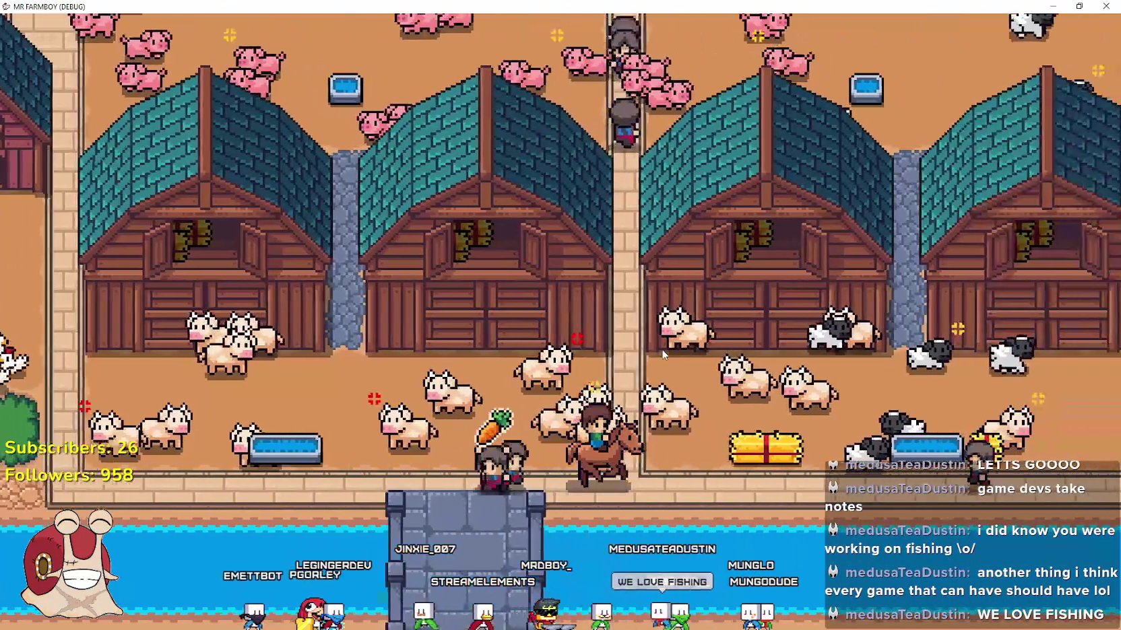
pyautogui.press('d')
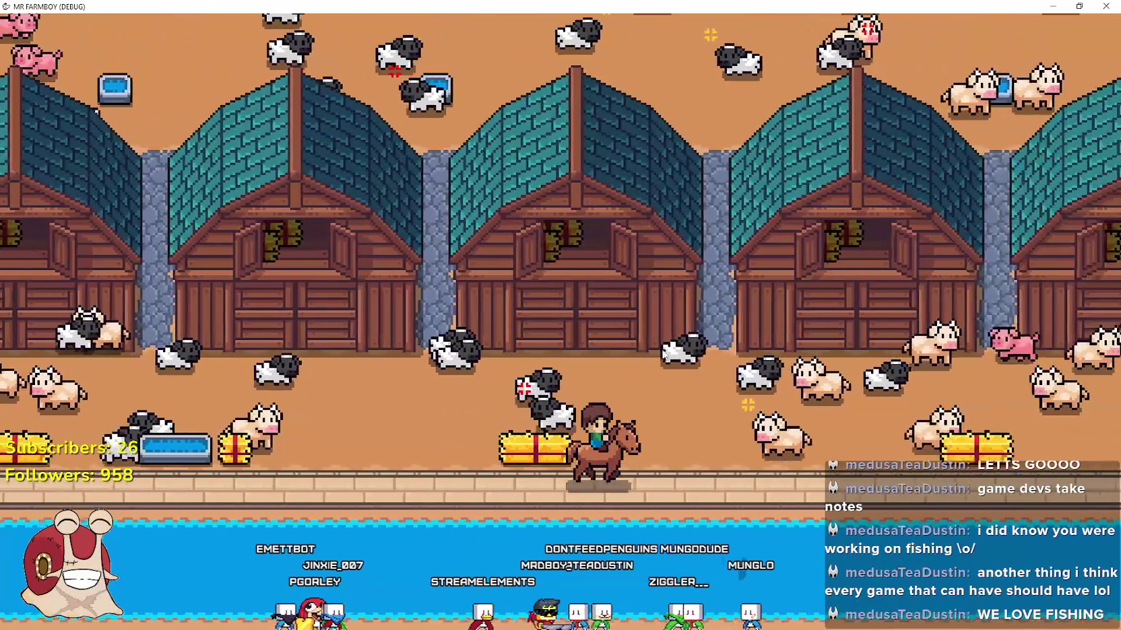
pyautogui.press('e')
pyautogui.press('s')
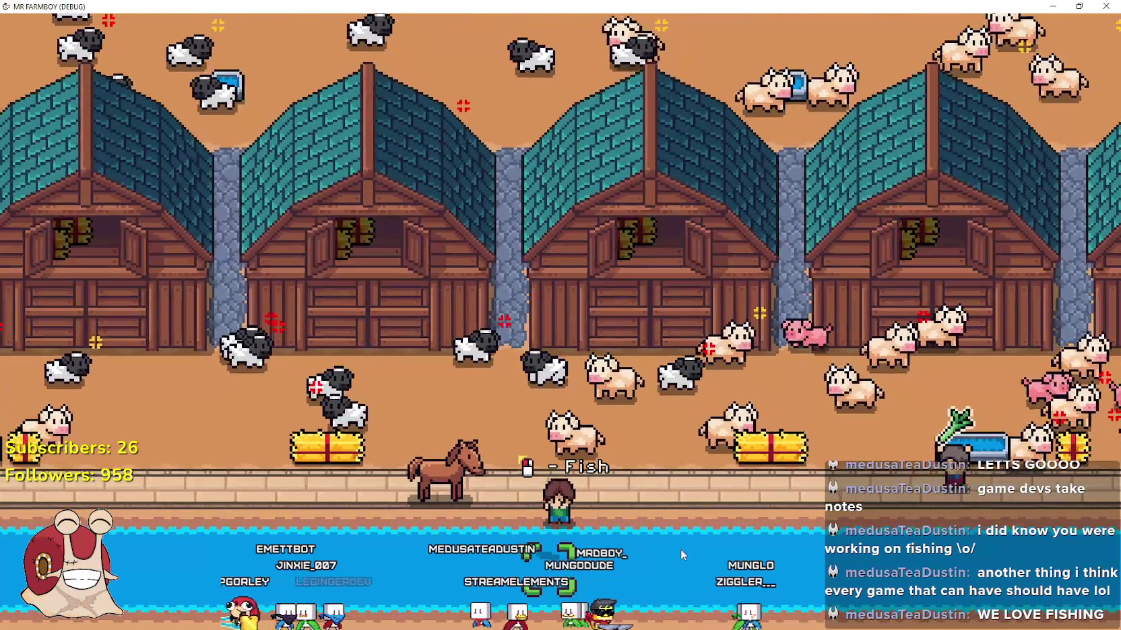
pyautogui.click(681, 549)
pyautogui.click(680, 549)
# - Remount and ride east past the scarecrows to the orchard edge
pyautogui.press('e')
pyautogui.press('d')
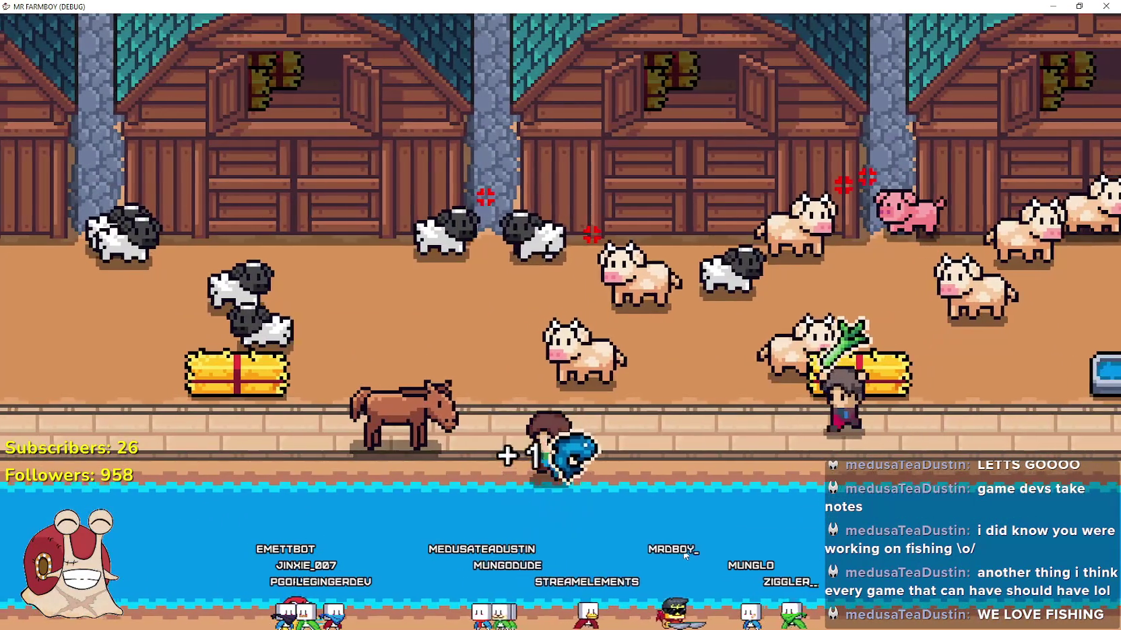
pyautogui.press('d')
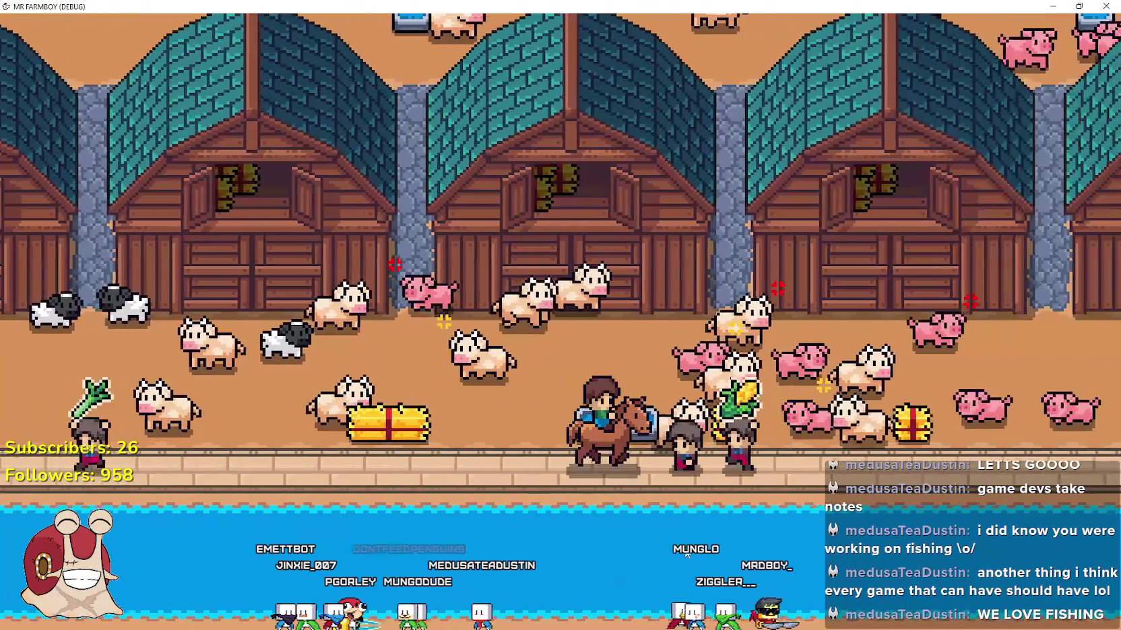
pyautogui.press('d')
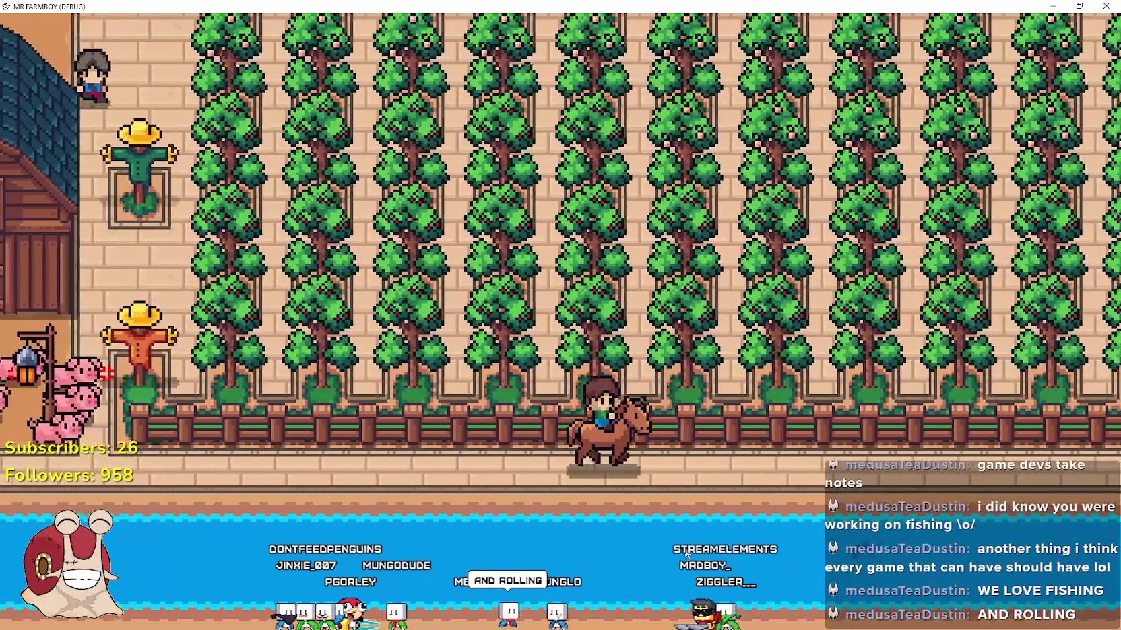
pyautogui.press('d')
# - Ride along the orchard, dismount at the river and cast a first fishing line
pyautogui.press('e')
pyautogui.press('s')
pyautogui.click(749, 593)
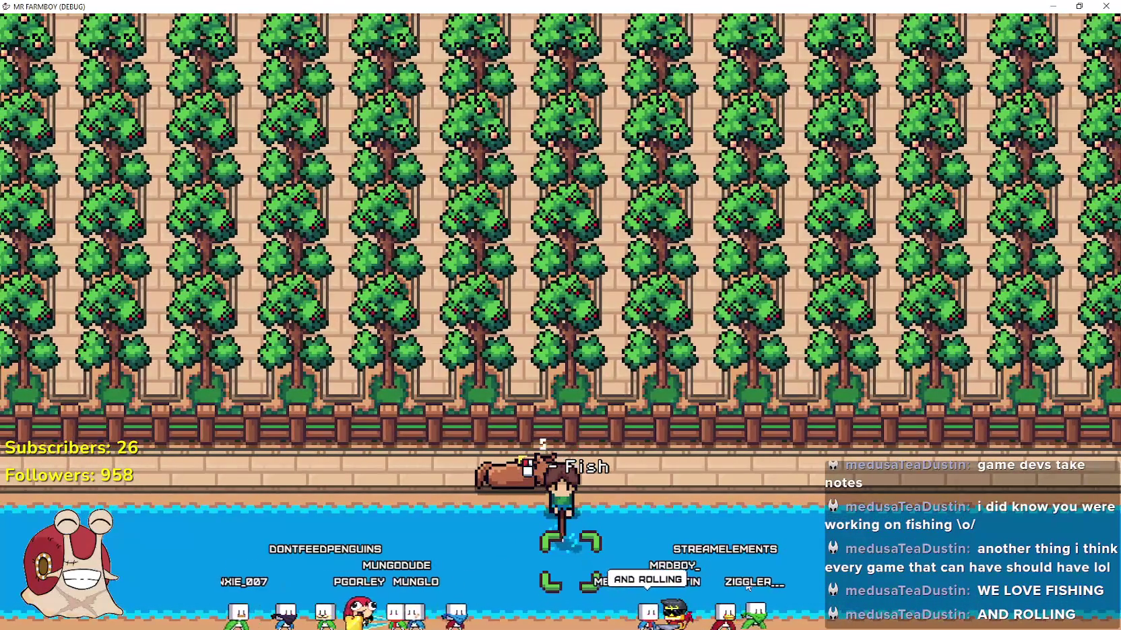
pyautogui.press('w')
# - Remount and ride right past the scarecrow toward the stone bridge
pyautogui.press('d')
pyautogui.press('e')
pyautogui.press('d')
pyautogui.press('w')
pyautogui.press('d')
# - Walk down to the riverbank, cast a line and reel in a fish
pyautogui.press('e')
pyautogui.press('s')
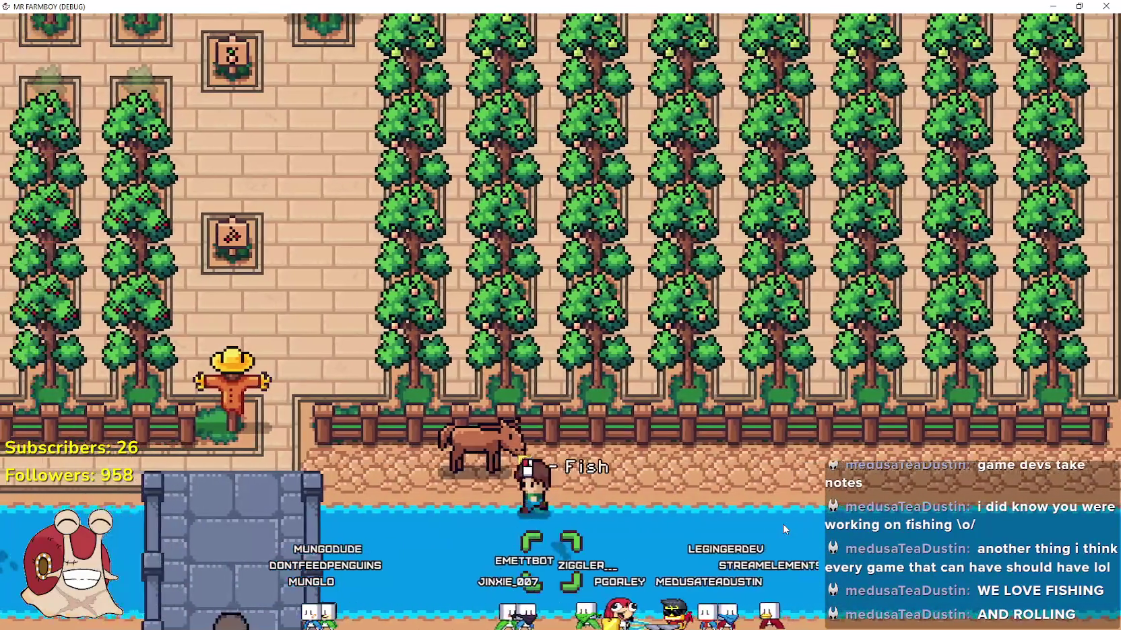
pyautogui.press('a')
pyautogui.press('space')
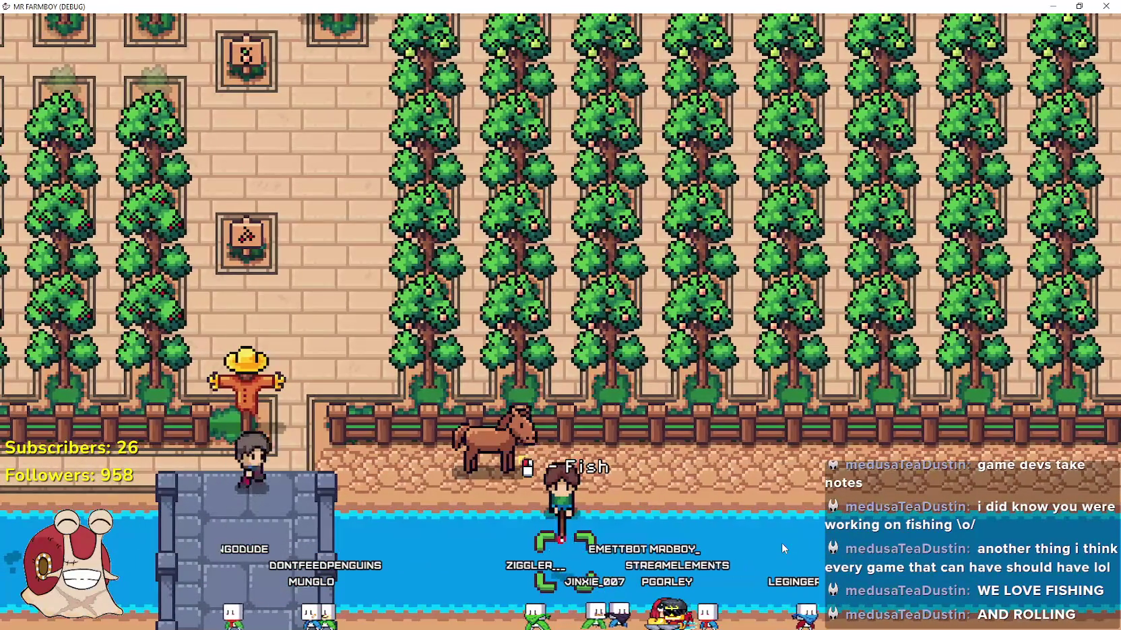
pyautogui.press('space')
# - Remount and ride along the fence and up the river's edge, then dismount
pyautogui.press('d')
pyautogui.press('e')
pyautogui.press('d')
pyautogui.press('w')
pyautogui.press('d')
pyautogui.press('w')
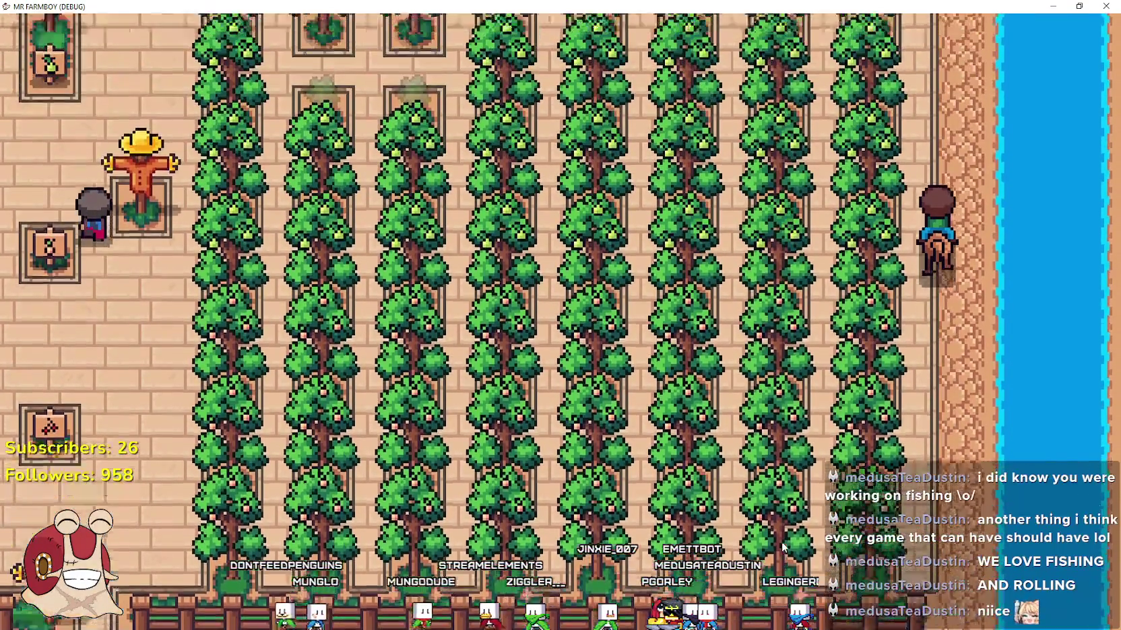
pyautogui.press('w')
# - Ride the riverside horse to the orchard edge and cast another fishing line
pyautogui.press('e')
pyautogui.press('s')
pyautogui.press('e')
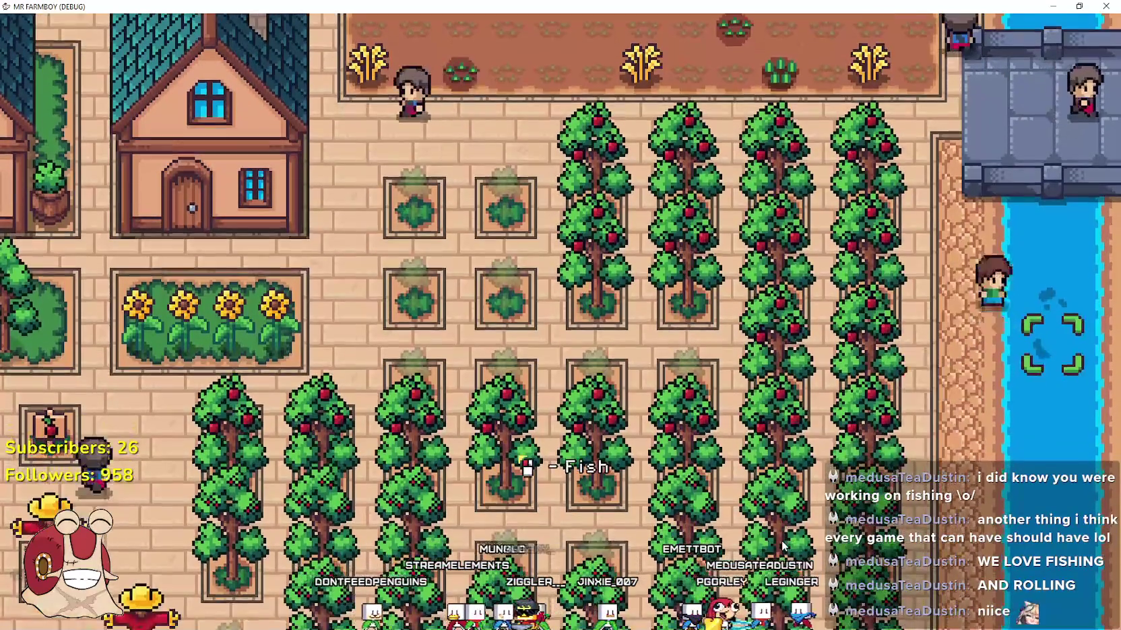
pyautogui.press('a')
pyautogui.press('e')
pyautogui.press('d')
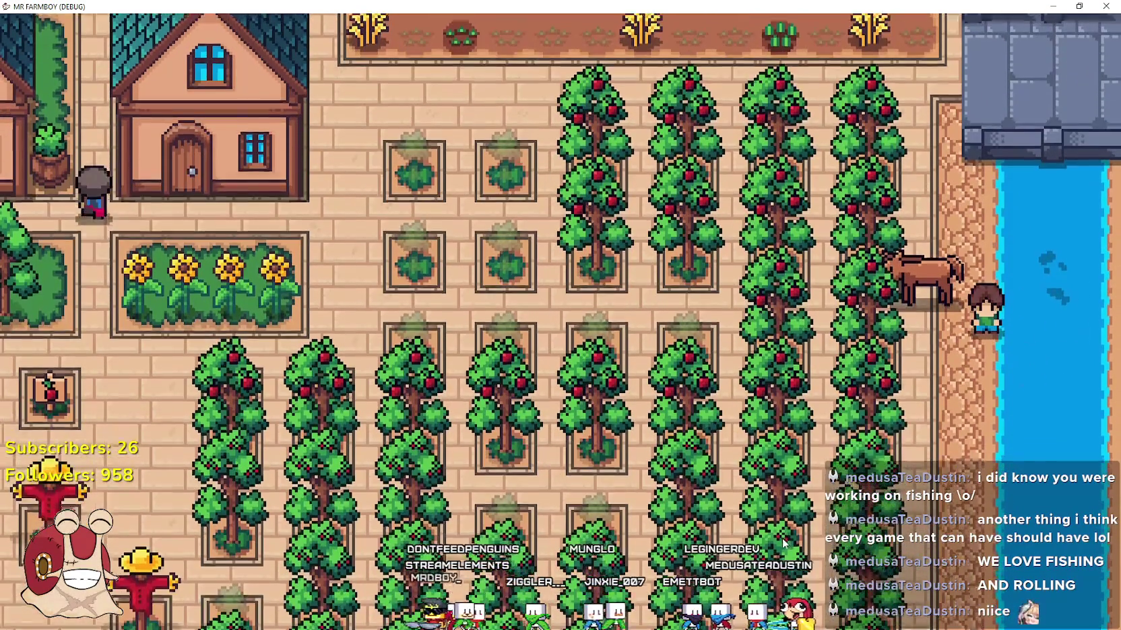
pyautogui.click(782, 545)
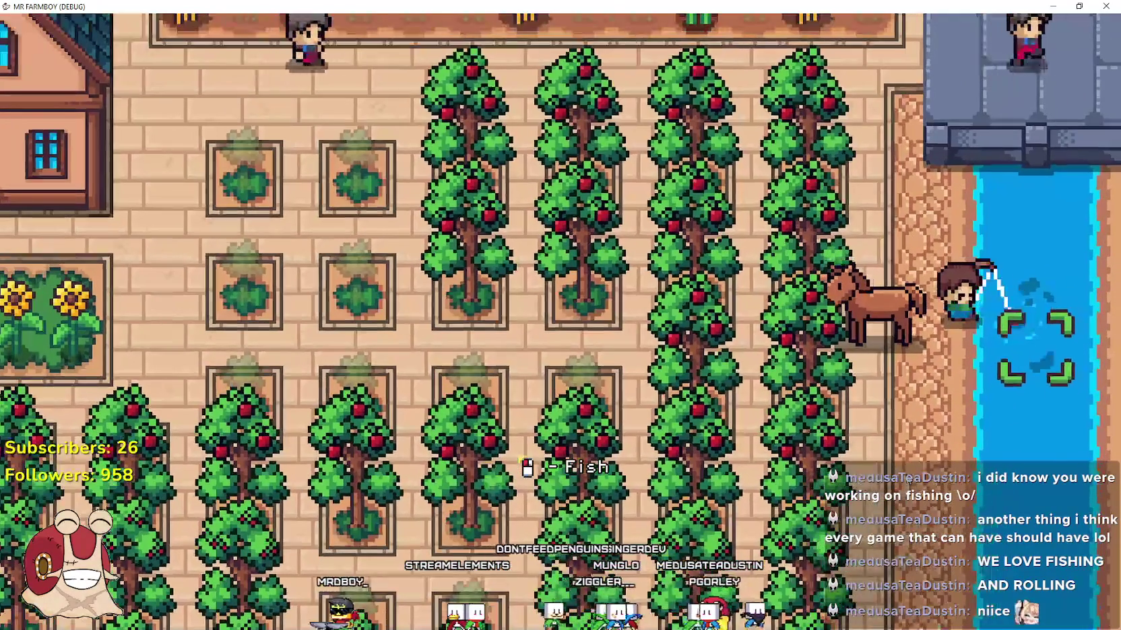
# - Reel in the catch, remount and ride north through town and across the crop field
pyautogui.press('e')
pyautogui.press('w')
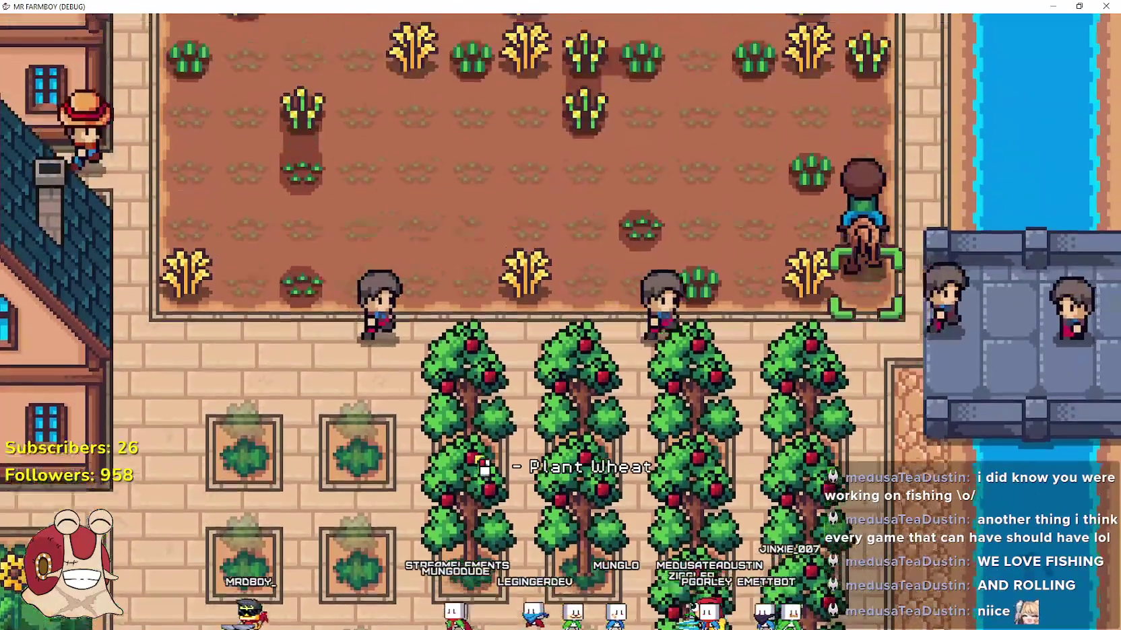
pyautogui.press('w')
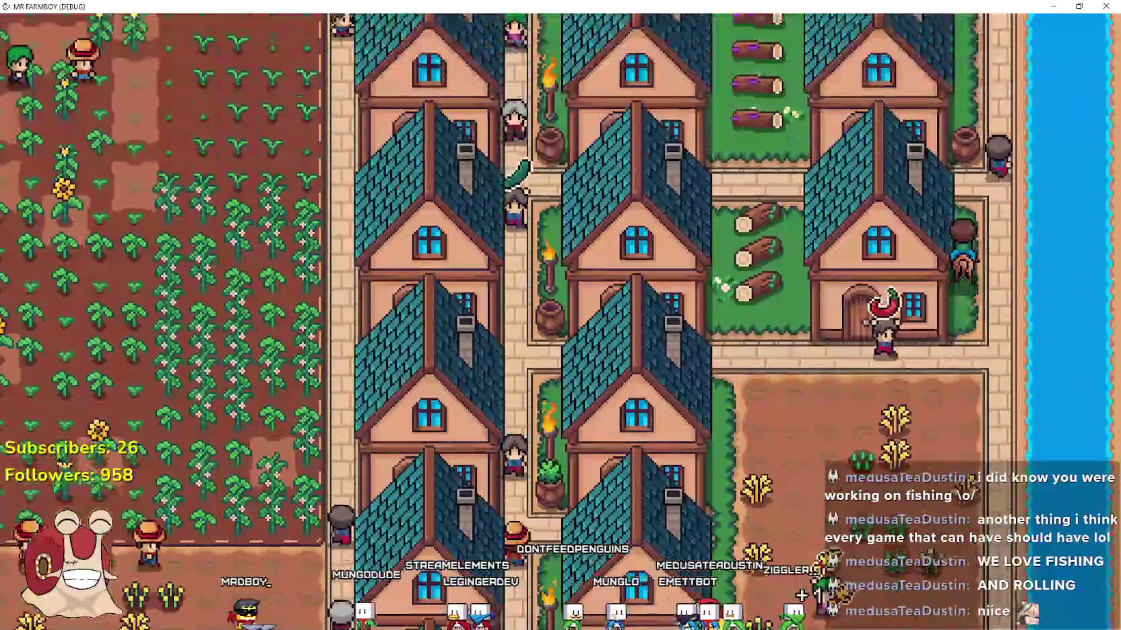
pyautogui.press('a')
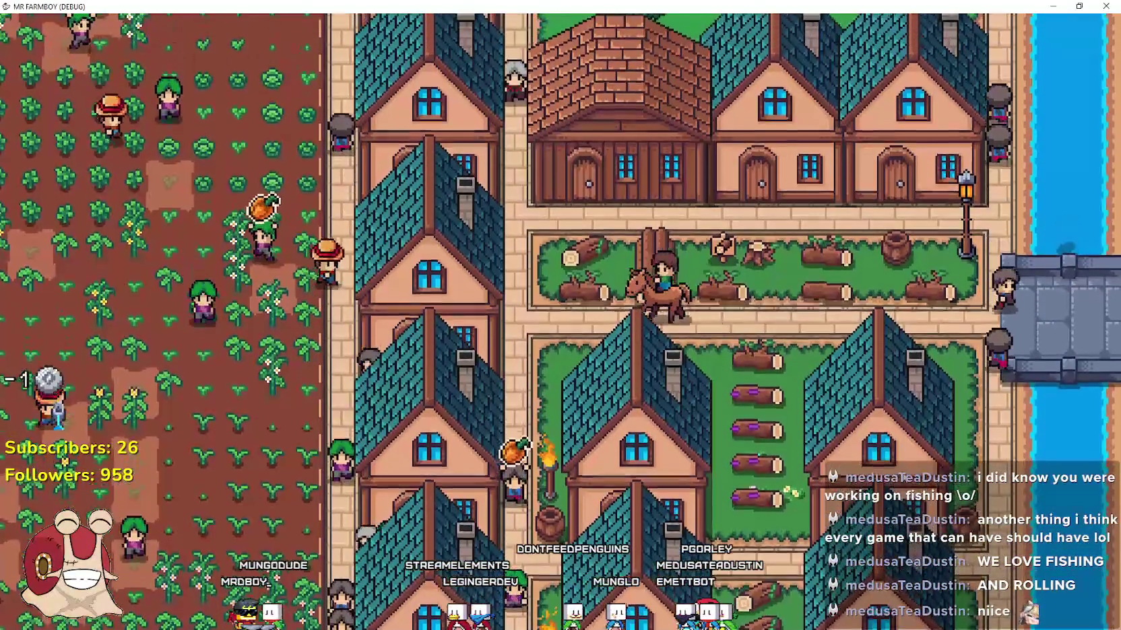
pyautogui.press('a')
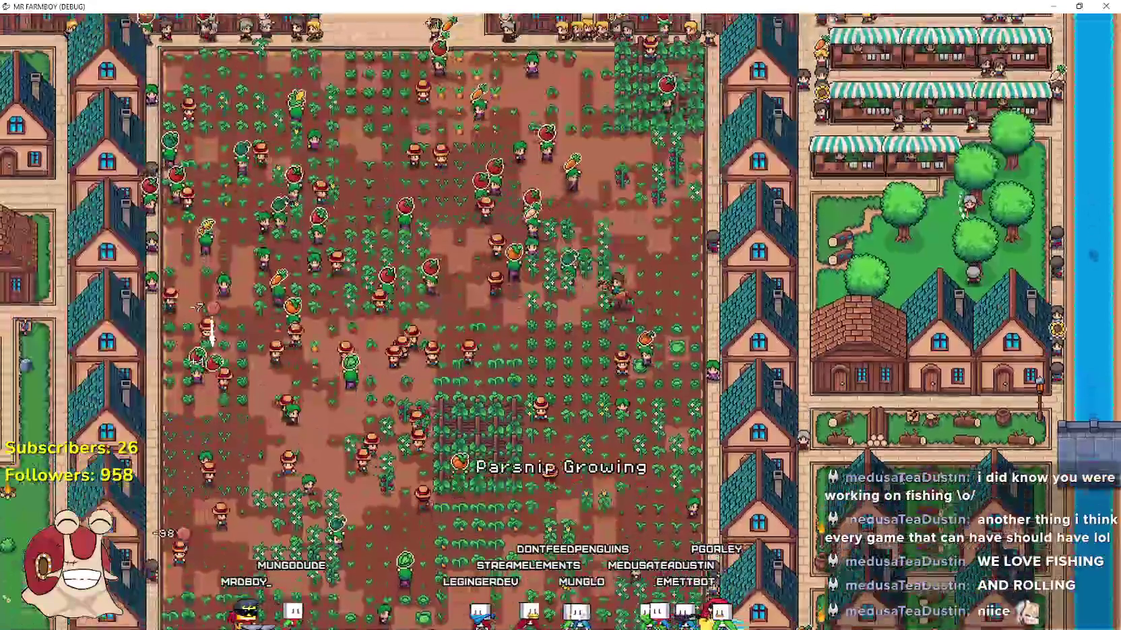
pyautogui.press('w')
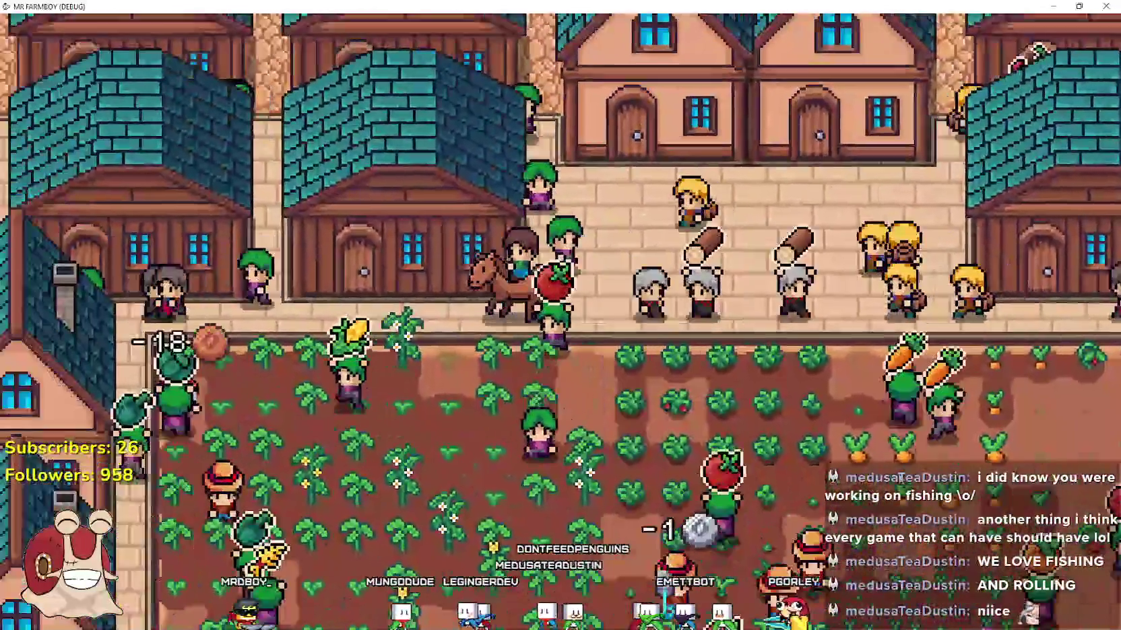
pyautogui.press('a')
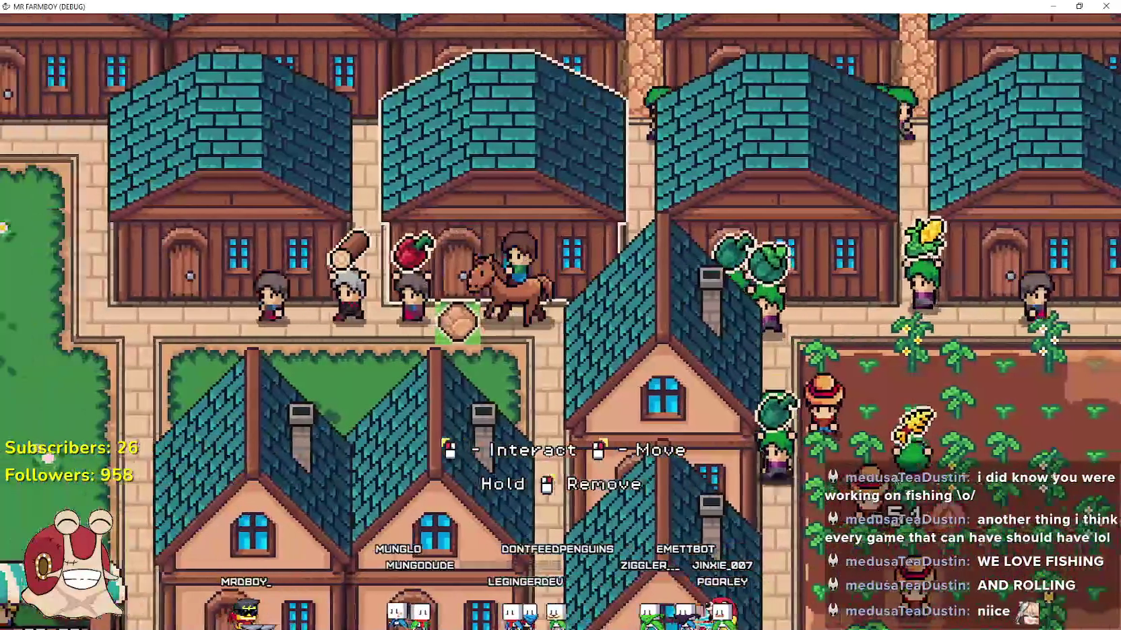
# - Ride past the large building and market, then by the fountain toward the castle path
pyautogui.press('w')
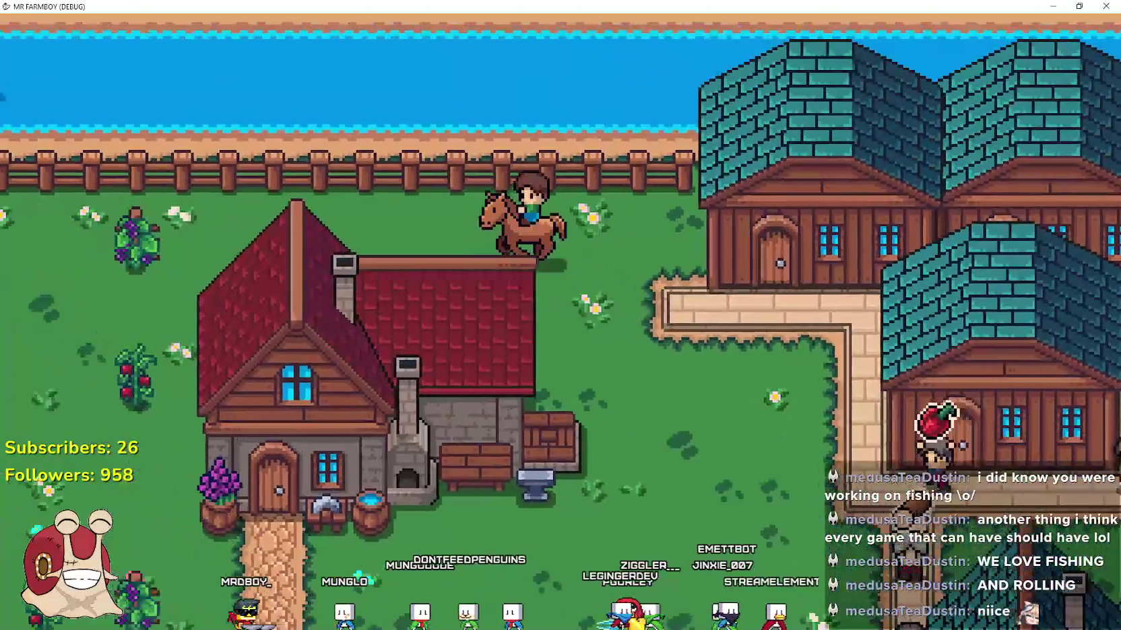
pyautogui.press('a')
pyautogui.press('s')
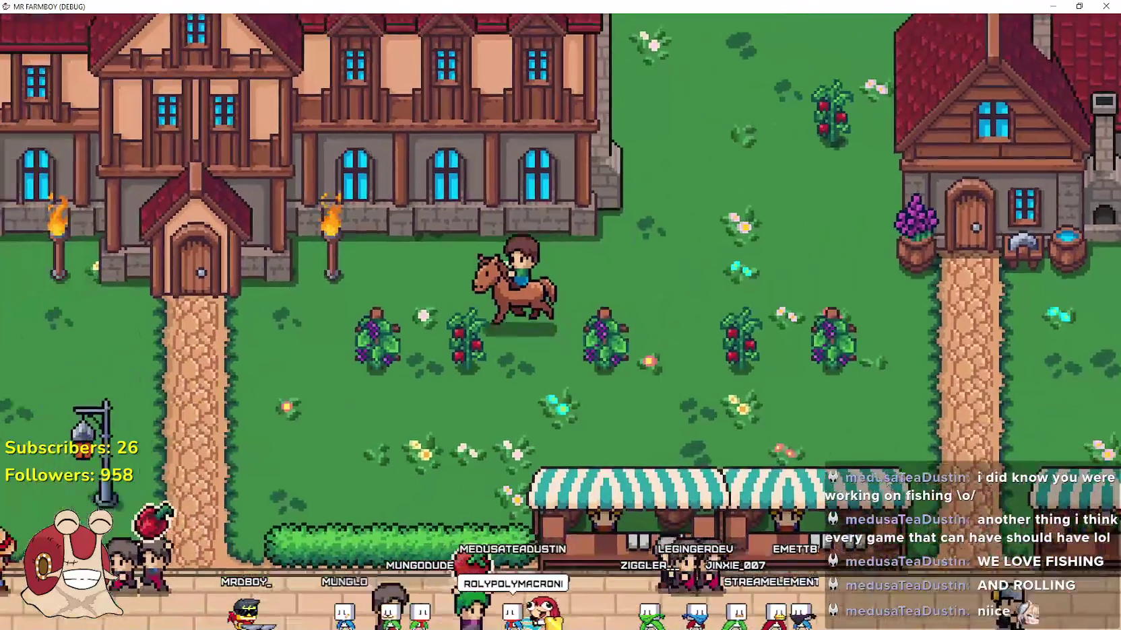
pyautogui.press('a')
pyautogui.press('s')
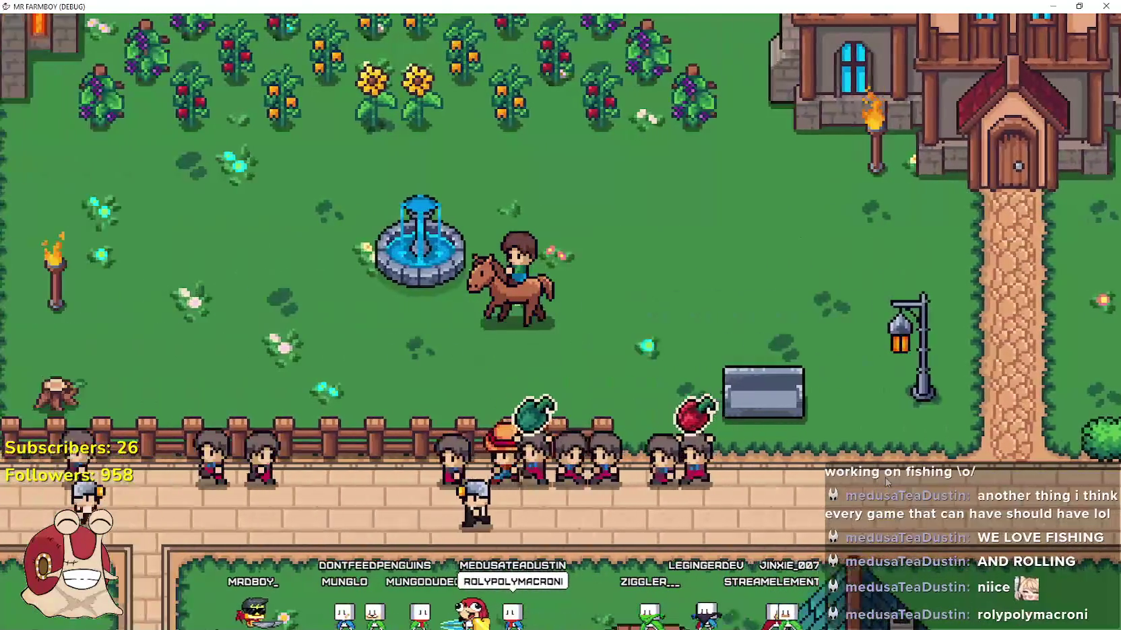
pyautogui.press('a')
pyautogui.press('s')
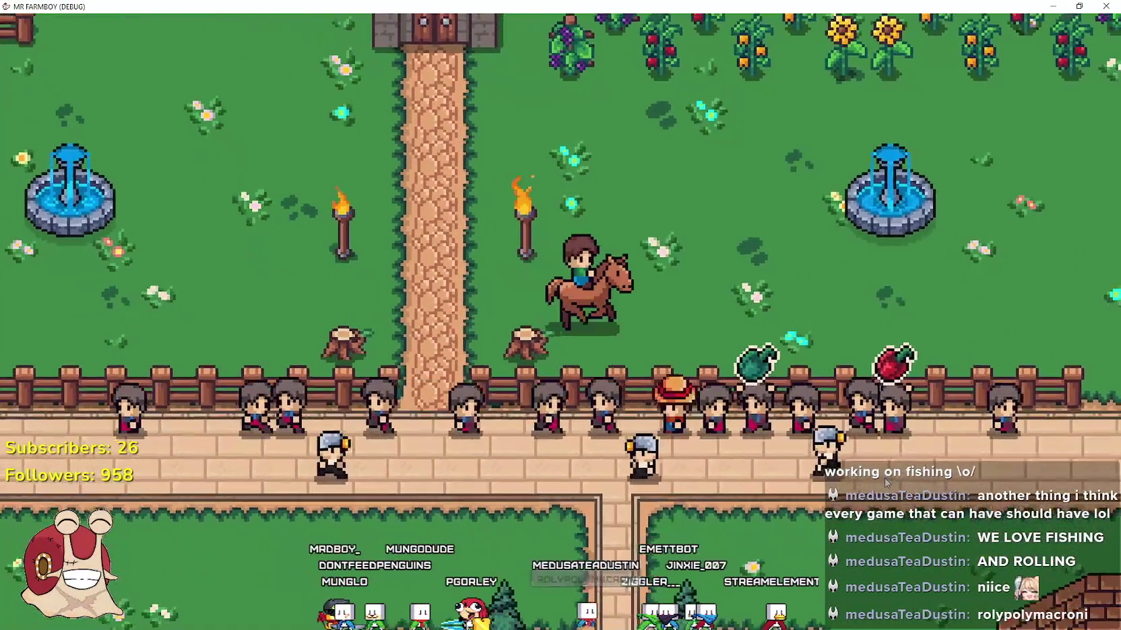
# - Dismount on the torch-lined castle path between the fountains, leaving the horse lying down
pyautogui.press('e')
pyautogui.press('a')
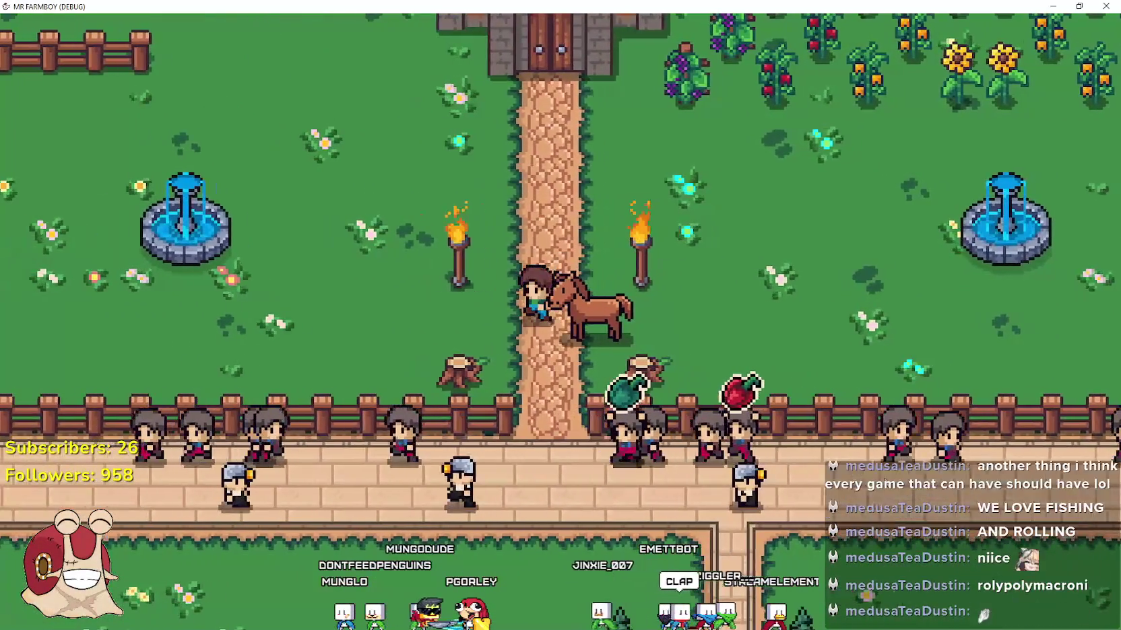
pyautogui.press('d')
pyautogui.press('e')
pyautogui.press('d')
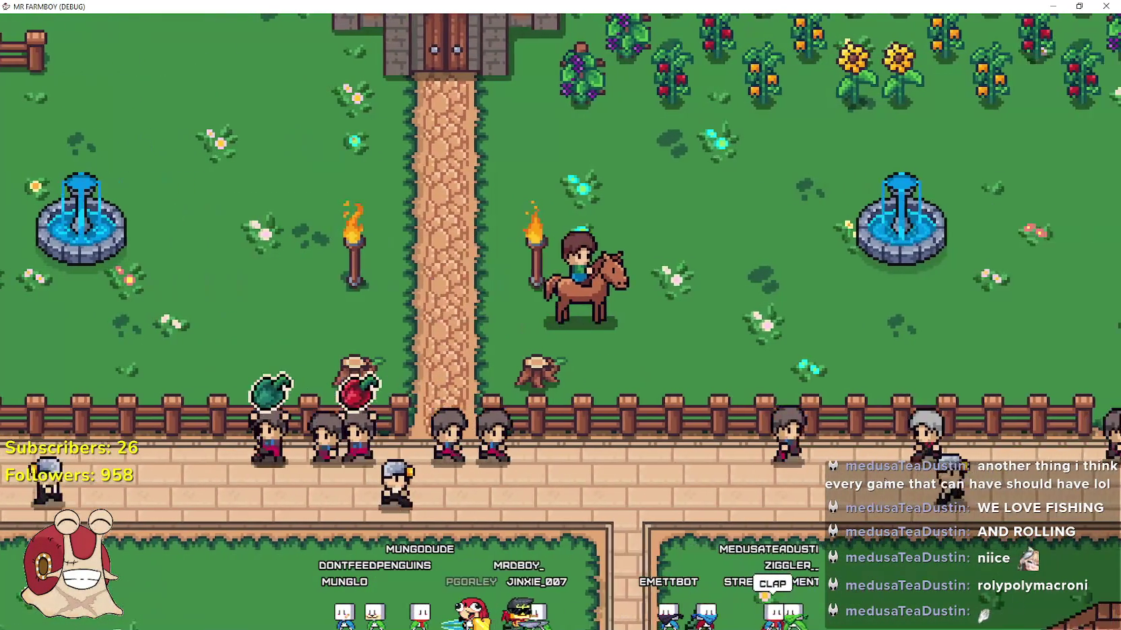
pyautogui.press('e')
pyautogui.press('a')
pyautogui.scroll(3, 911, 448)
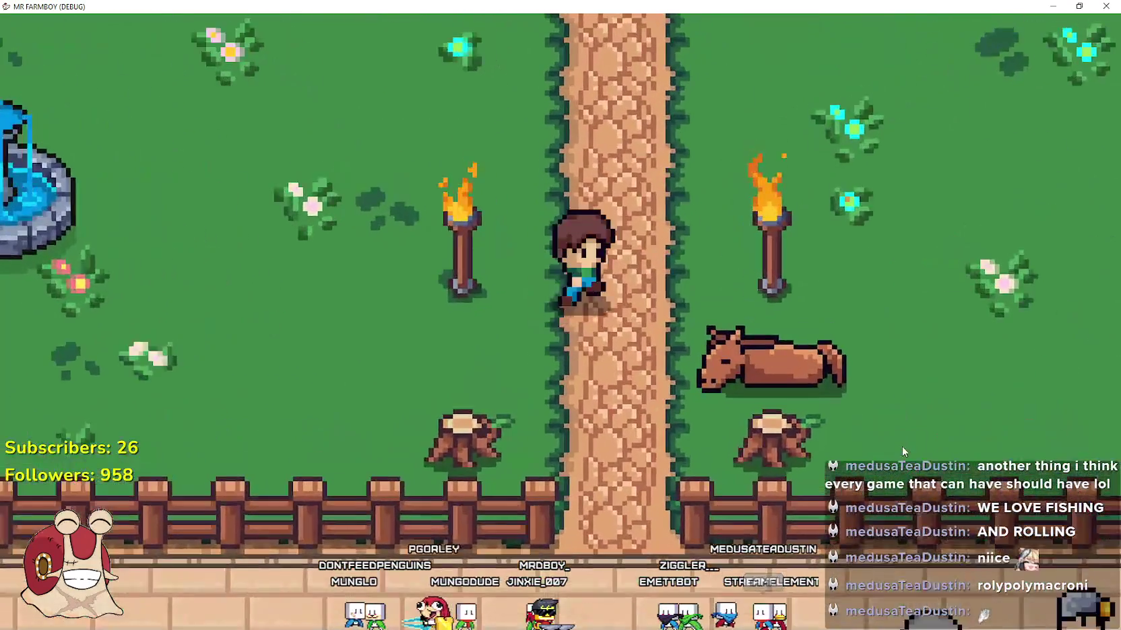
pyautogui.press('d')
pyautogui.scroll(2, 902, 447)
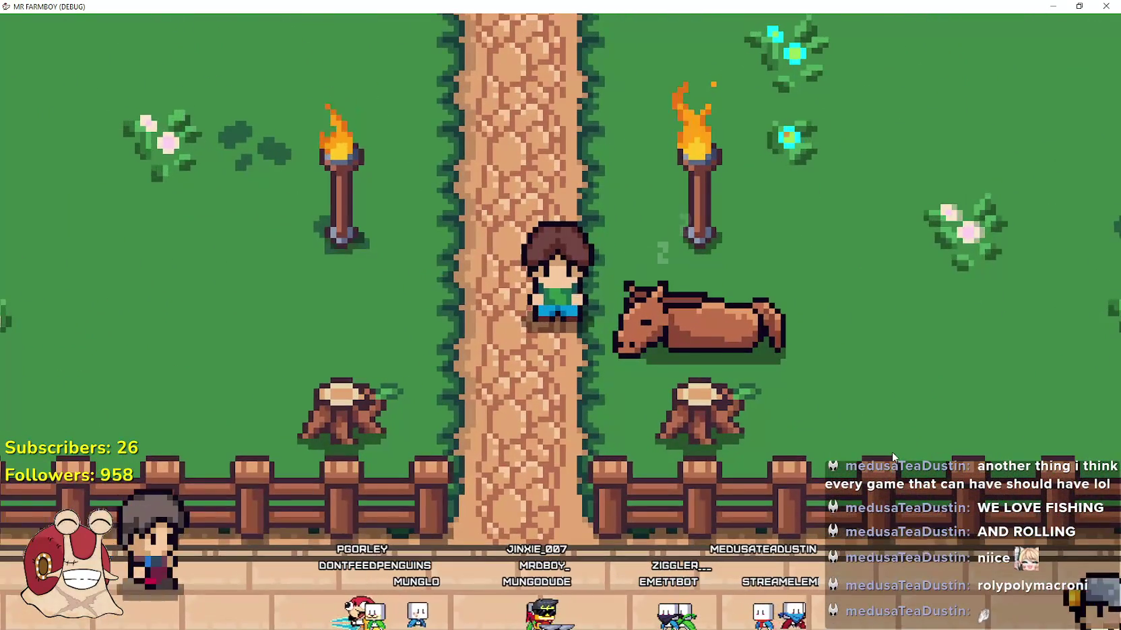
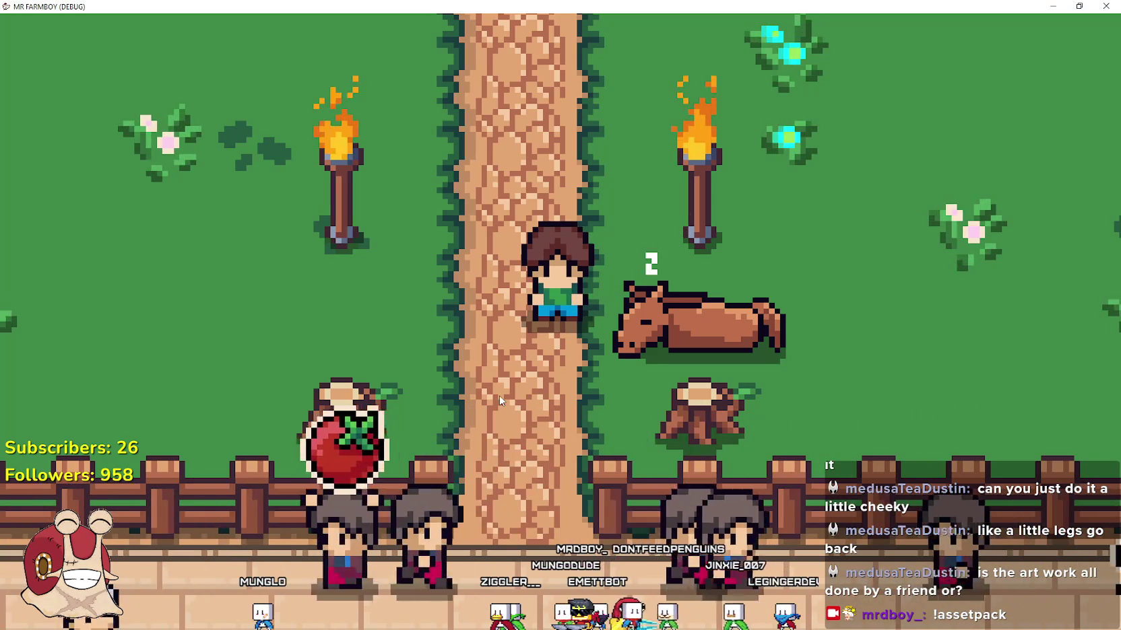
# - Pause the farm game and quit from the pause menu to the title screen
pyautogui.press('Escape')
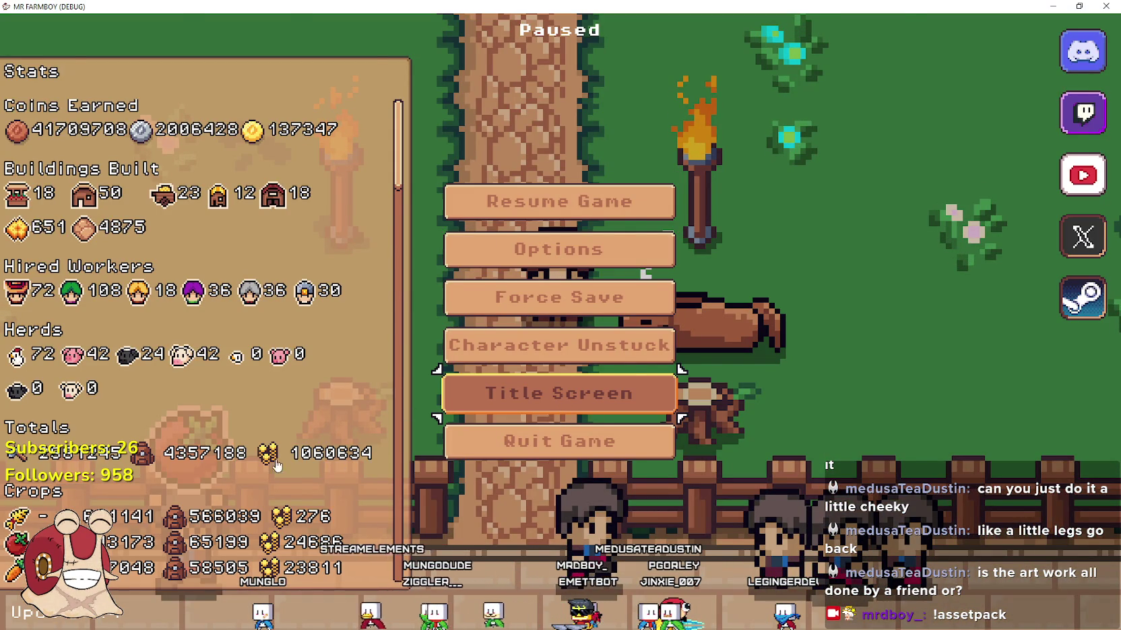
pyautogui.press('Return')
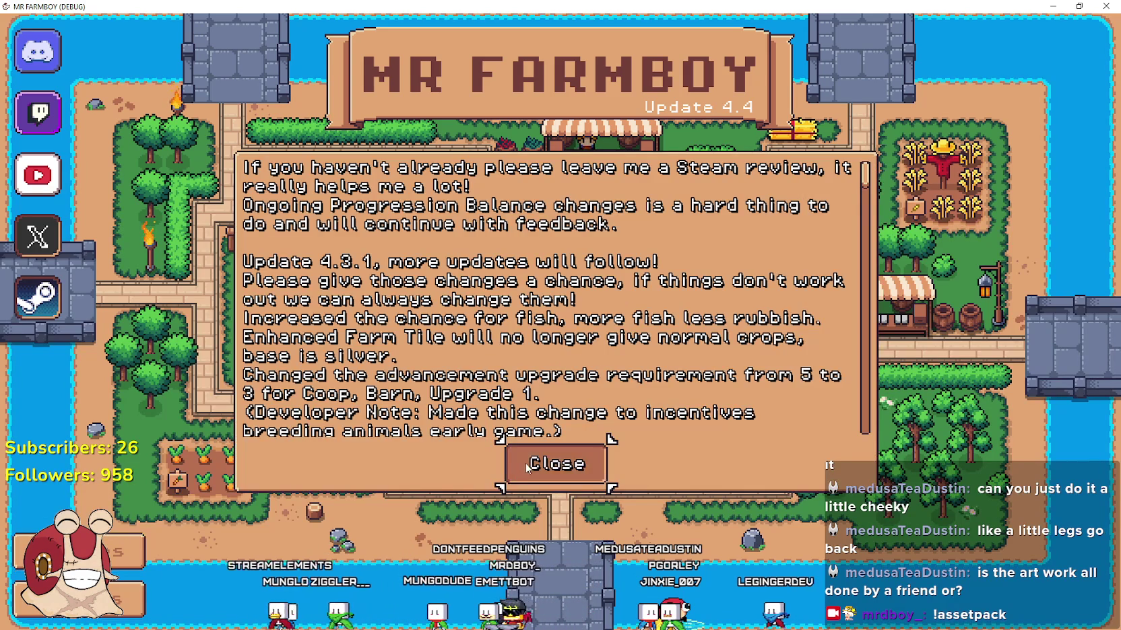
# - Close the Update 4.4 notes and scroll through the community credits thanks list
pyautogui.click(527, 469)
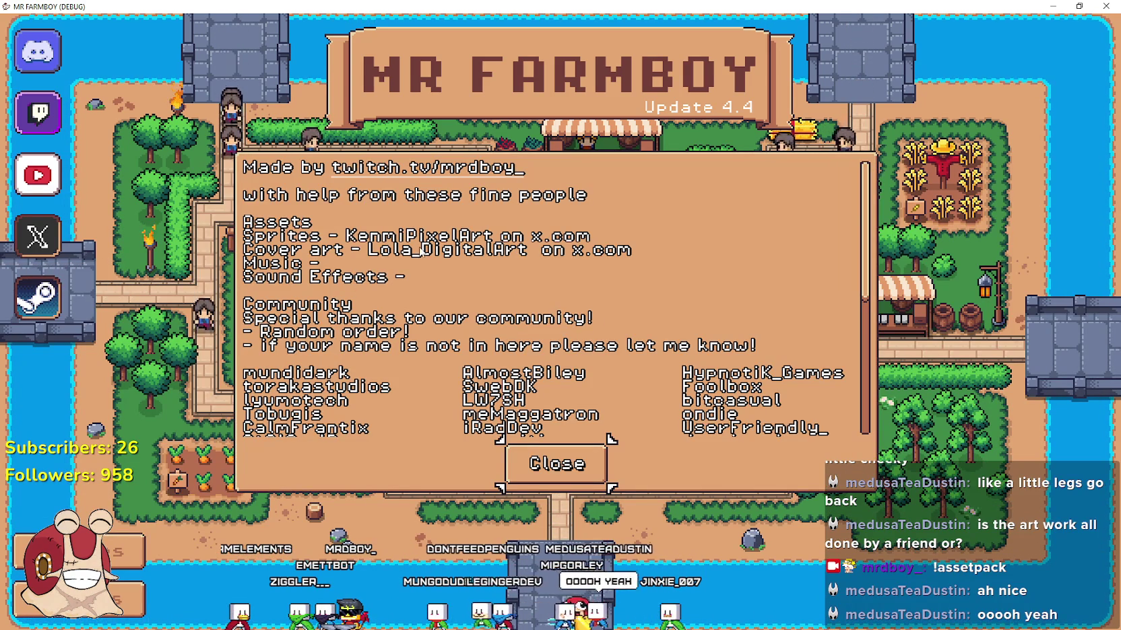
pyautogui.scroll(-5, 387, 299)
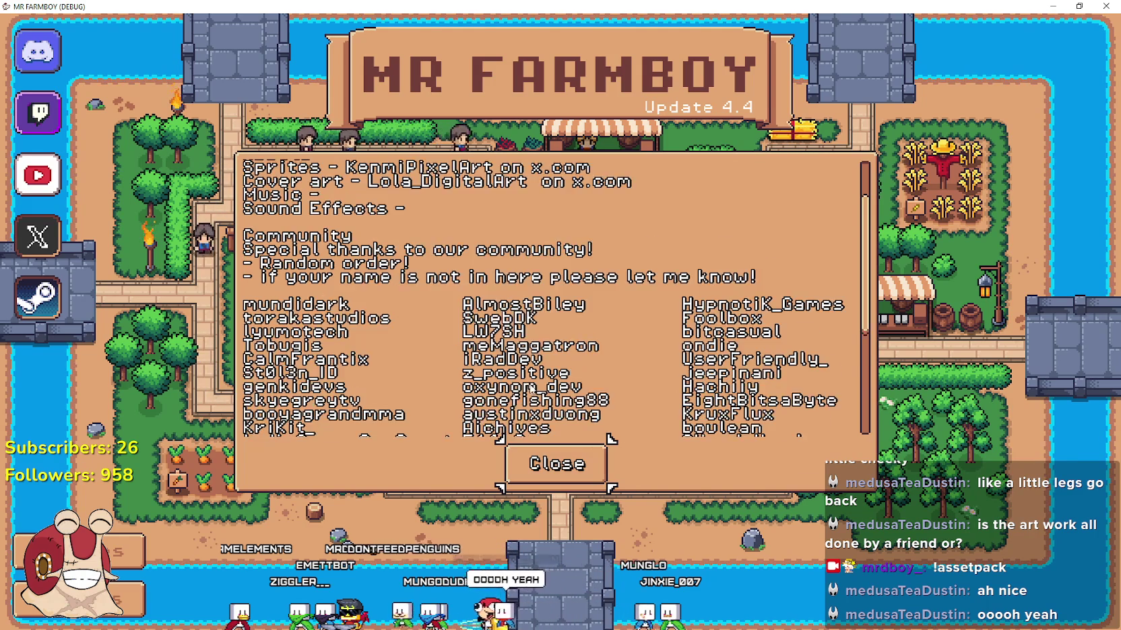
pyautogui.scroll(5, 354, 277)
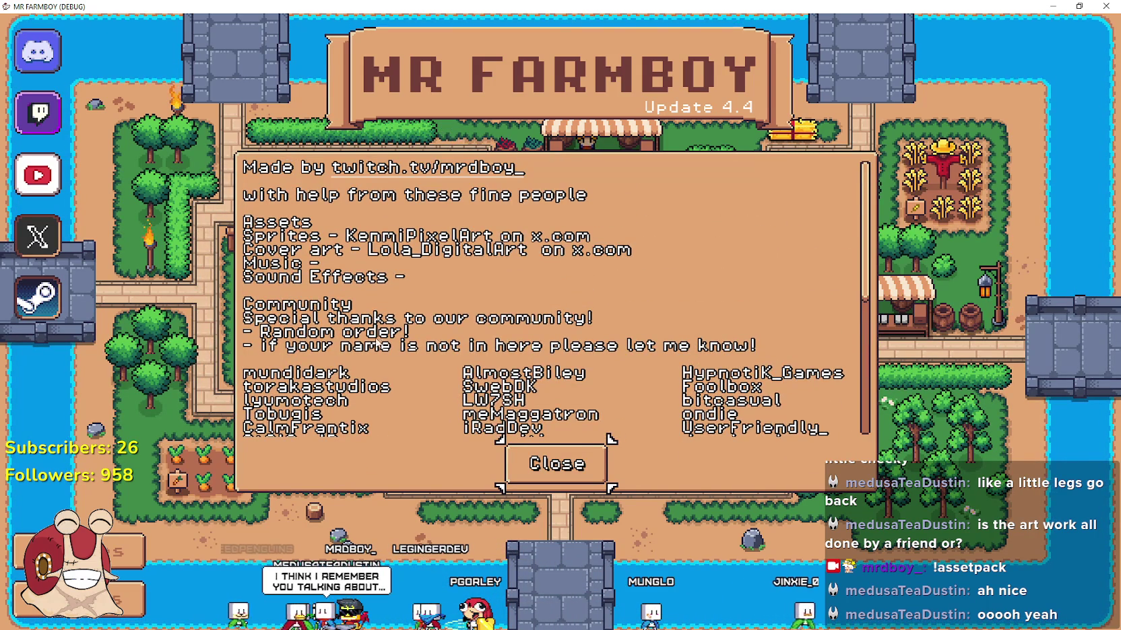
pyautogui.scroll(-1, 353, 257)
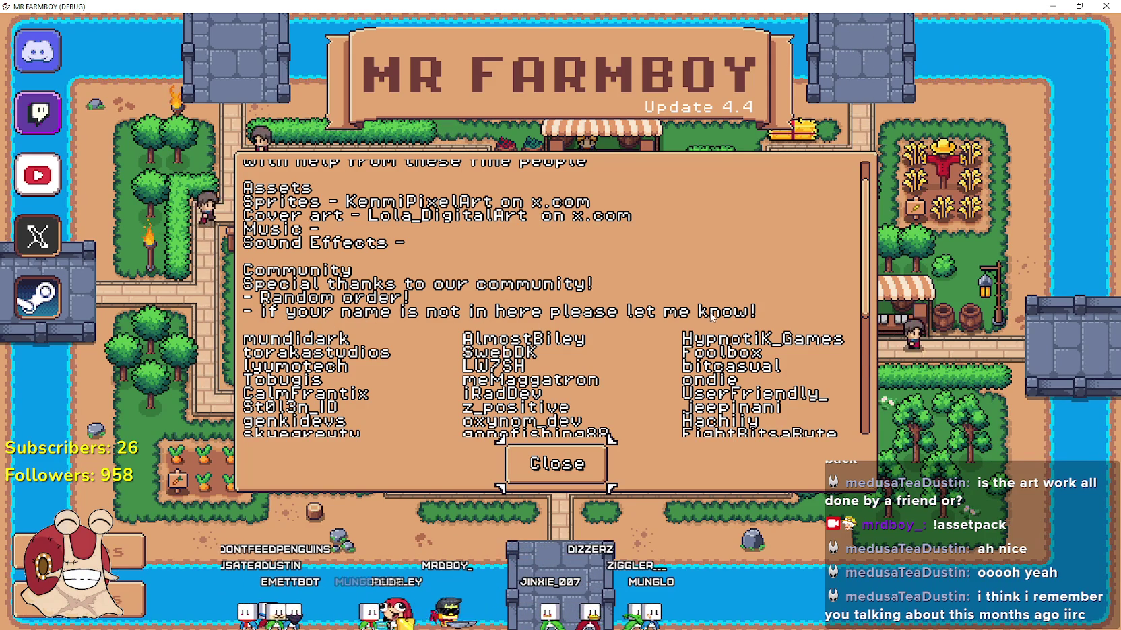
pyautogui.scroll(-3, 713, 317)
pyautogui.scroll(-4, 704, 317)
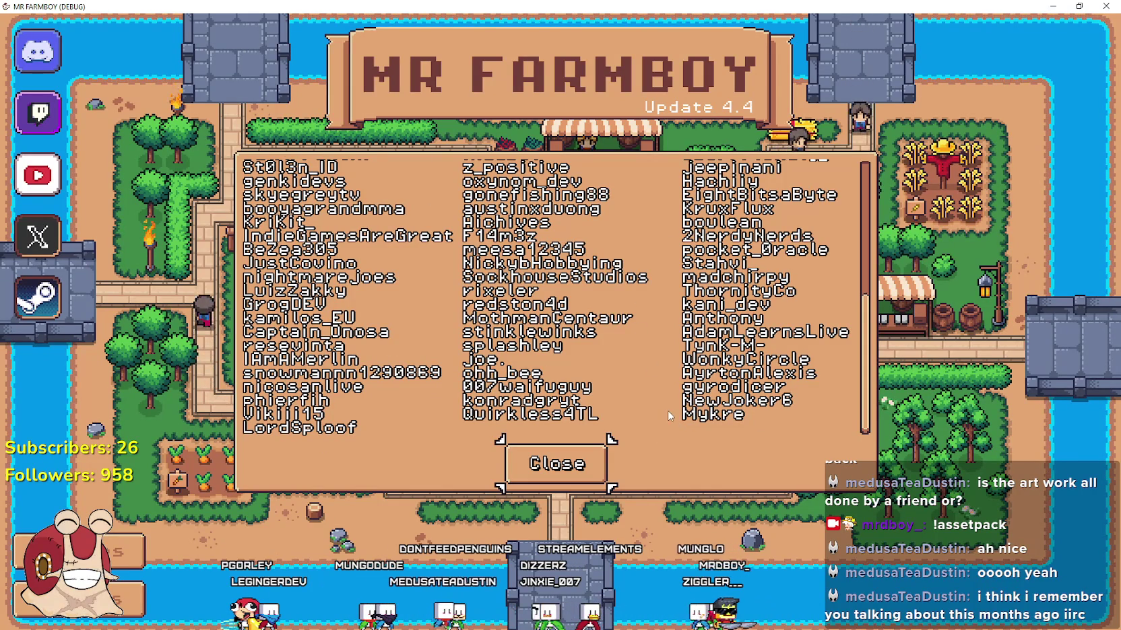
pyautogui.scroll(3, 670, 416)
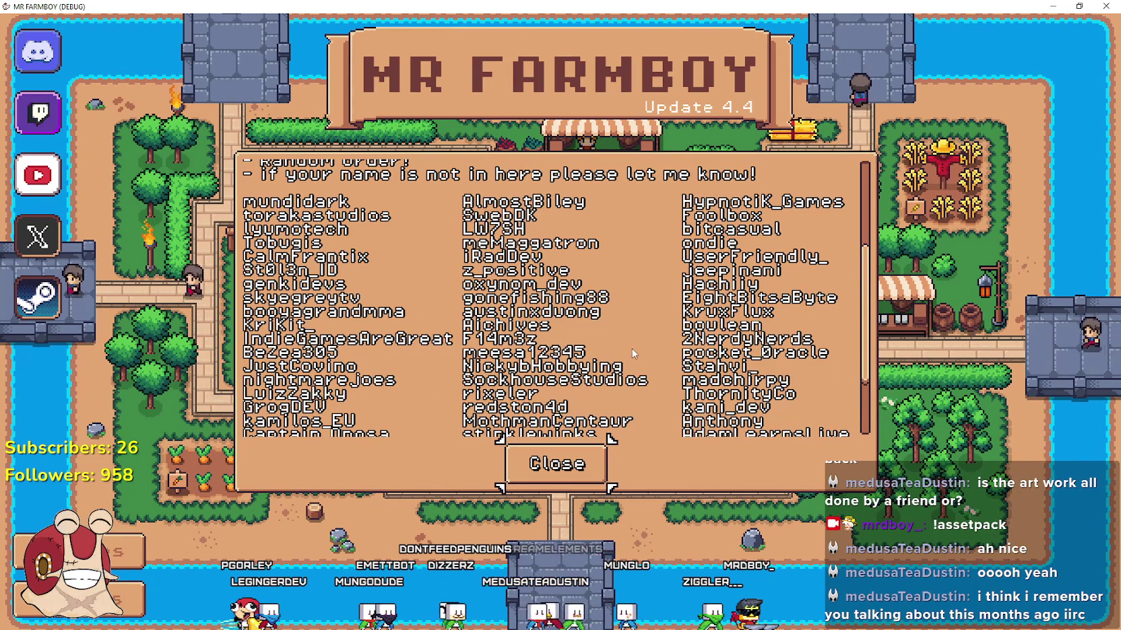
pyautogui.scroll(2, 628, 347)
pyautogui.scroll(-2, 628, 347)
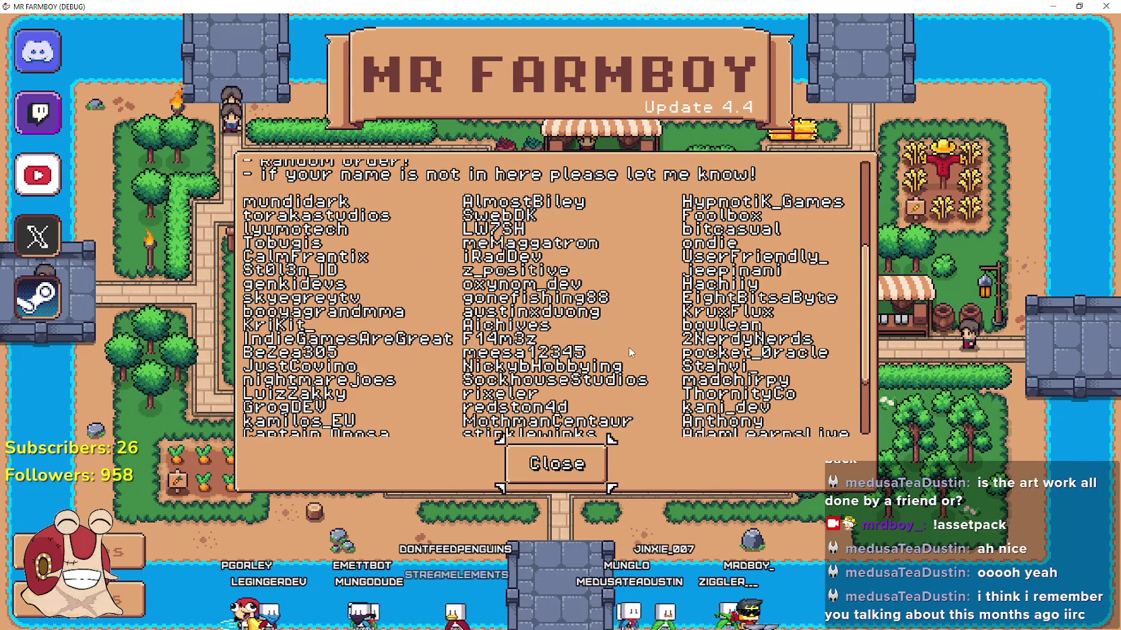
pyautogui.scroll(-3, 628, 347)
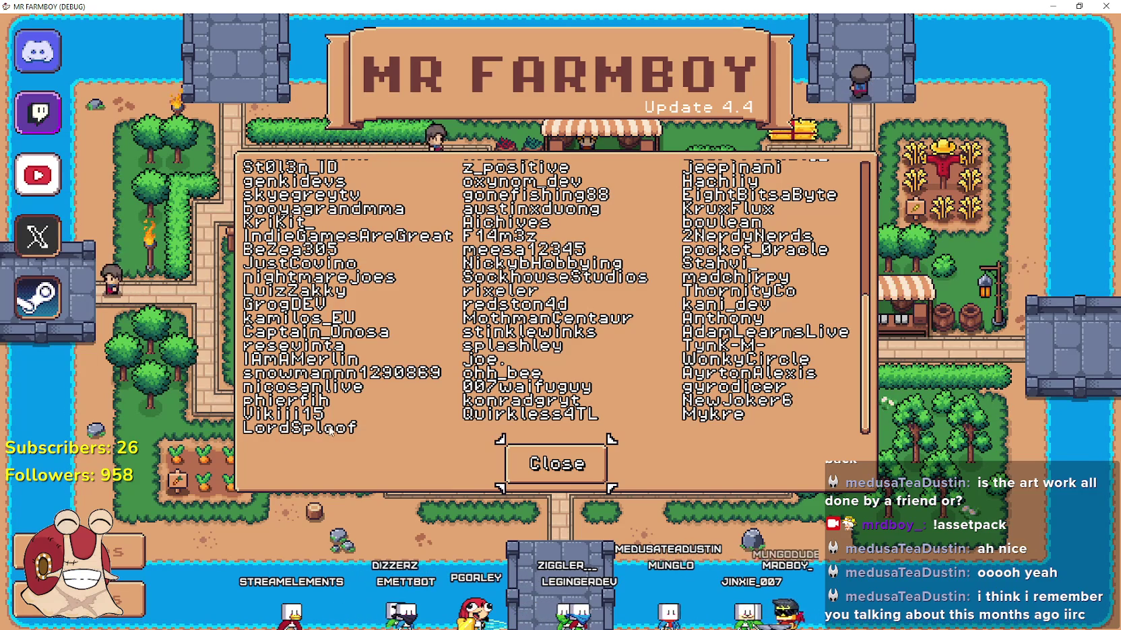
pyautogui.scroll(2, 281, 330)
pyautogui.scroll(3, 287, 334)
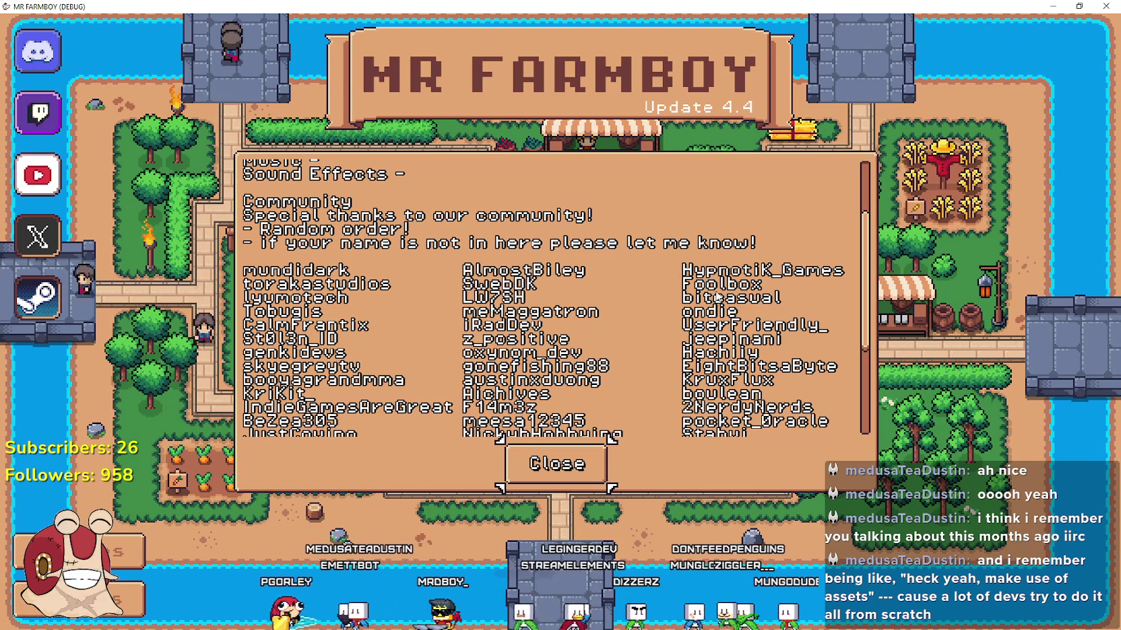
pyautogui.scroll(-3, 499, 301)
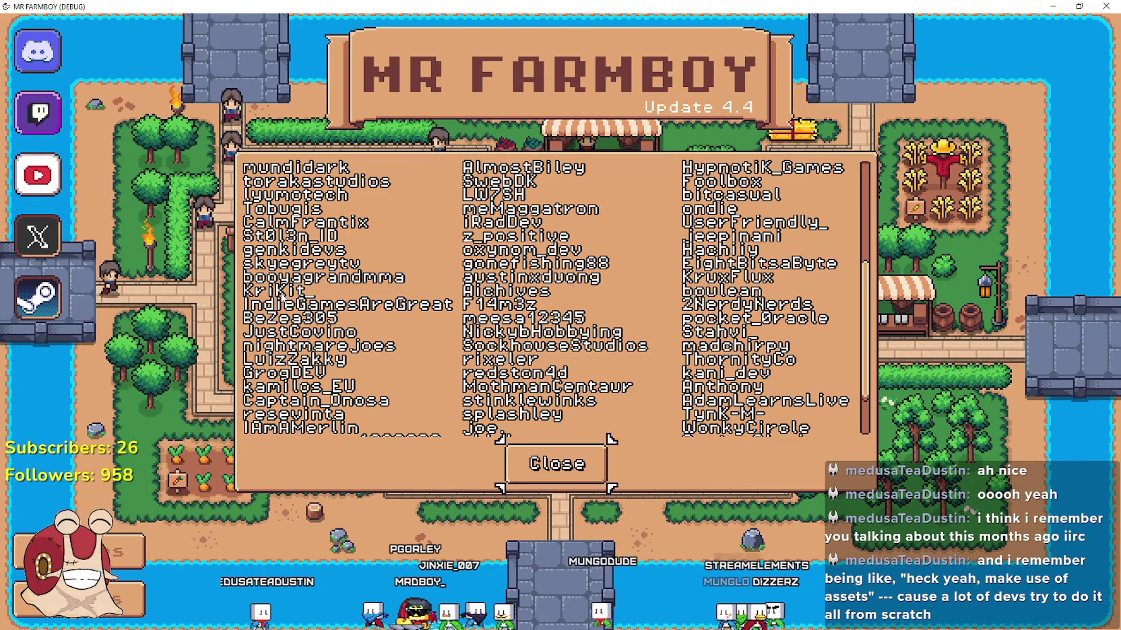
pyautogui.scroll(-2, 369, 302)
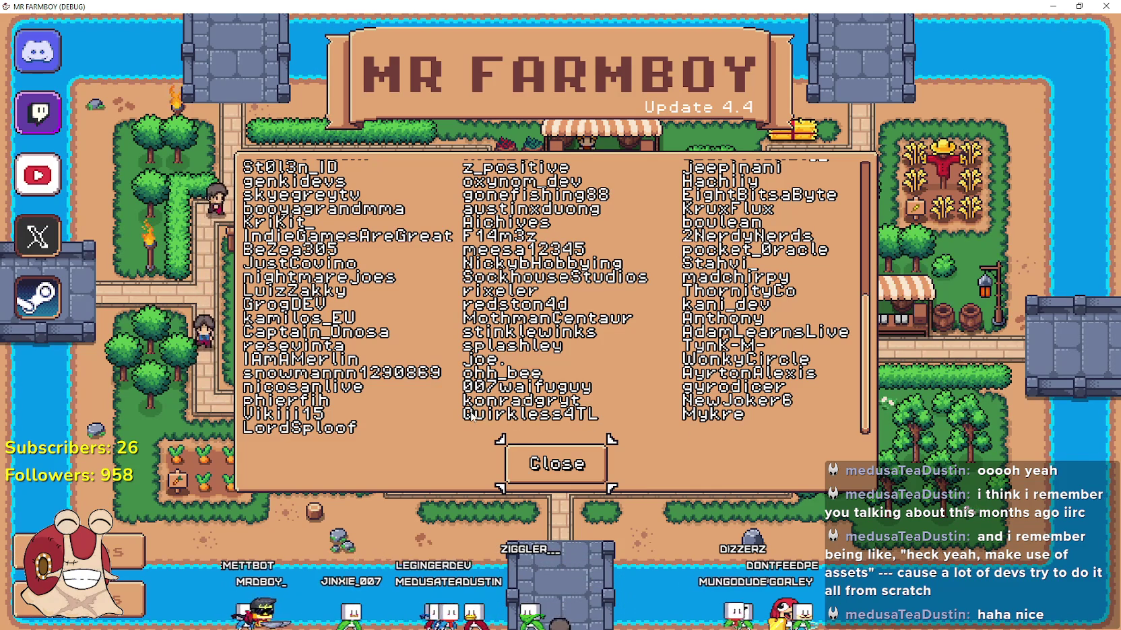
pyautogui.scroll(5, 474, 412)
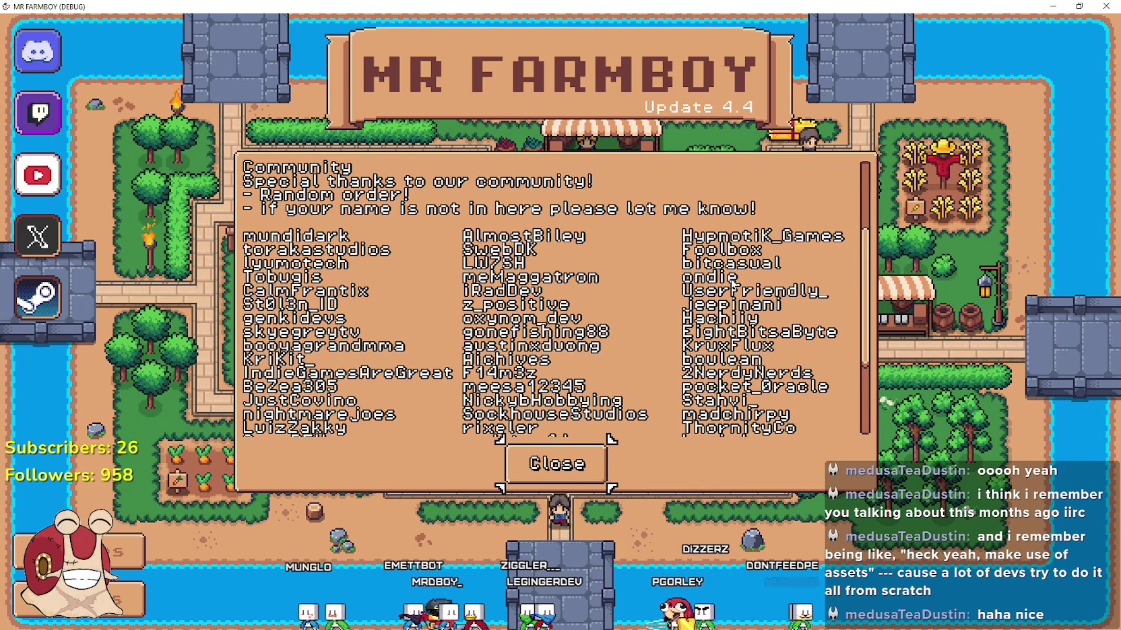
pyautogui.scroll(-4, 316, 277)
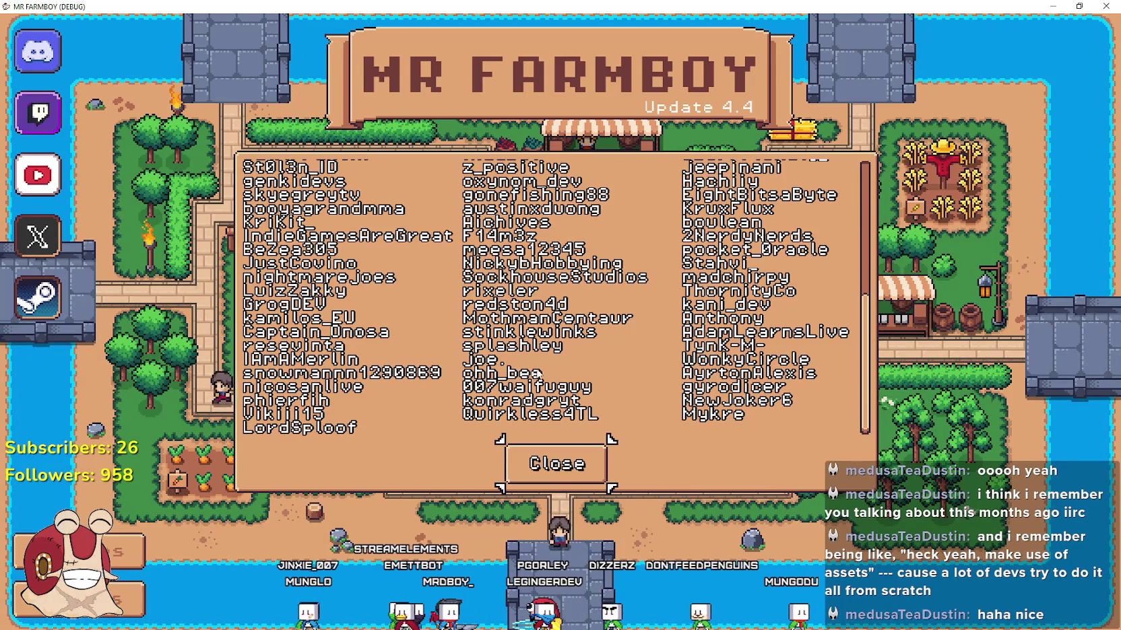
pyautogui.scroll(2, 557, 415)
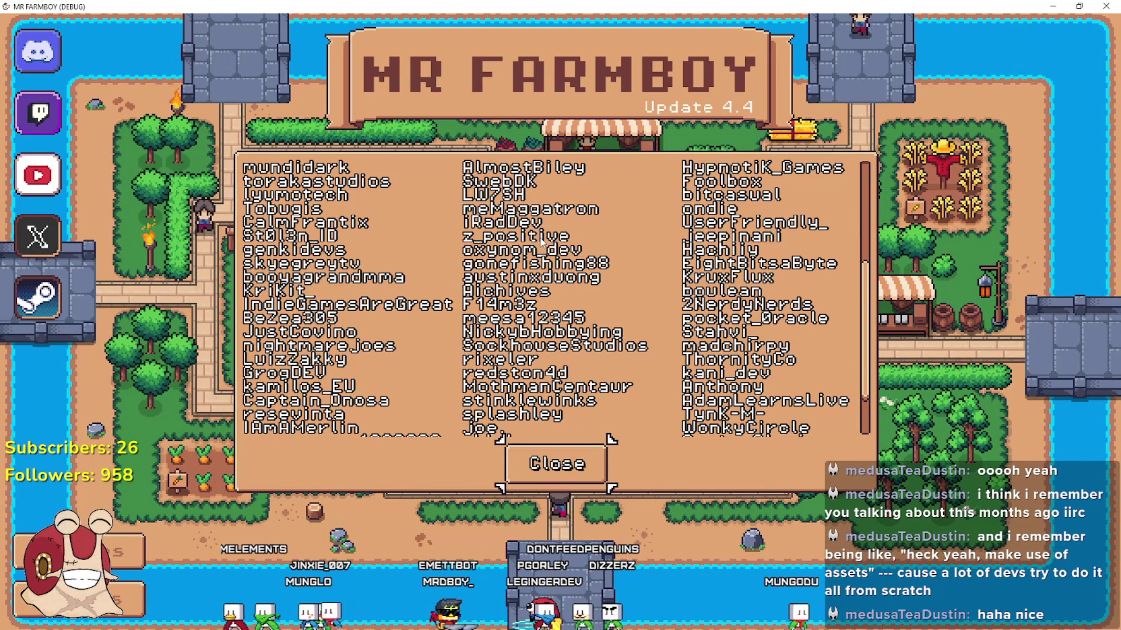
pyautogui.scroll(-2, 700, 295)
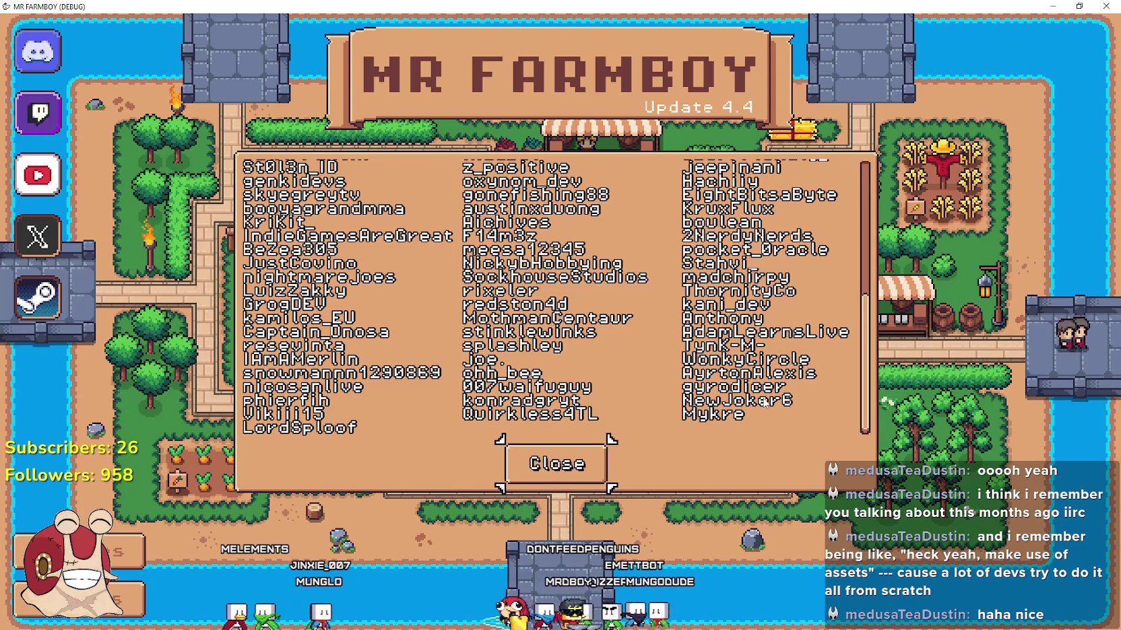
pyautogui.scroll(3, 765, 402)
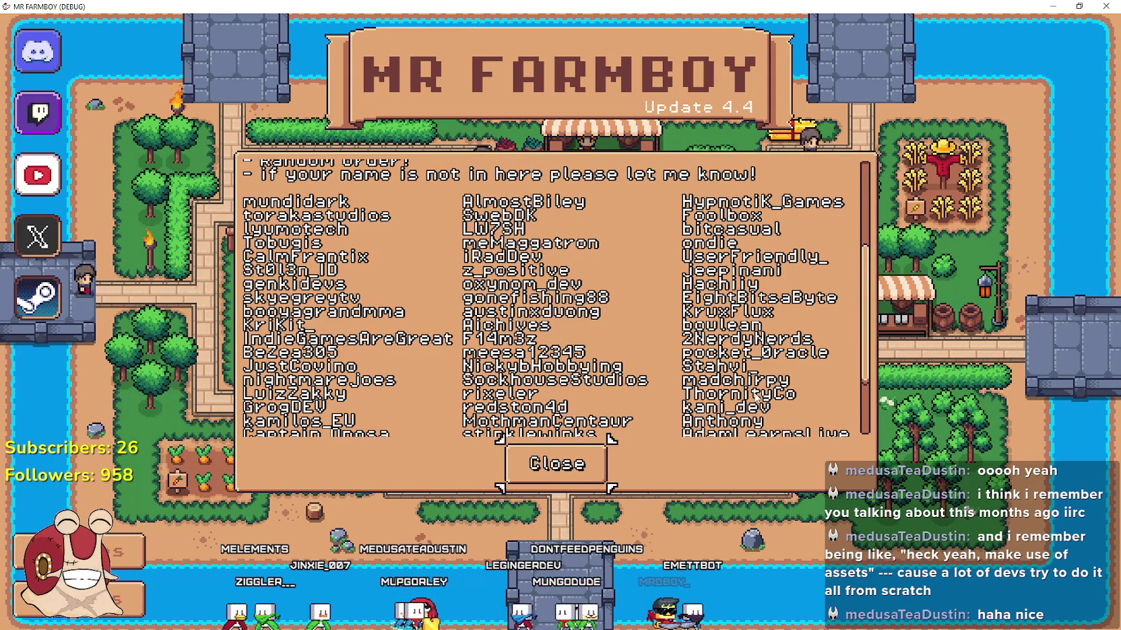
pyautogui.scroll(-2, 735, 269)
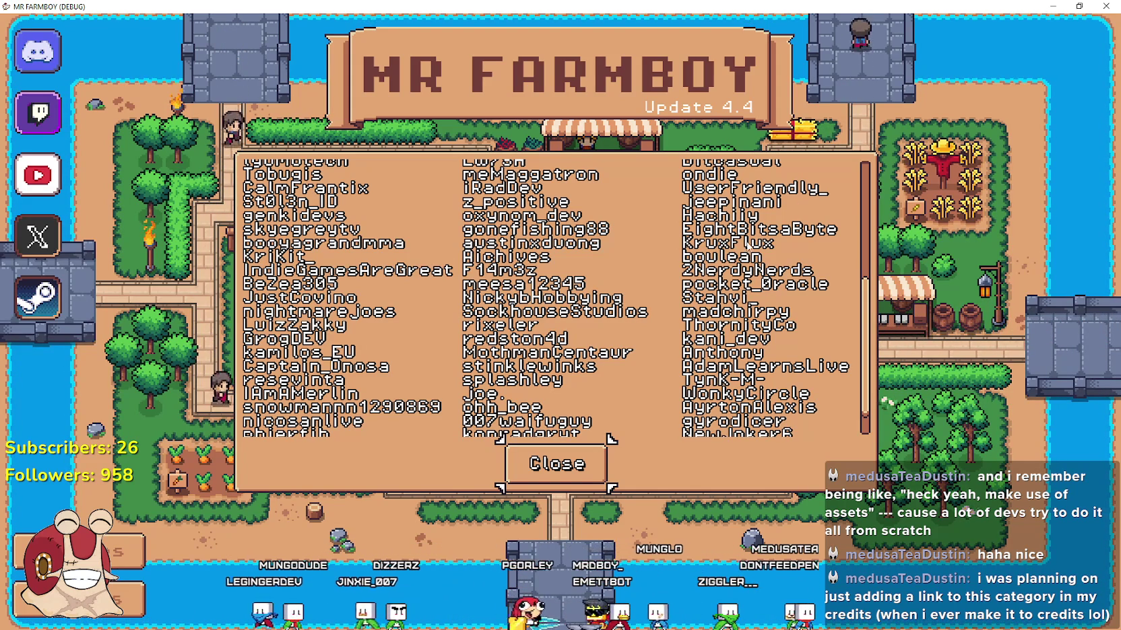
pyautogui.scroll(-2, 768, 303)
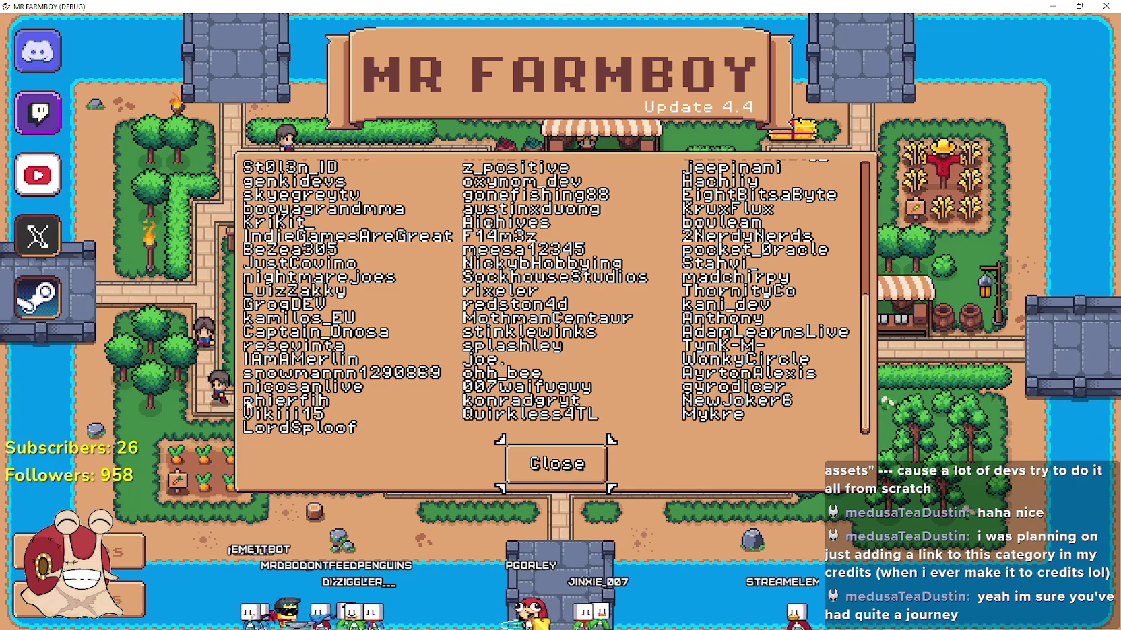
pyautogui.scroll(3, 306, 331)
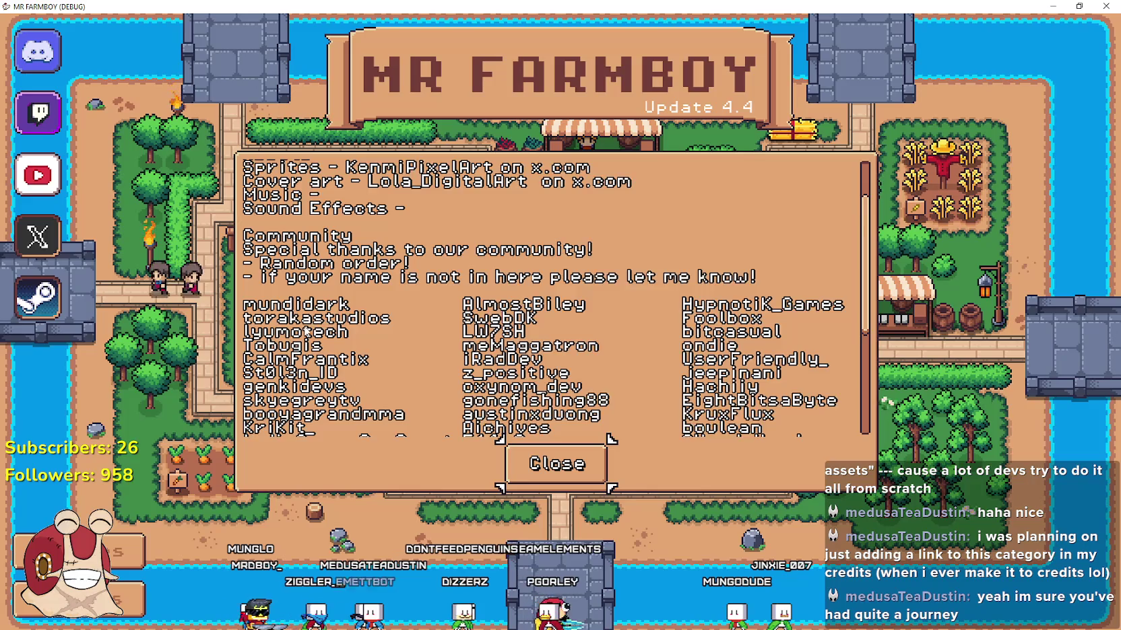
pyautogui.scroll(-2, 297, 330)
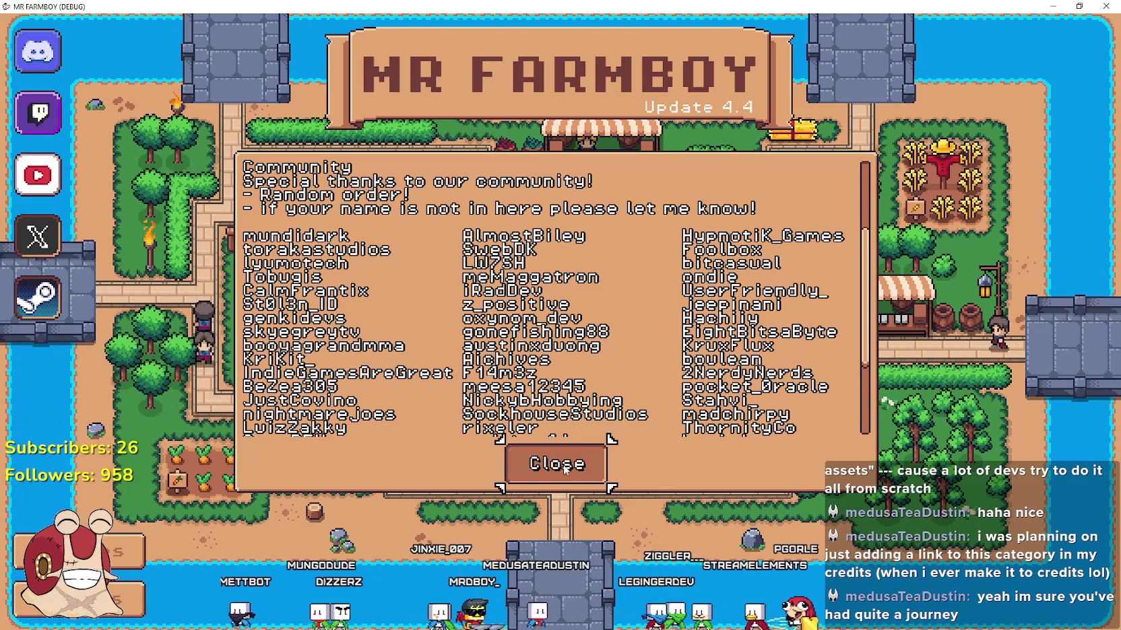
pyautogui.scroll(-5, 552, 330)
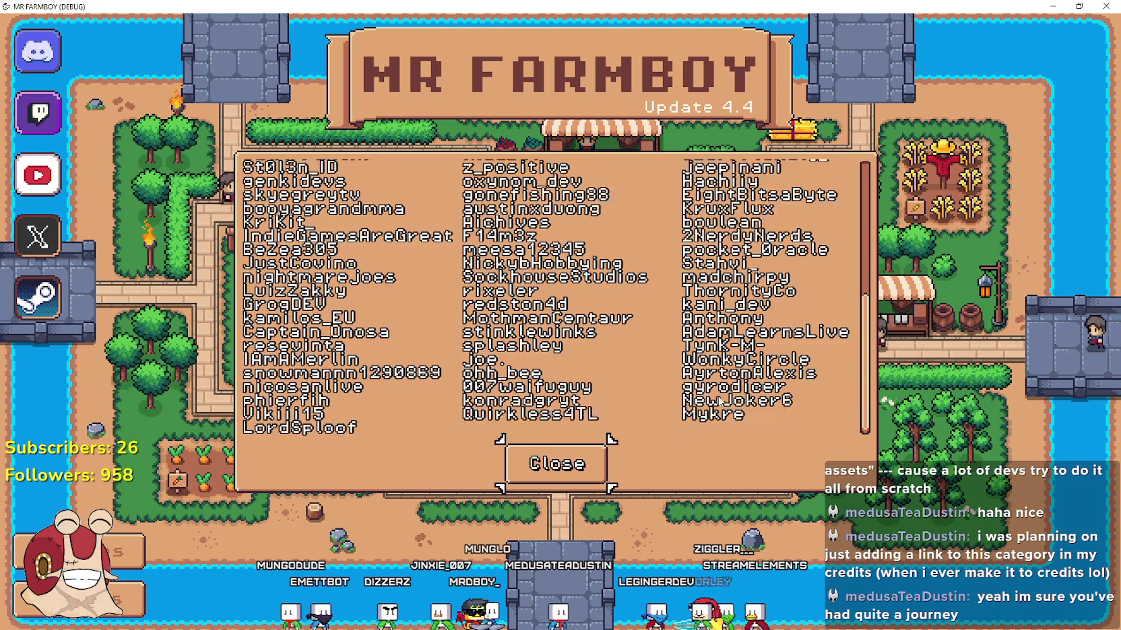
pyautogui.click(556, 464)
# - Open the saved games list and load Save 10 with 3609 coins
pyautogui.click(559, 273)
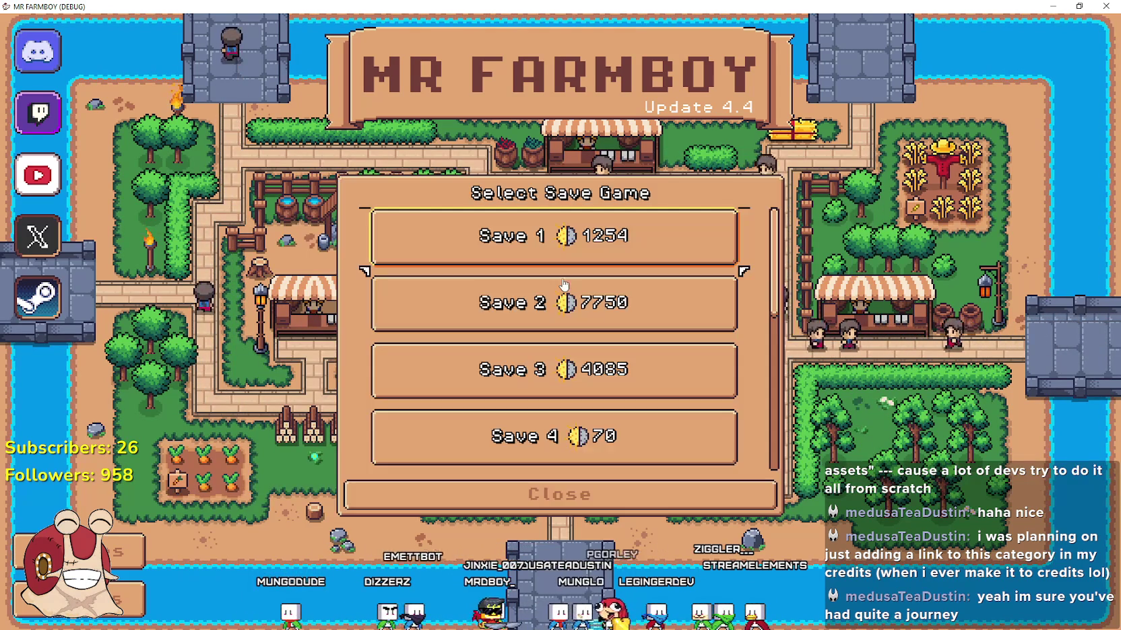
pyautogui.scroll(-3, 576, 377)
pyautogui.scroll(-3, 576, 397)
pyautogui.click(545, 431)
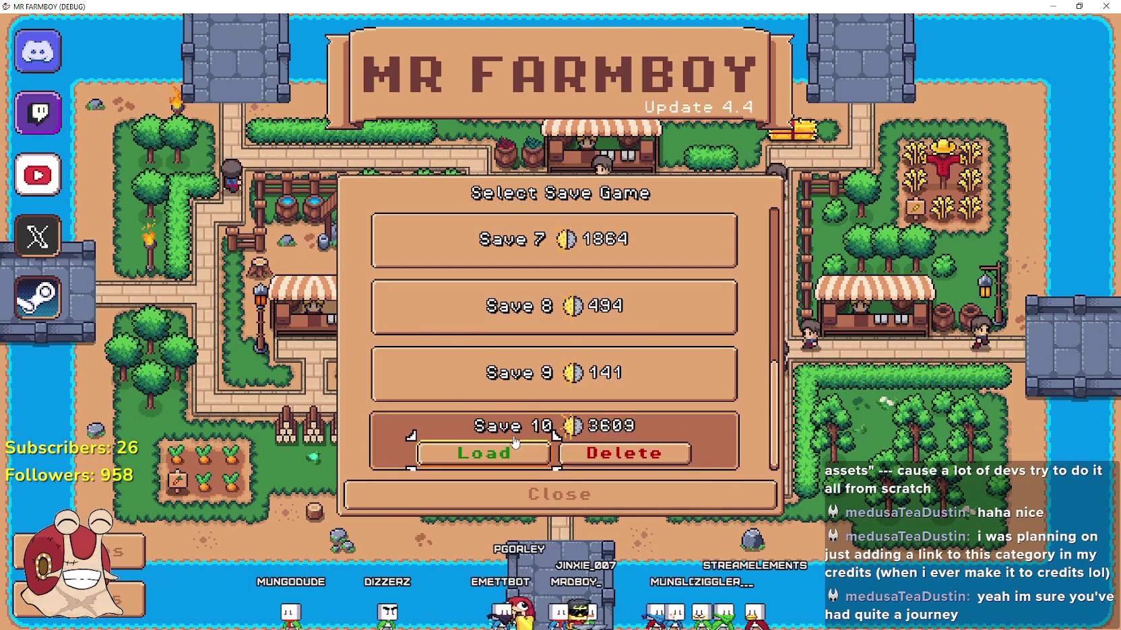
pyautogui.click(511, 458)
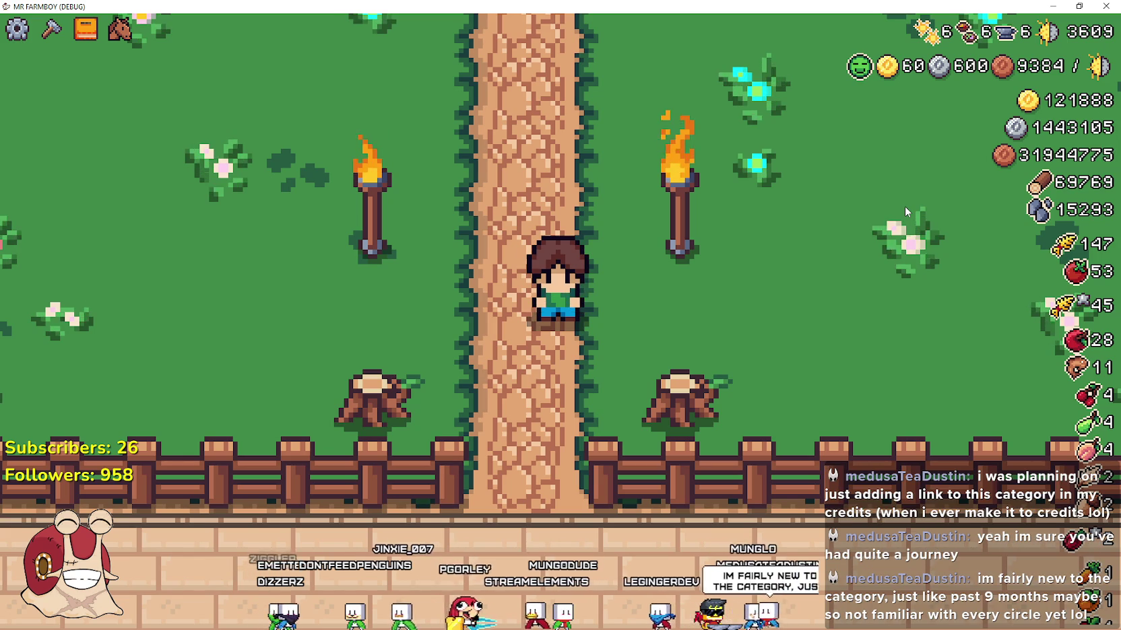
# - Walk the farmer toward the fountain and manor, then mount the horse
pyautogui.press('d')
pyautogui.press('d')
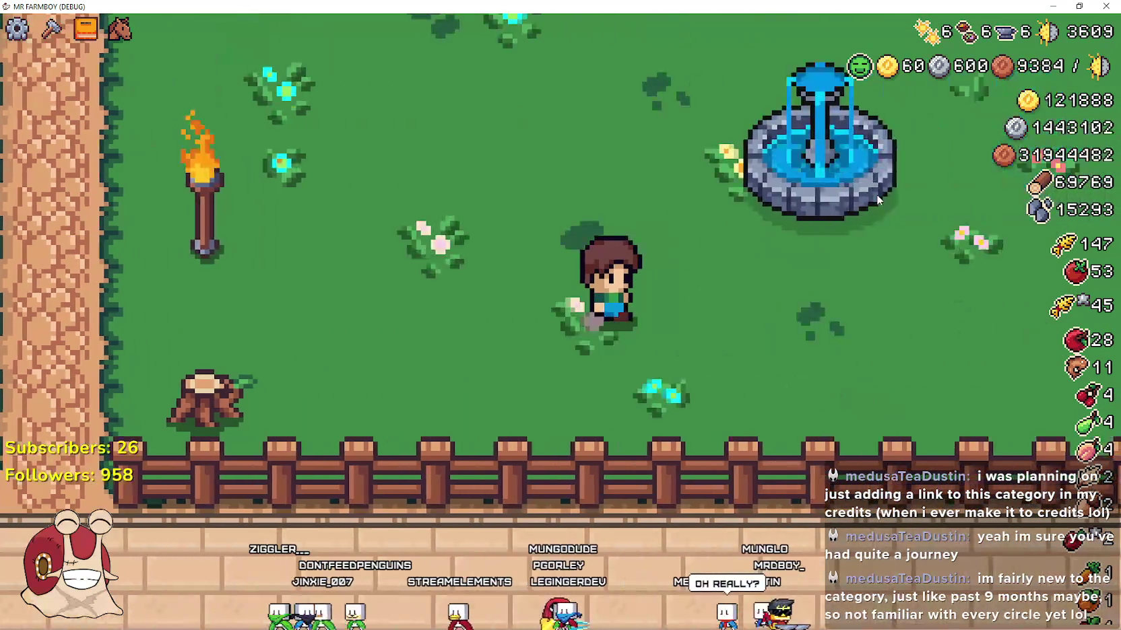
pyautogui.press('d')
pyautogui.press('w')
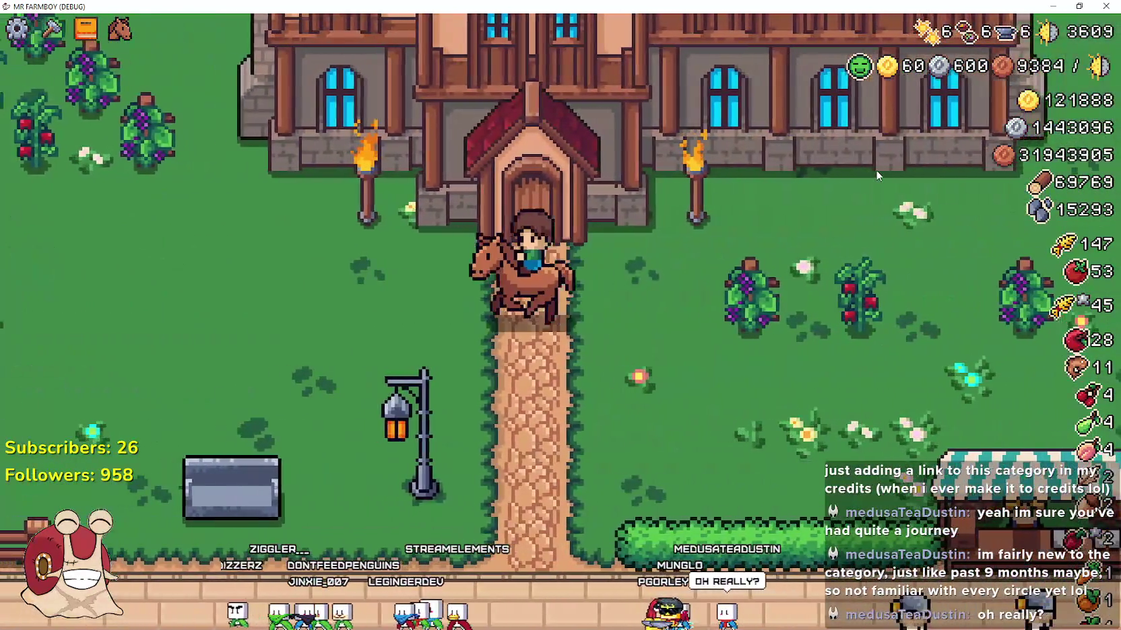
pyautogui.press('a')
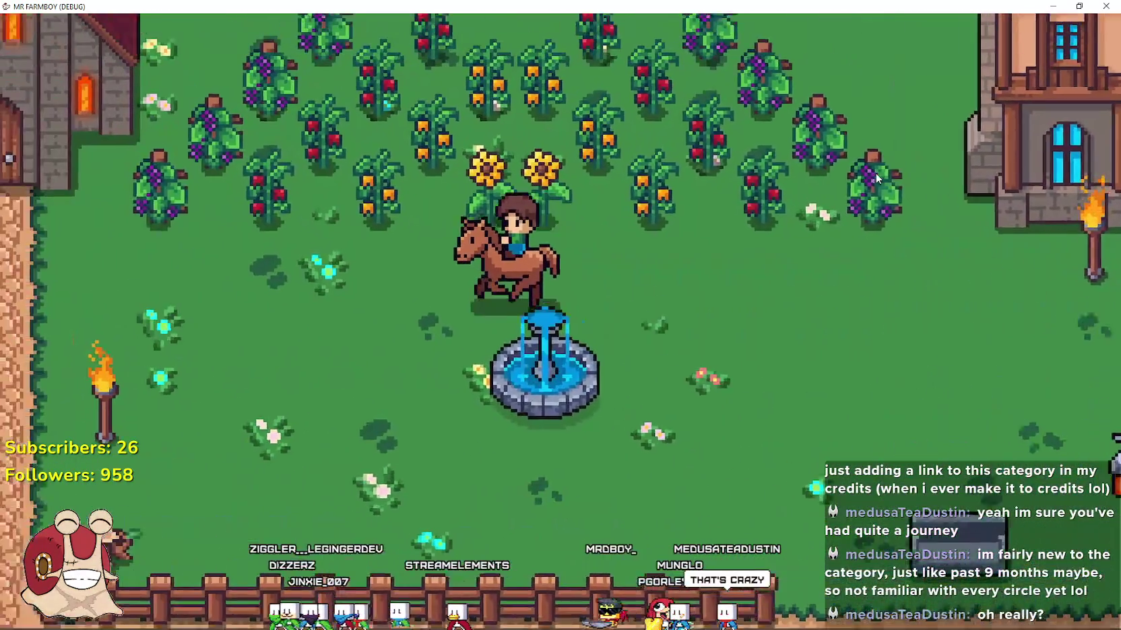
pyautogui.press('a')
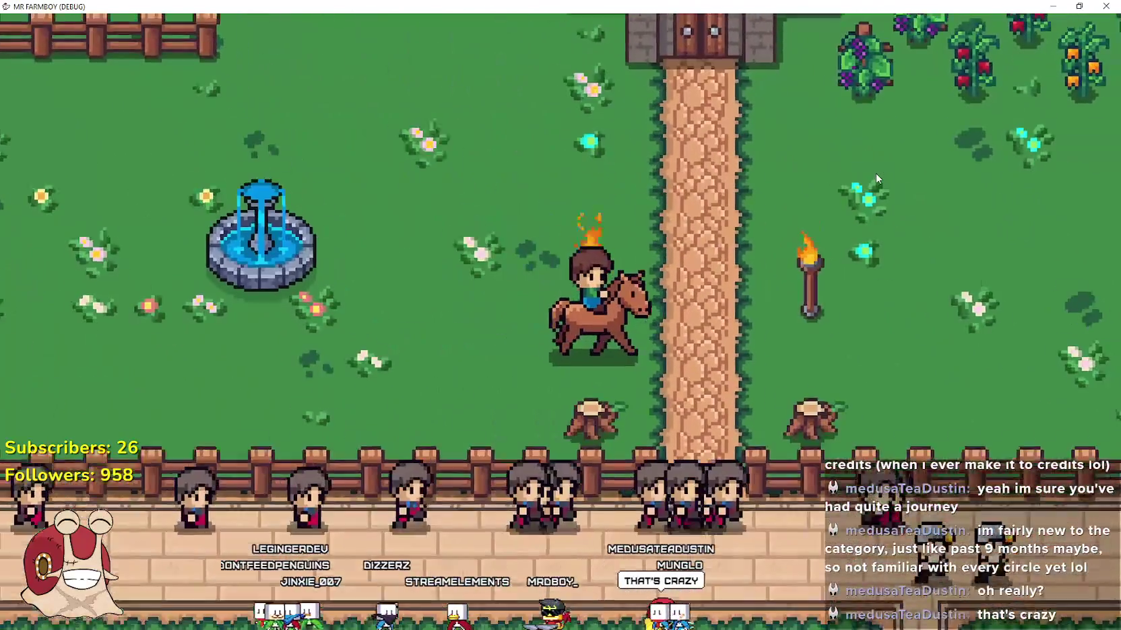
pyautogui.press('d')
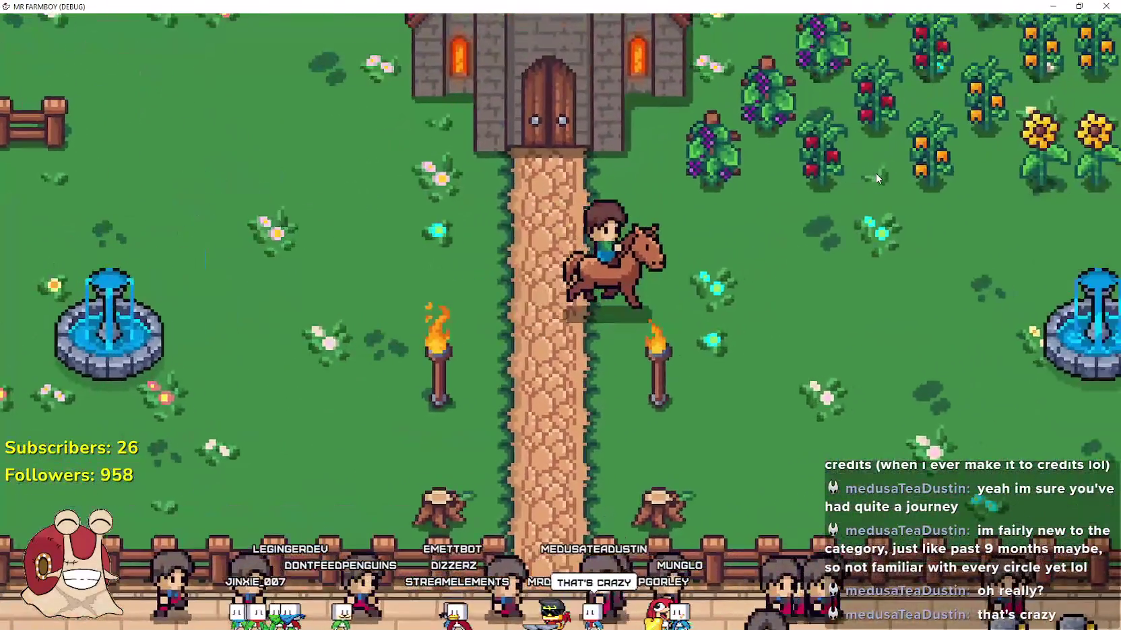
pyautogui.press('e')
pyautogui.press('w')
pyautogui.press('e')
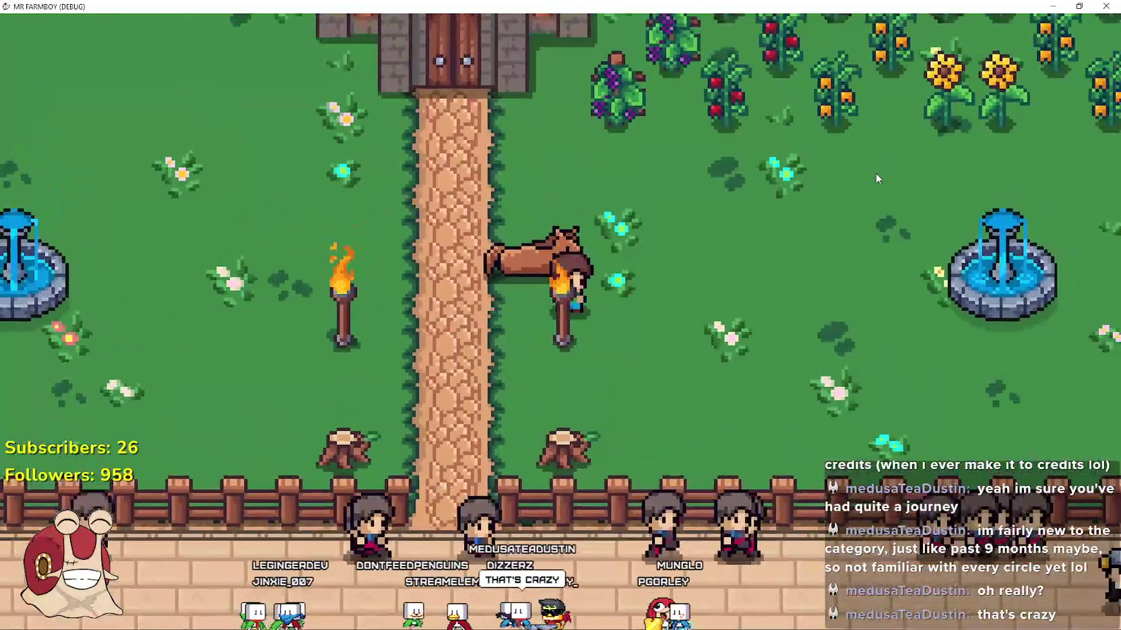
# - Ride across the field past the fountain, castle, church and forge house
pyautogui.press('a')
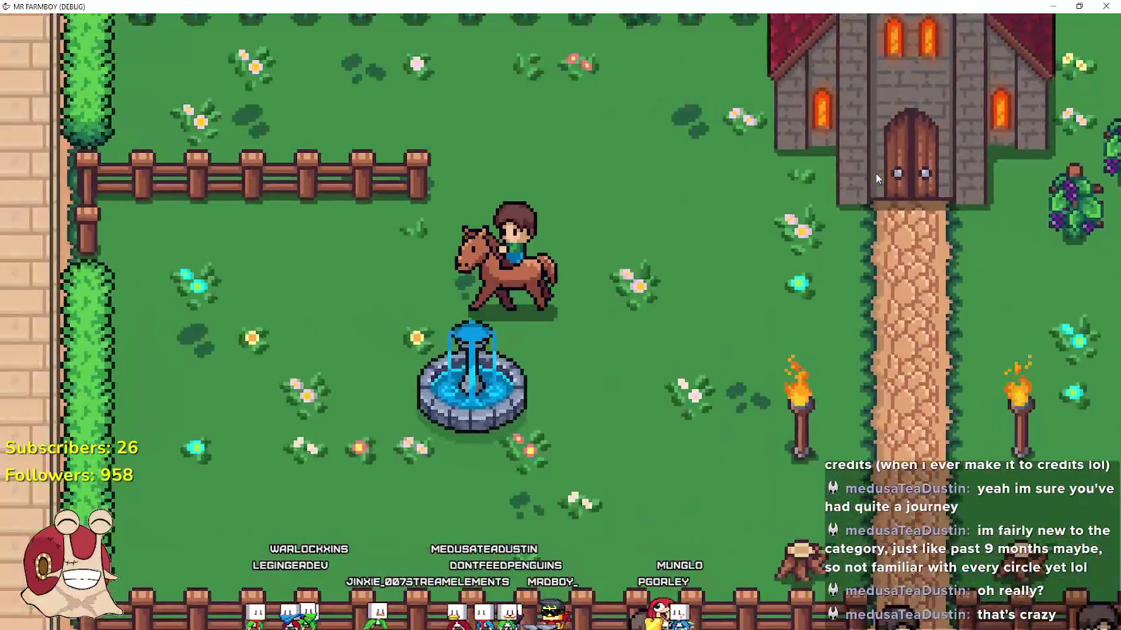
pyautogui.press('d')
pyautogui.press('d')
pyautogui.press('s')
pyautogui.press('w')
pyautogui.press('d')
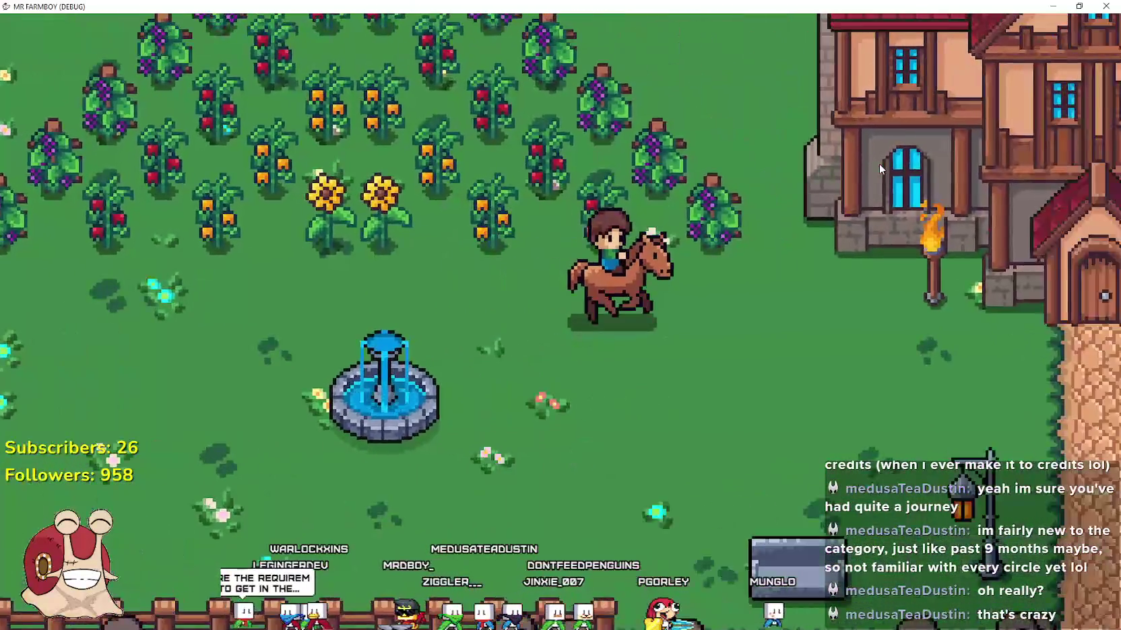
pyautogui.press('a')
pyautogui.press('a')
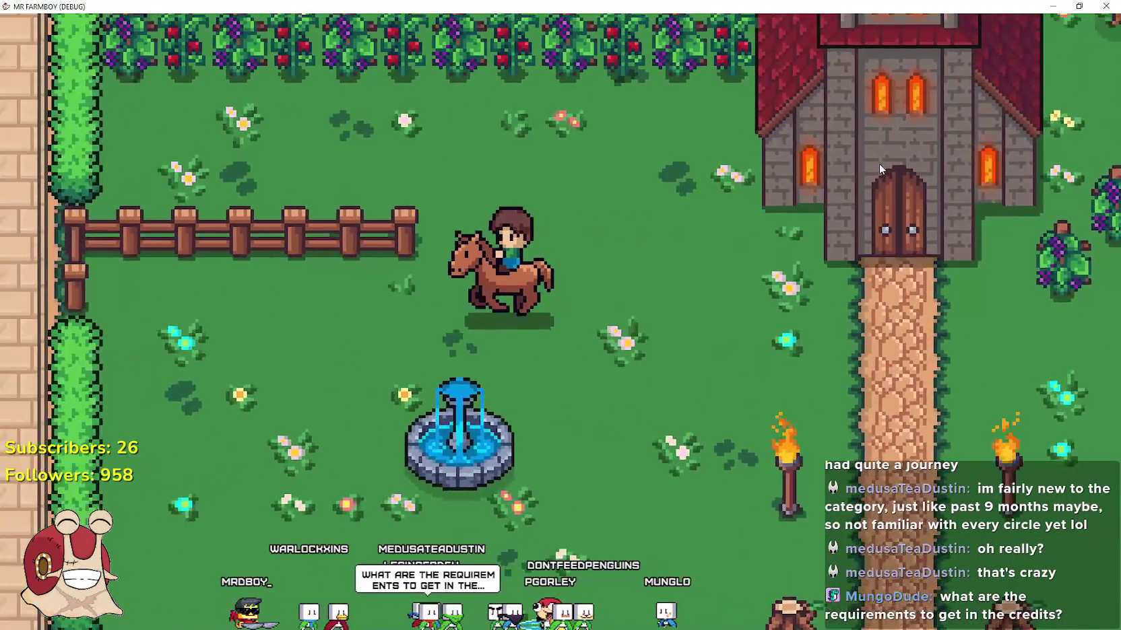
pyautogui.press('d')
pyautogui.press('d')
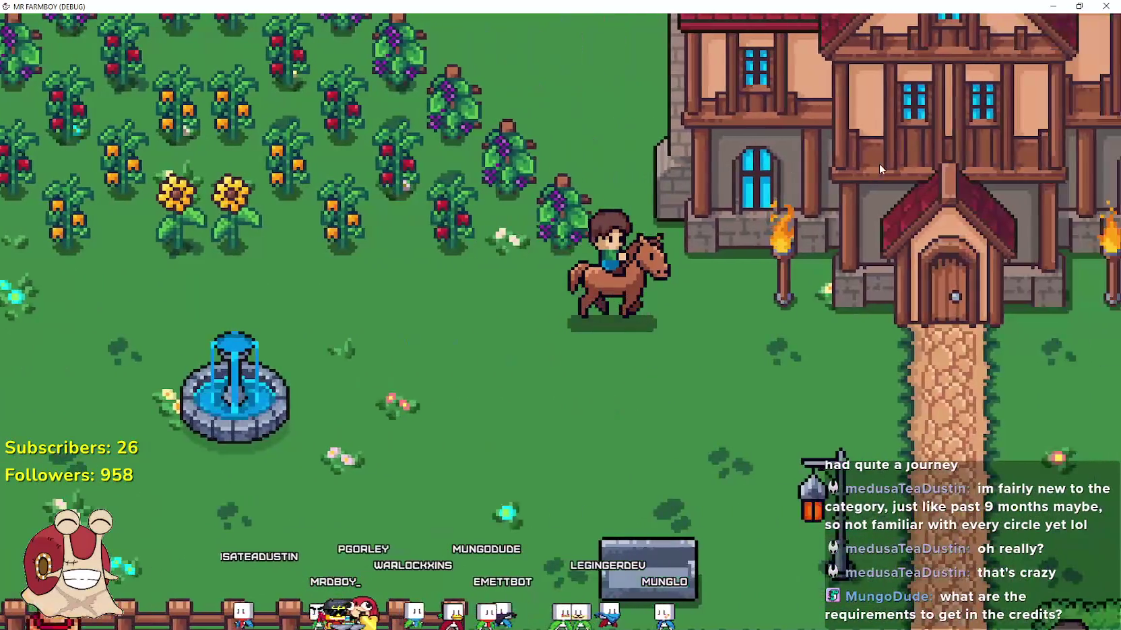
pyautogui.press('s')
pyautogui.press('w')
pyautogui.press('d')
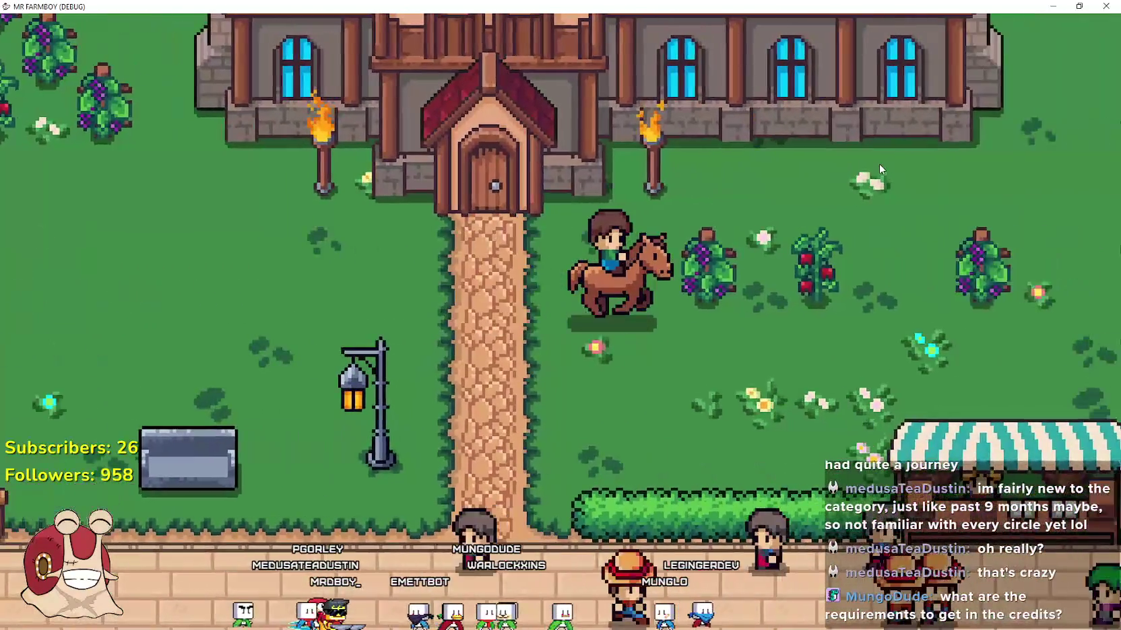
pyautogui.press('d')
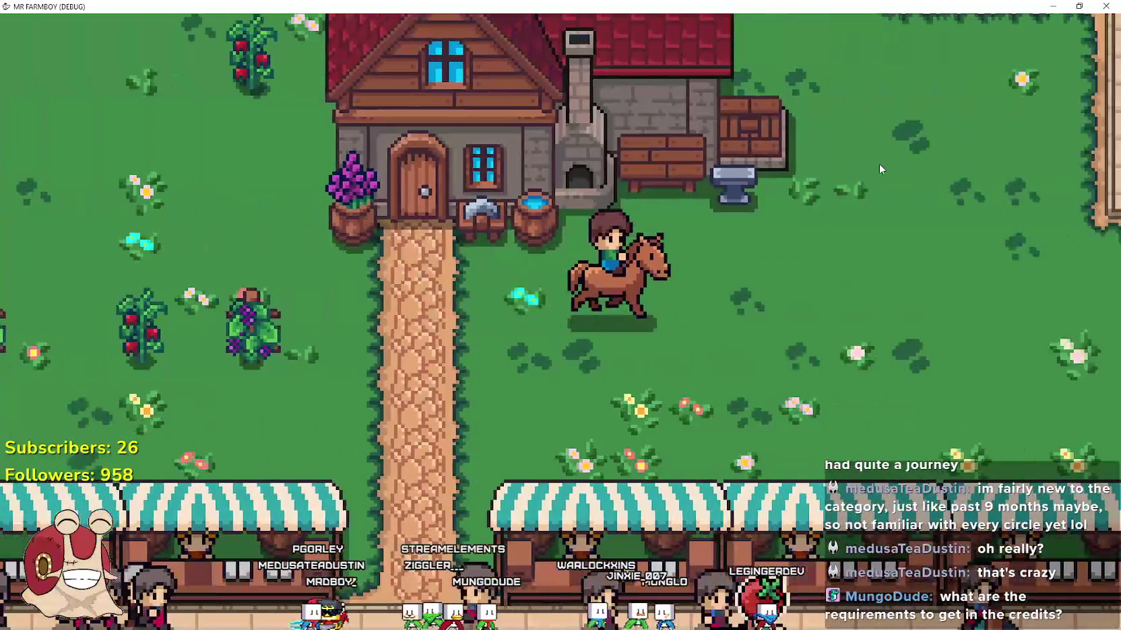
pyautogui.press('a')
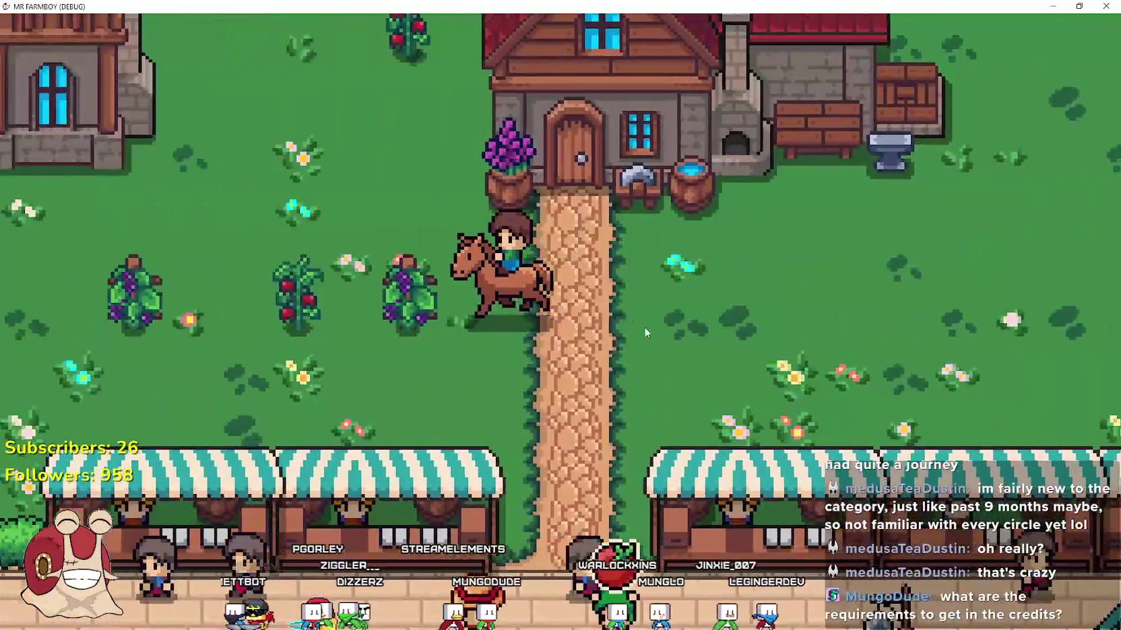
pyautogui.press('a')
pyautogui.press('s')
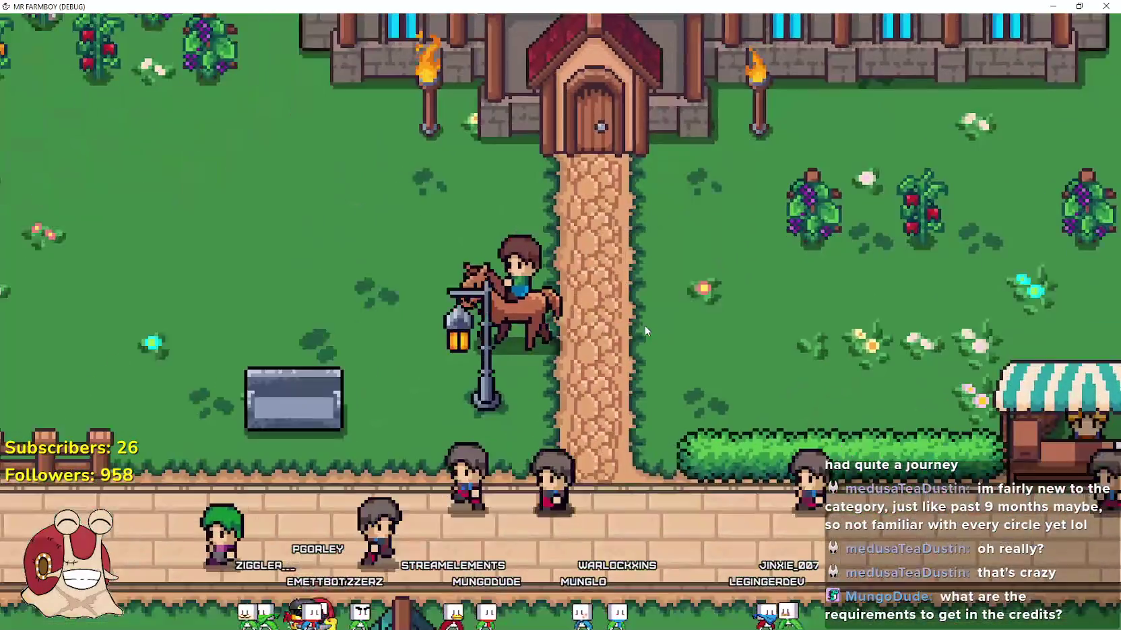
# - Ride back and forth along the castle path and around the fountain
pyautogui.press('a')
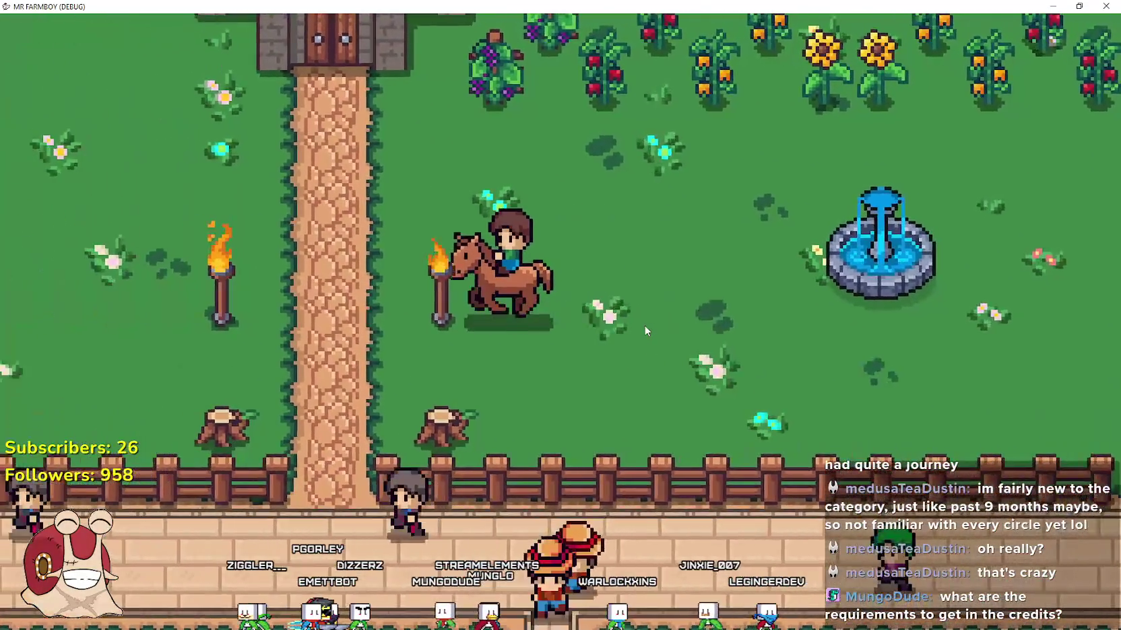
pyautogui.press('d')
pyautogui.press('s')
pyautogui.press('w')
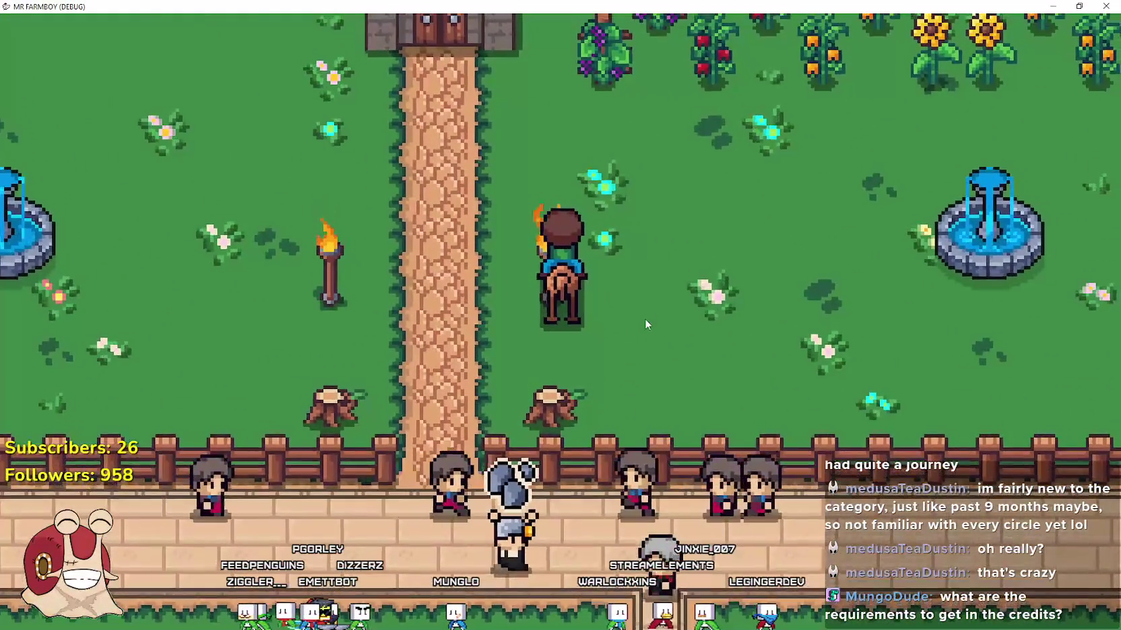
pyautogui.press('a')
pyautogui.press('d')
pyautogui.press('w')
pyautogui.press('s')
pyautogui.press('d')
pyautogui.press('s')
pyautogui.press('a')
pyautogui.press('w')
pyautogui.press('d')
pyautogui.press('d')
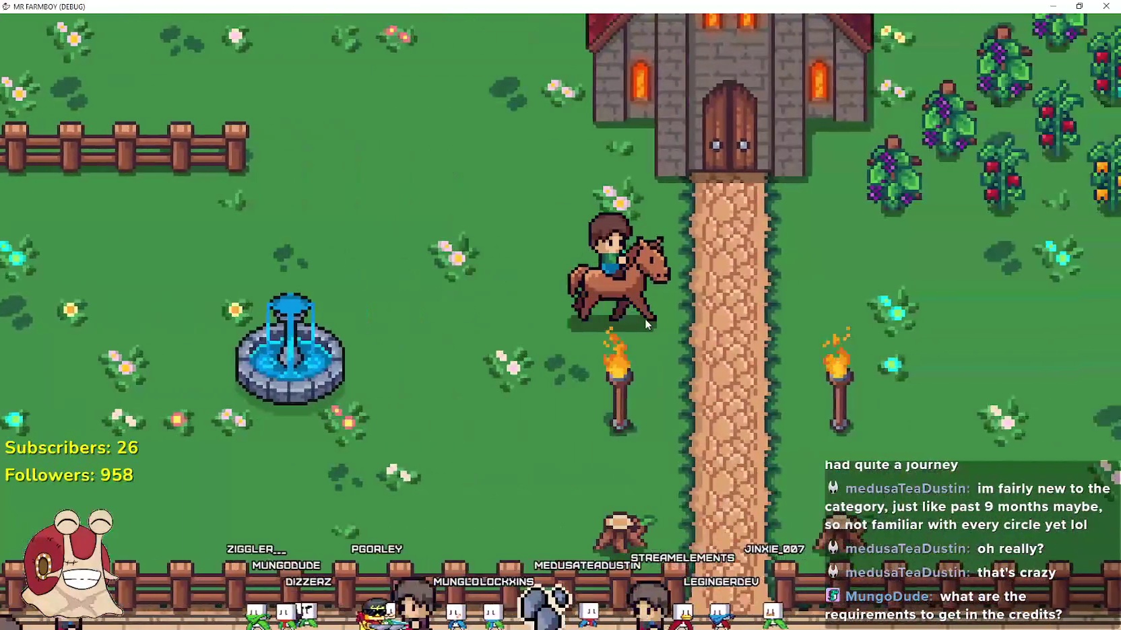
pyautogui.press('s')
pyautogui.press('d')
pyautogui.press('w')
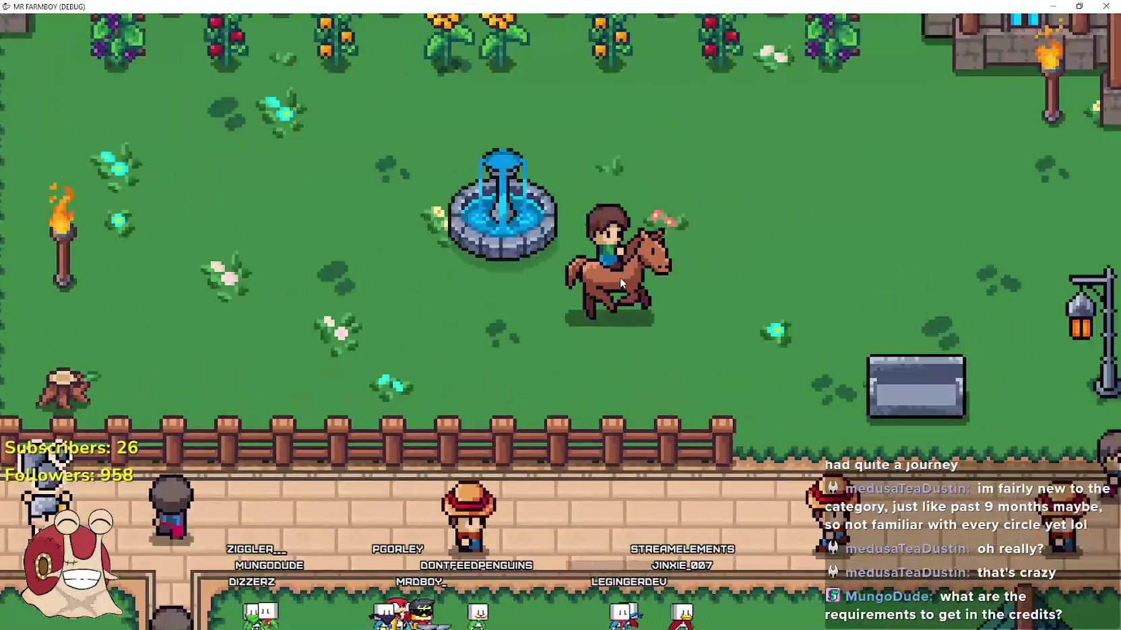
pyautogui.press('s')
pyautogui.press('d')
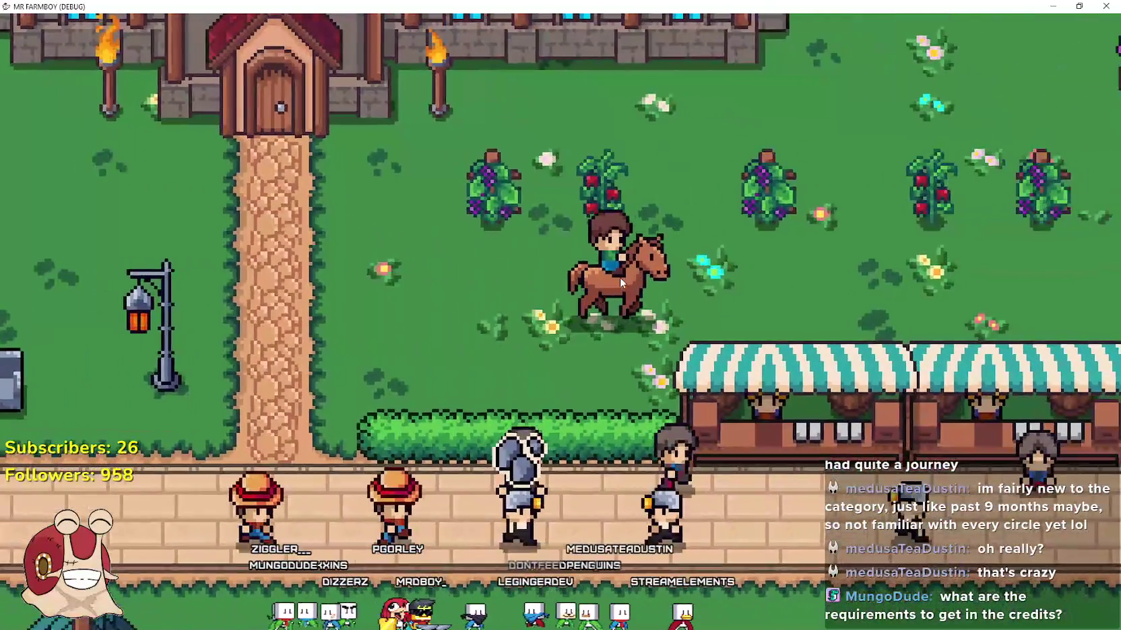
# - Pause twice to view the farm stats, riding left in between
pyautogui.press('Escape')
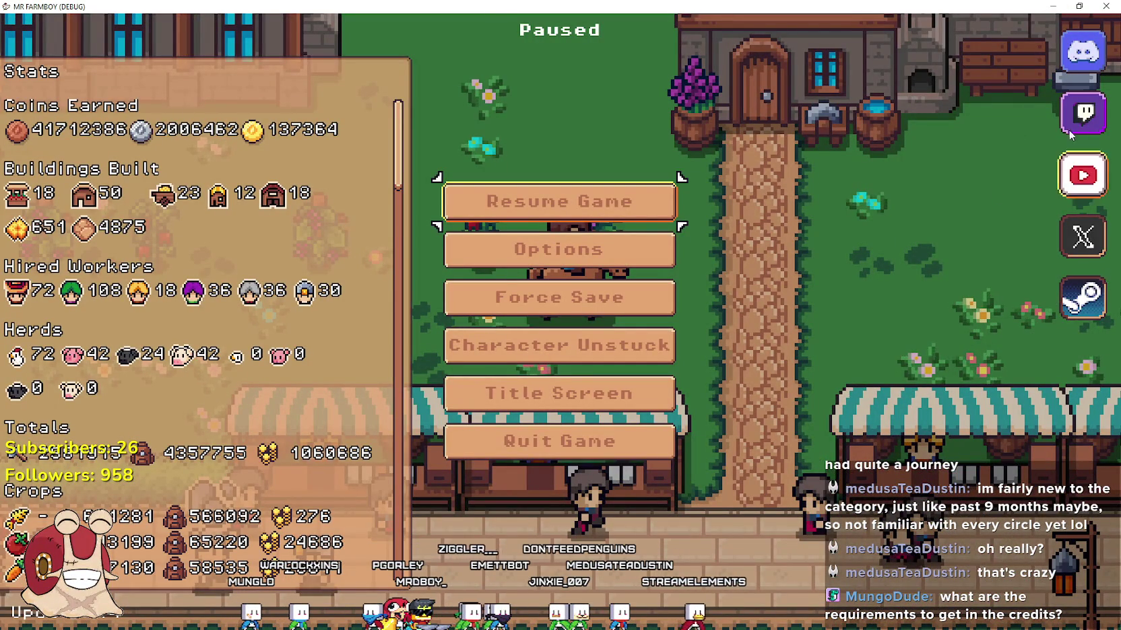
pyautogui.press('Escape')
pyautogui.press('a')
pyautogui.press('Escape')
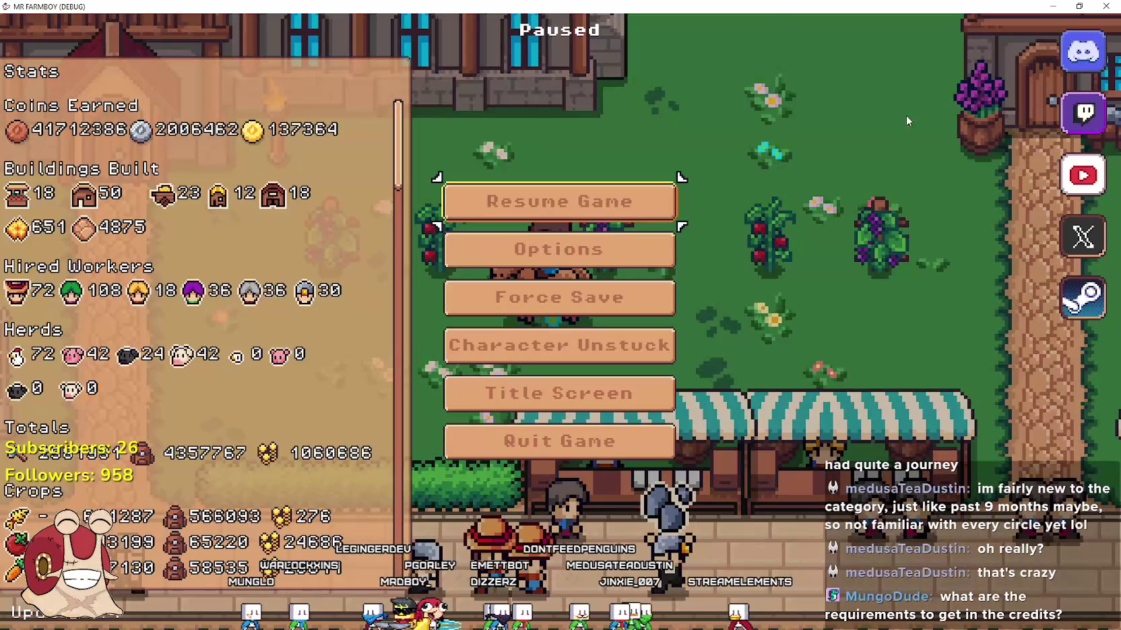
pyautogui.press('Escape')
# - Ride left past the torches, back right past the crops, then check the stats
pyautogui.press('a')
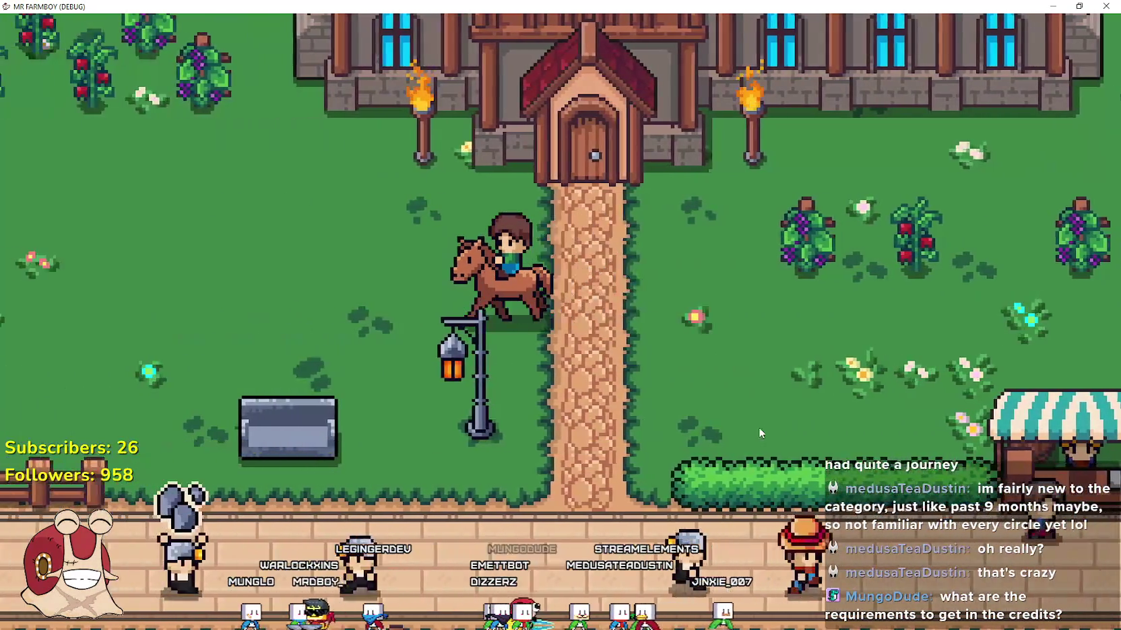
pyautogui.press('a')
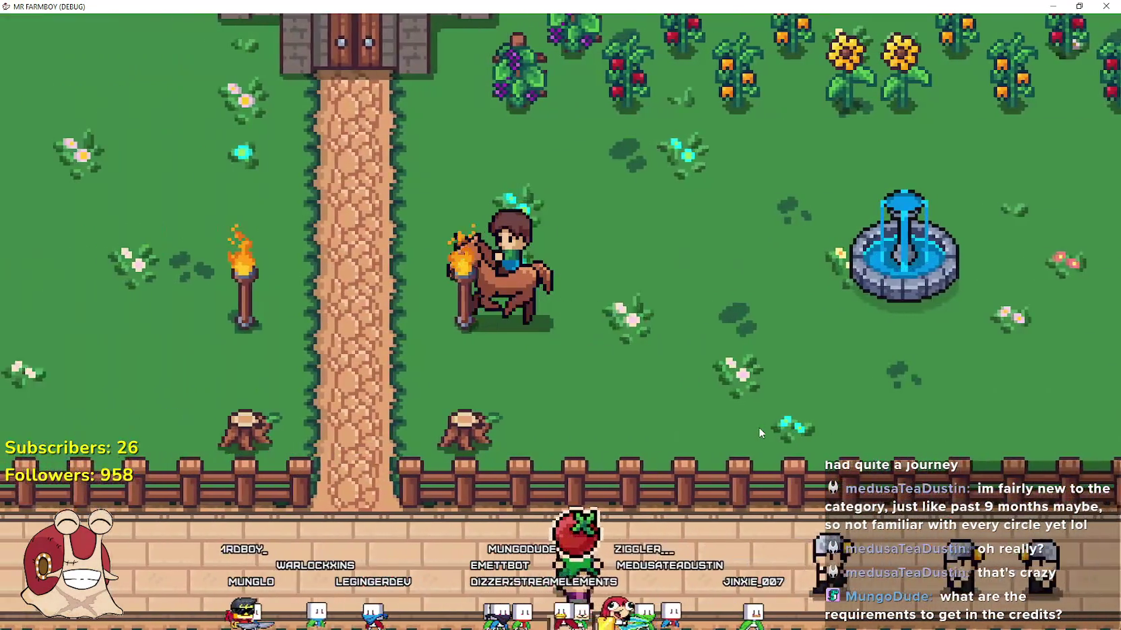
pyautogui.press('a')
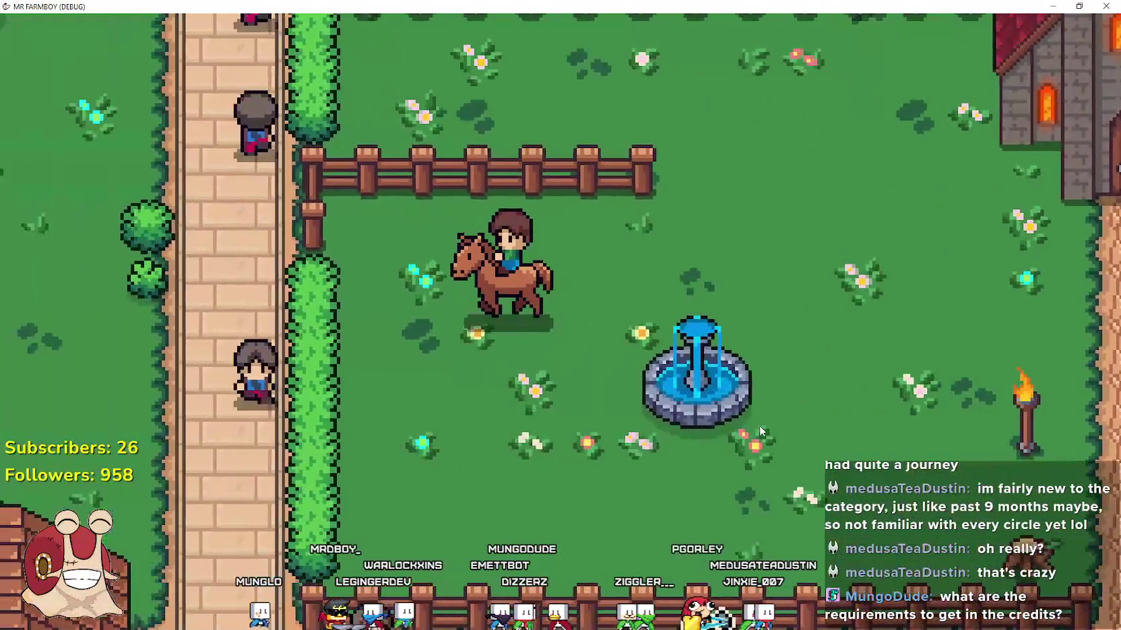
pyautogui.press('d')
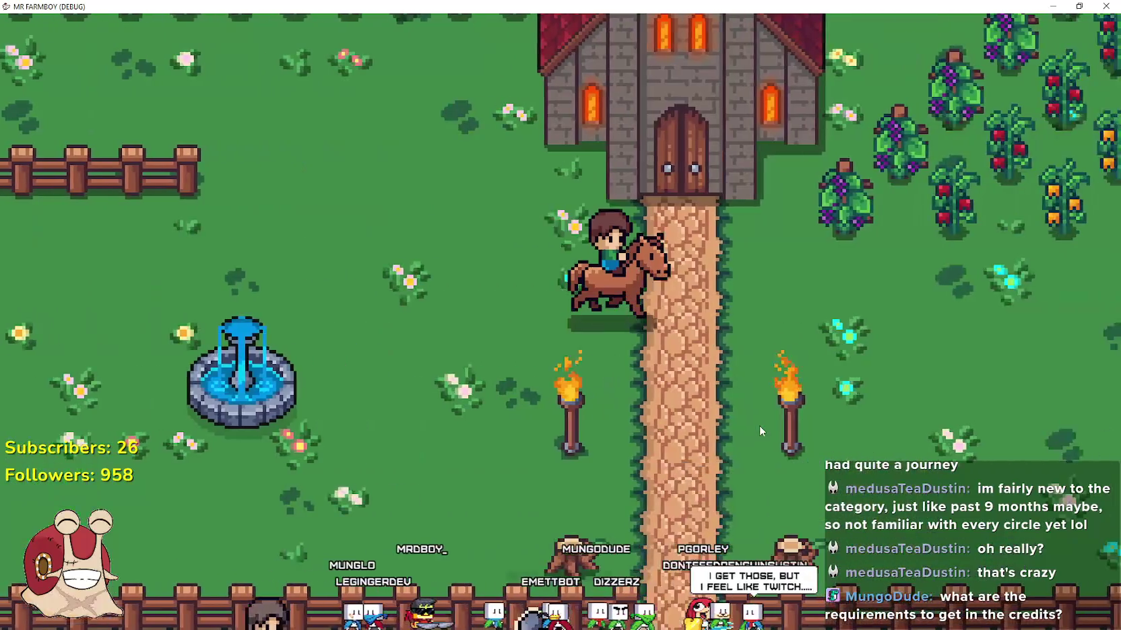
pyautogui.press('d')
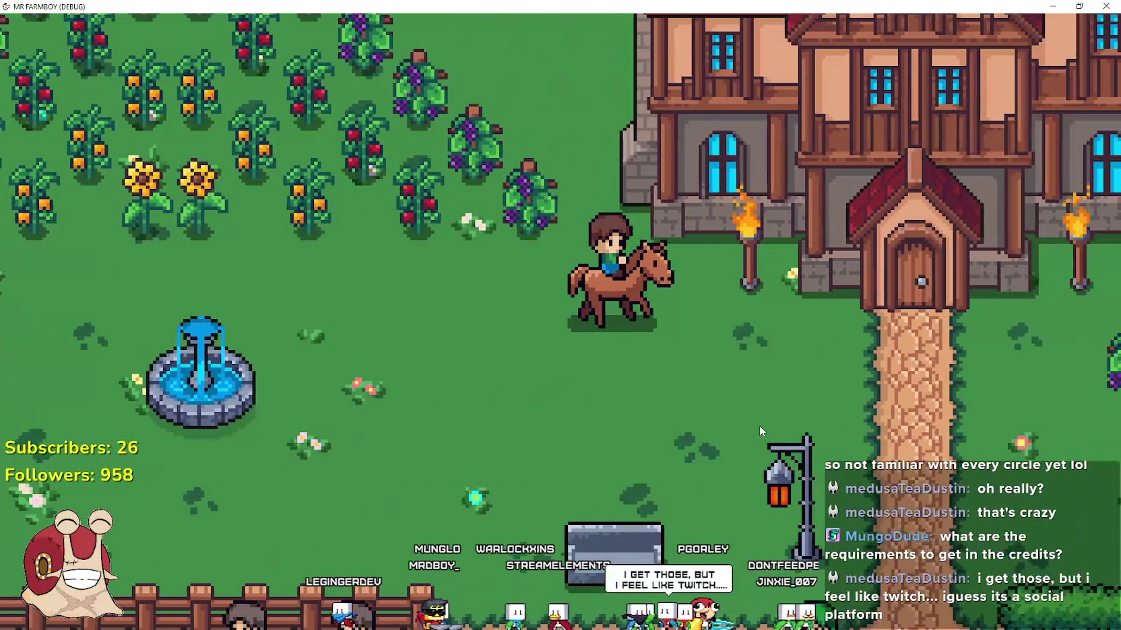
pyautogui.press('d')
pyautogui.press('Escape')
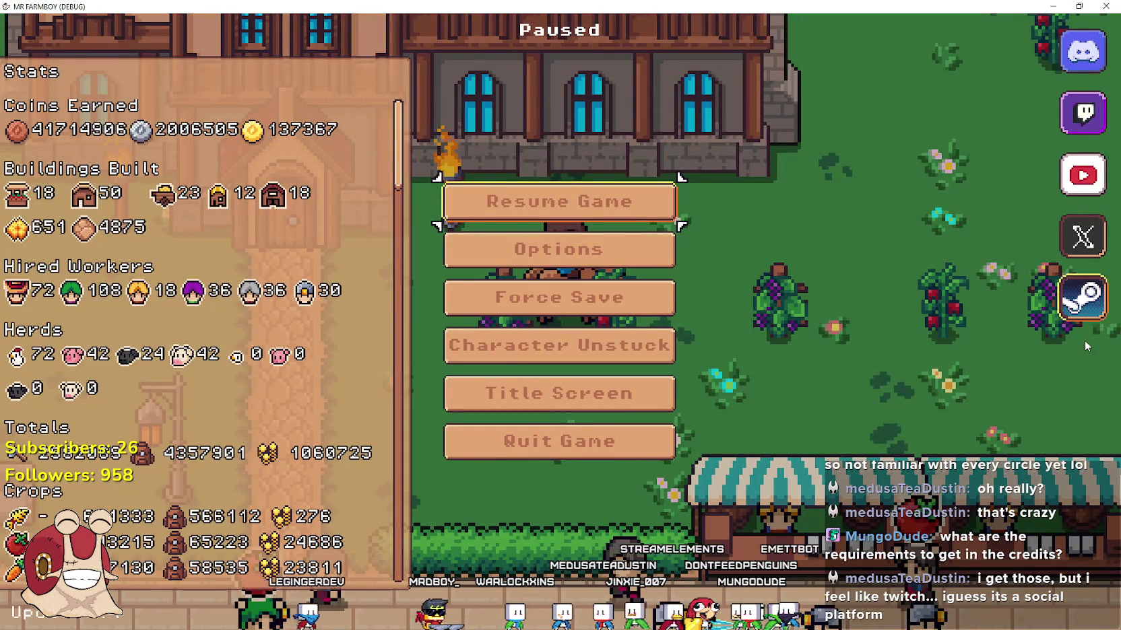
pyautogui.press('Escape')
# - Ride past the market stalls and red house to the fountain area and around the castle
pyautogui.press('d')
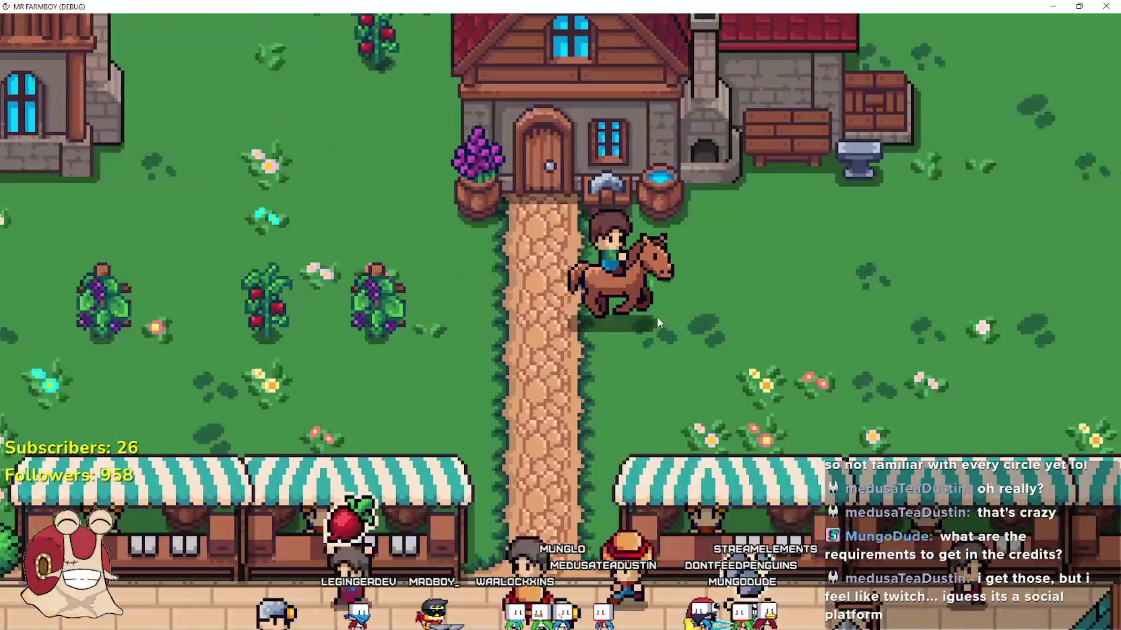
pyautogui.press('w')
pyautogui.press('a')
pyautogui.press('s')
pyautogui.press('a')
pyautogui.press('a')
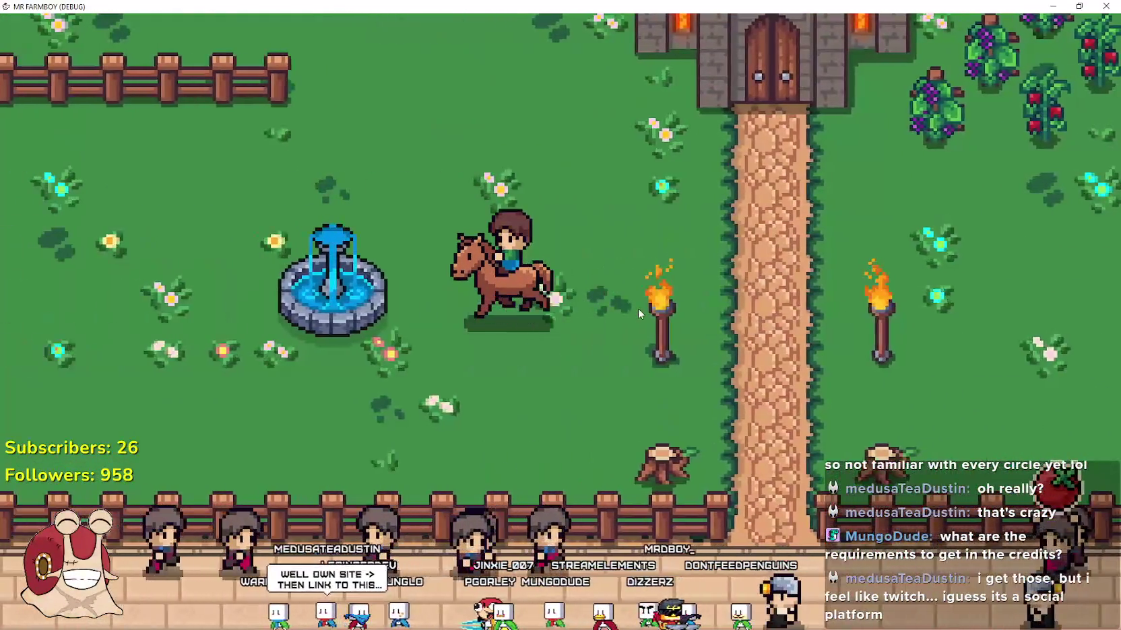
pyautogui.press('w')
pyautogui.press('d')
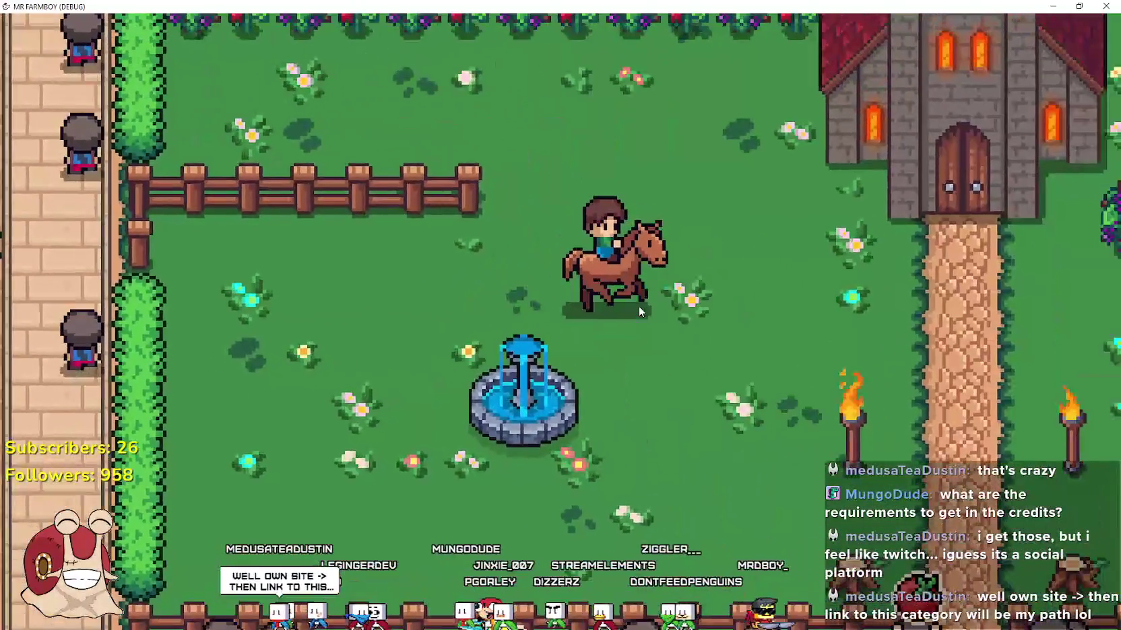
pyautogui.press('s')
pyautogui.press('a')
pyautogui.press('w')
pyautogui.press('d')
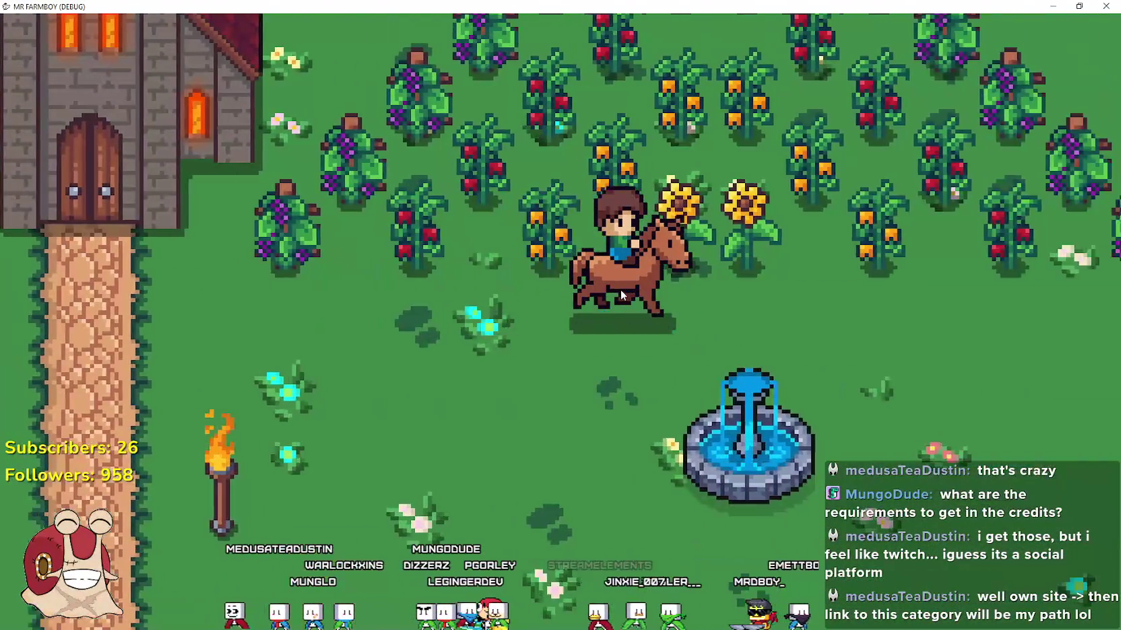
pyautogui.press('s')
pyautogui.press('a')
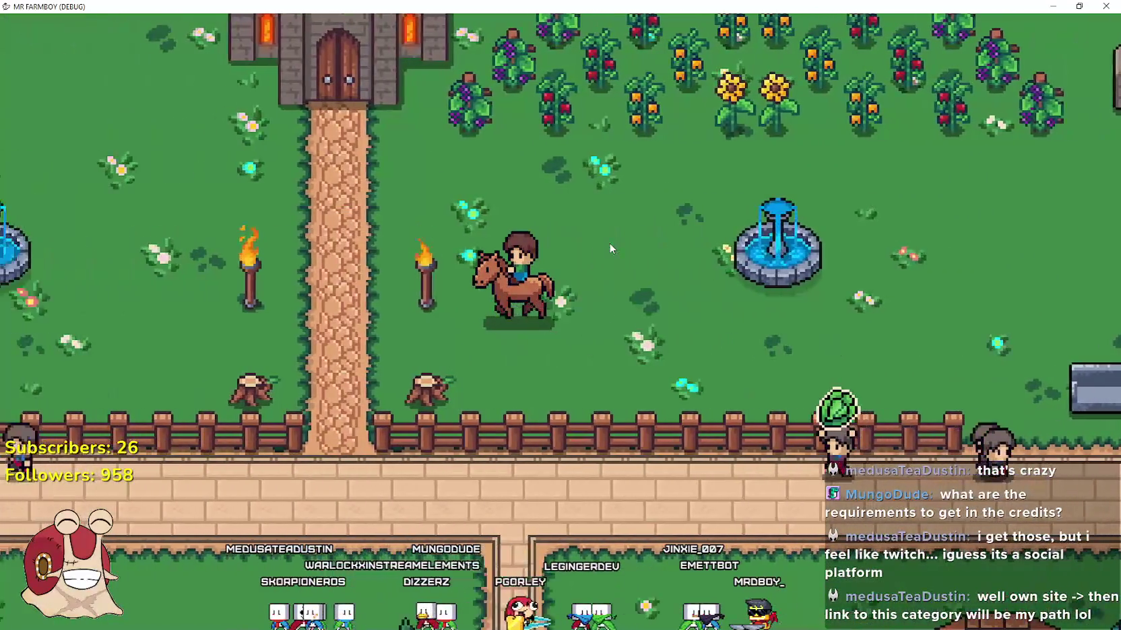
pyautogui.press('w')
# - Ride through the crop fields below the blacksmith, then left toward the church and pause
pyautogui.press('a')
pyautogui.press('d')
pyautogui.press('w')
pyautogui.press('d')
pyautogui.press('d')
pyautogui.press('d')
pyautogui.press('s')
pyautogui.press('d')
pyautogui.press('d')
pyautogui.press('a')
pyautogui.press('s')
pyautogui.press('a')
pyautogui.press('a')
pyautogui.press('w')
pyautogui.press('a')
pyautogui.press('w')
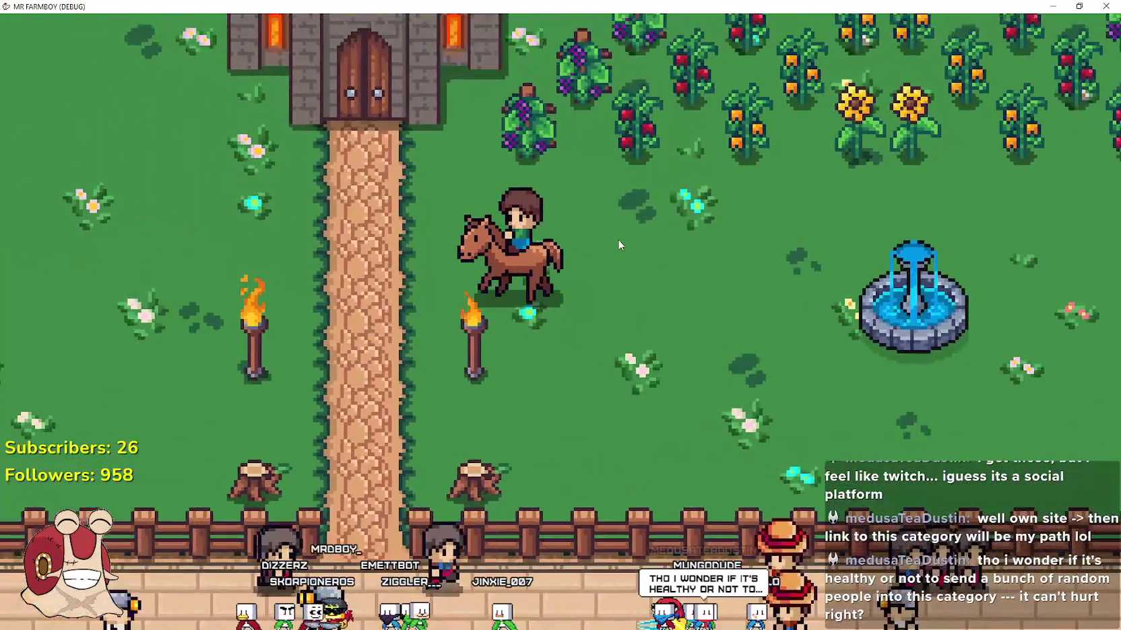
pyautogui.press('a')
pyautogui.press('Escape')
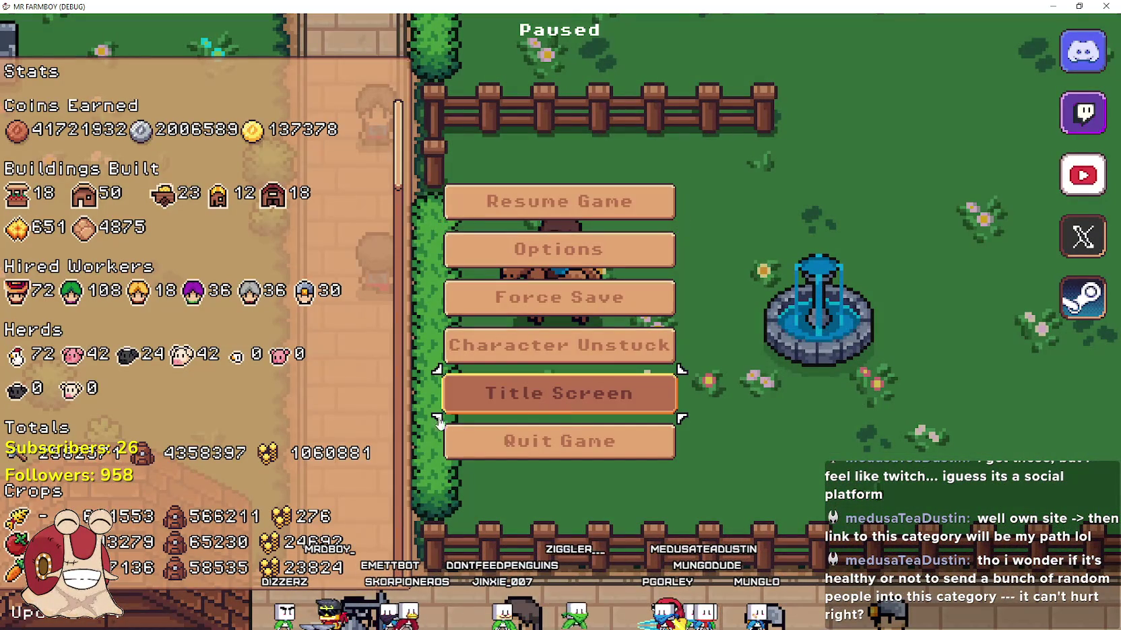
# - Return to the title screen and scroll through the credits
pyautogui.click(559, 393)
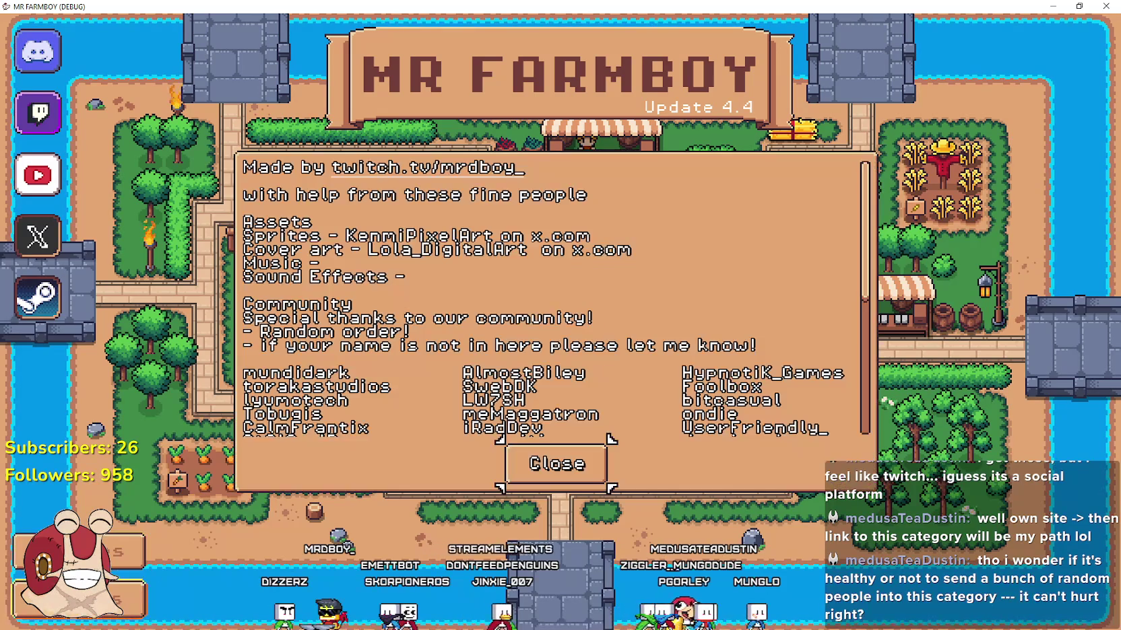
pyautogui.scroll(-5, 416, 292)
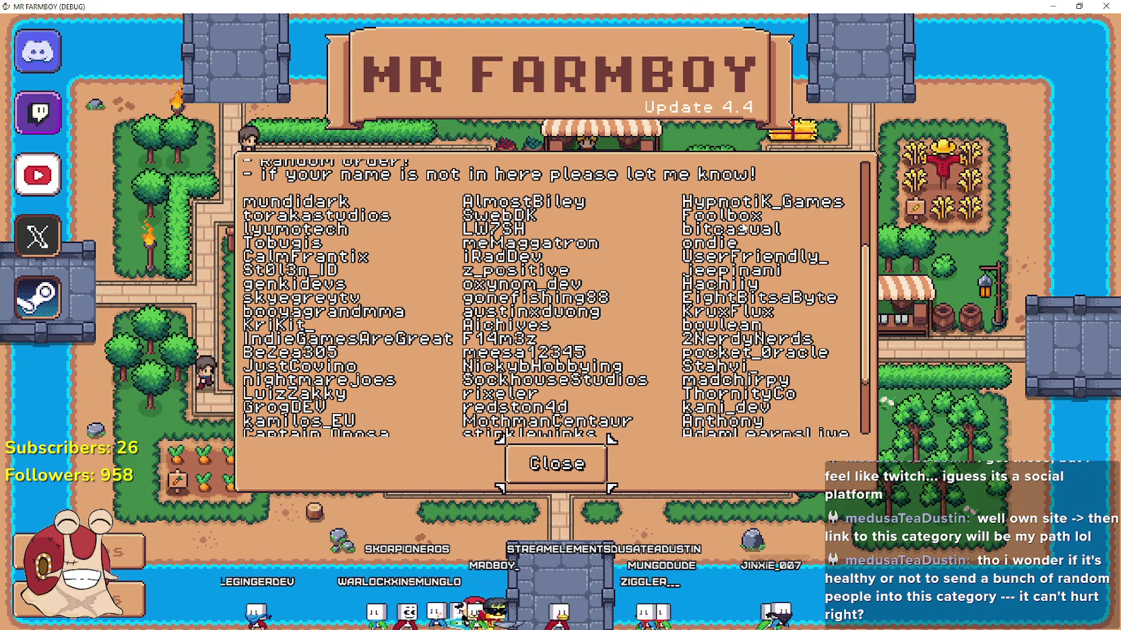
pyautogui.scroll(-3, 510, 353)
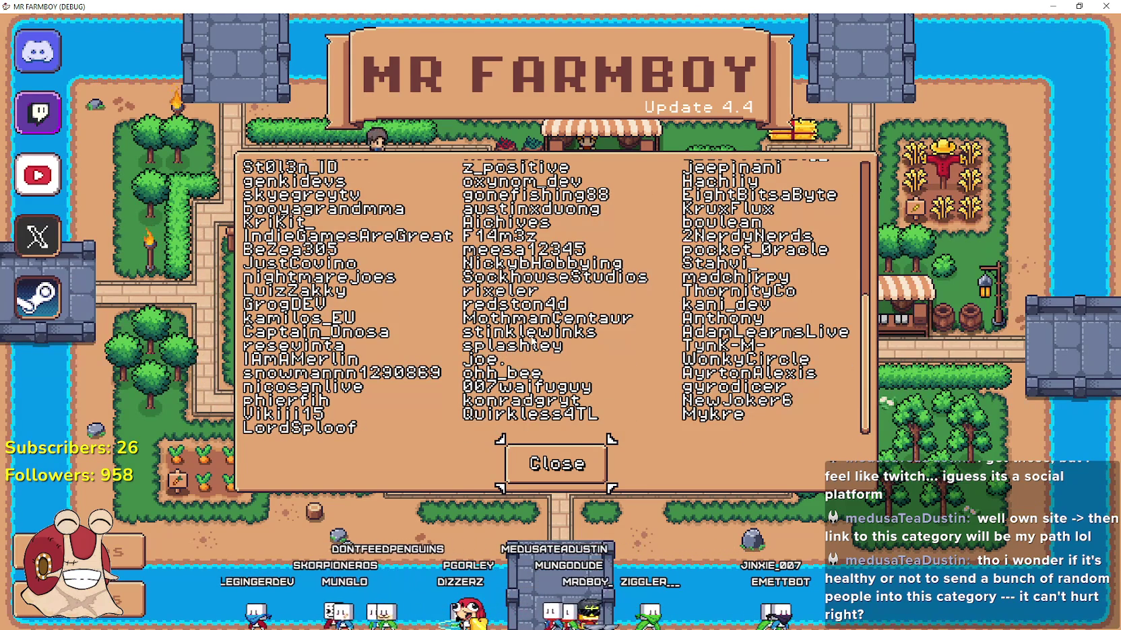
pyautogui.scroll(10, 649, 370)
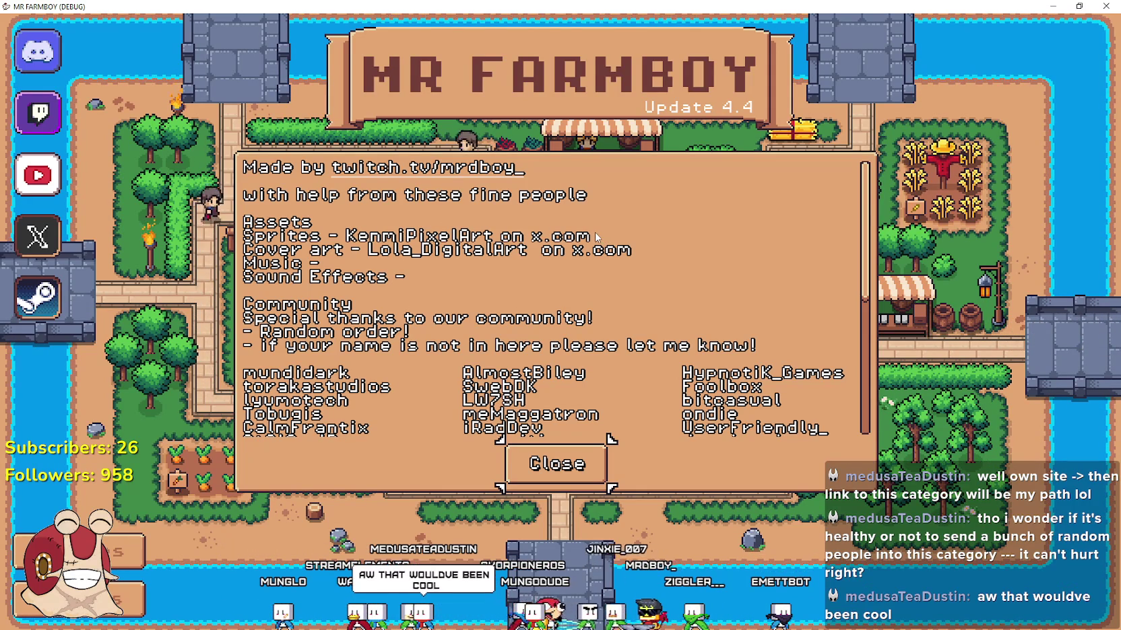
pyautogui.scroll(-3, 311, 286)
pyautogui.scroll(3, 311, 286)
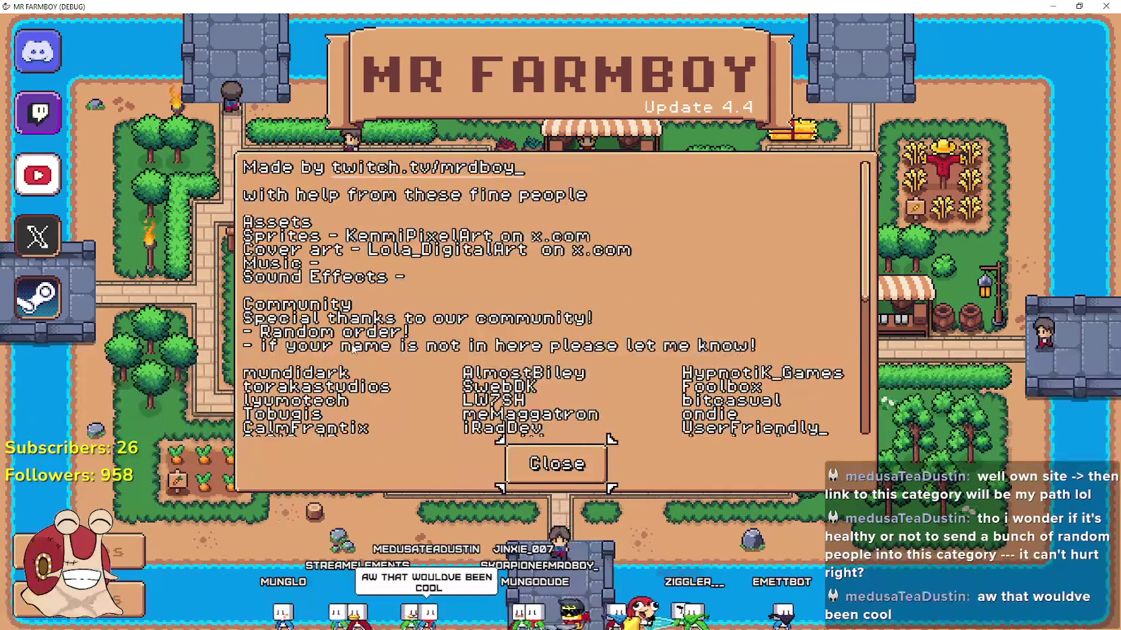
pyautogui.scroll(-6, 353, 346)
# - Close the credits and load Save 10, now at 3610 coins
pyautogui.click(515, 473)
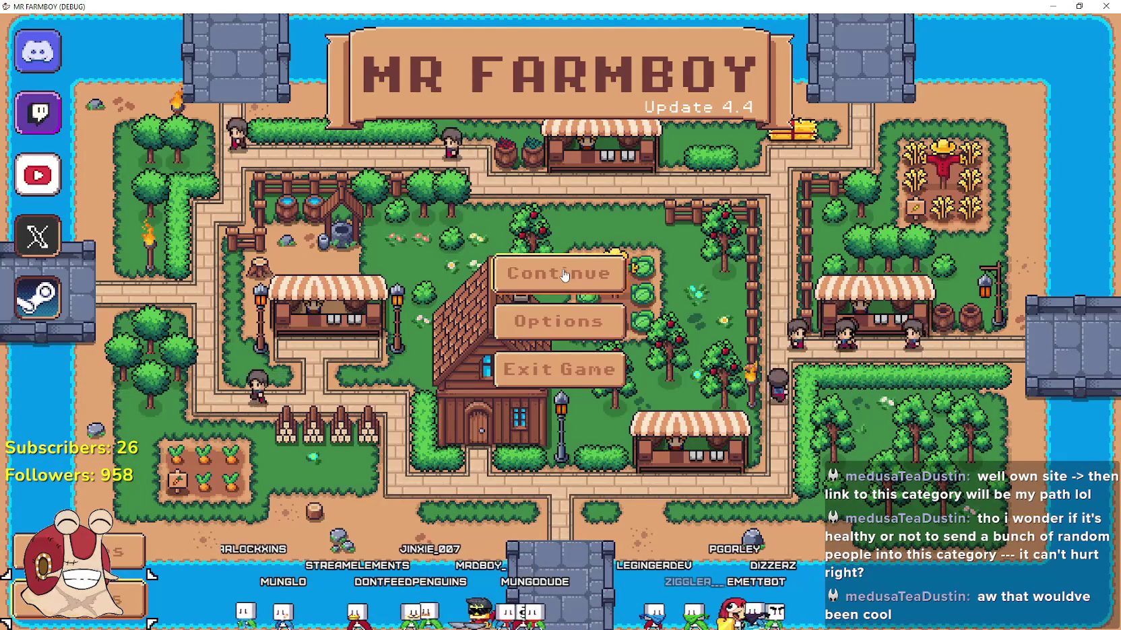
pyautogui.click(565, 275)
pyautogui.scroll(-4, 471, 377)
pyautogui.click(458, 445)
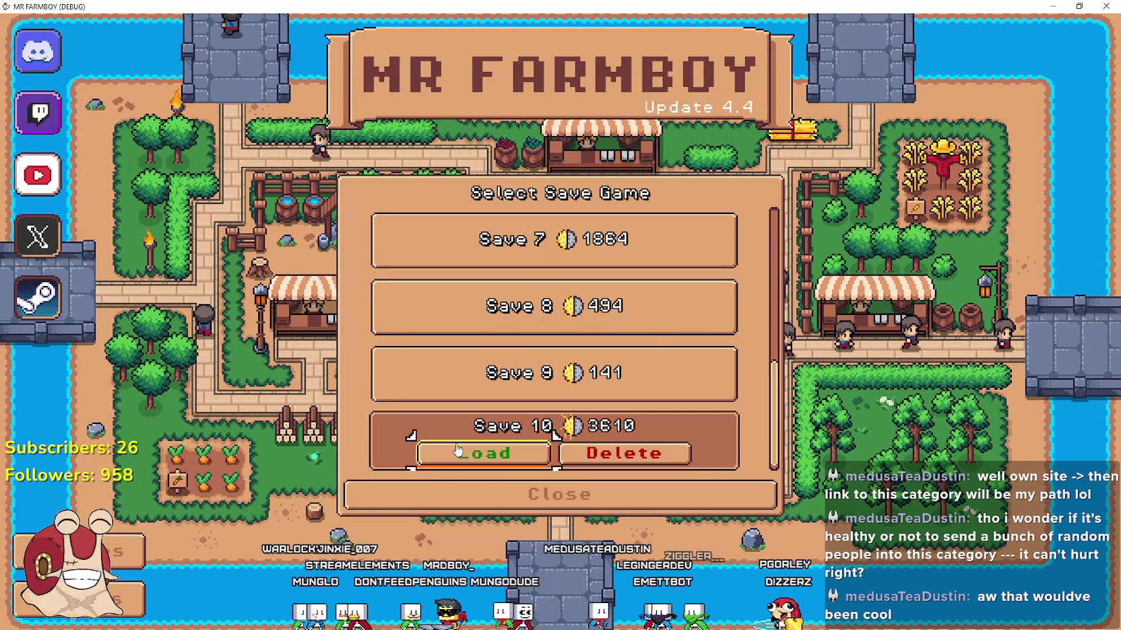
pyautogui.click(458, 451)
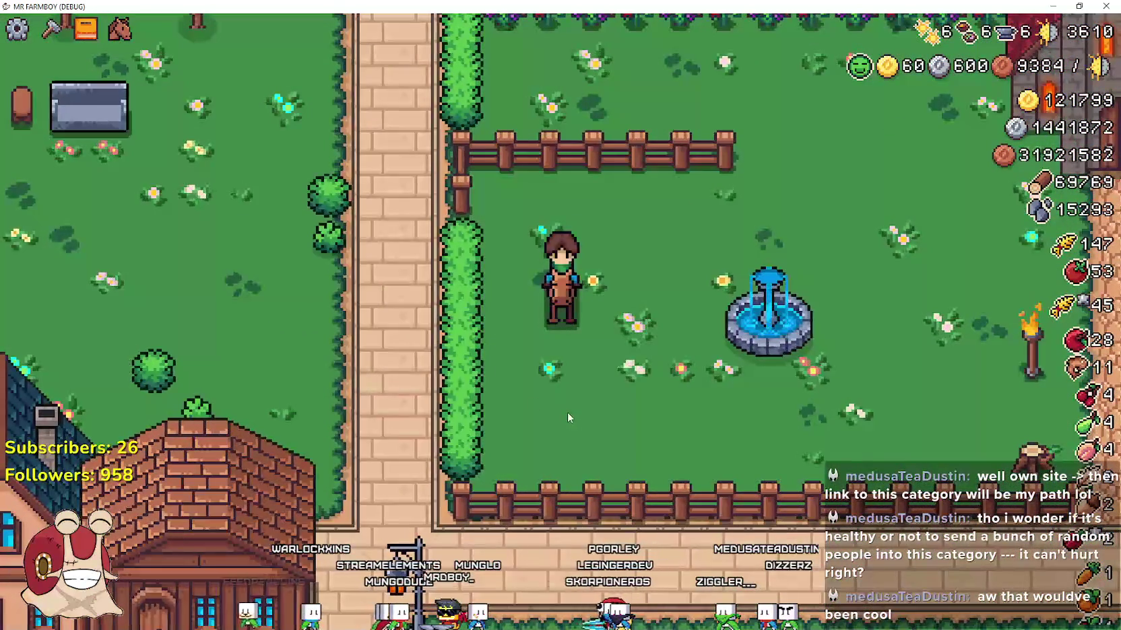
# - Glance at the Advancements overview, then ride past the fountain and castle toward the crop fields
pyautogui.press('Tab')
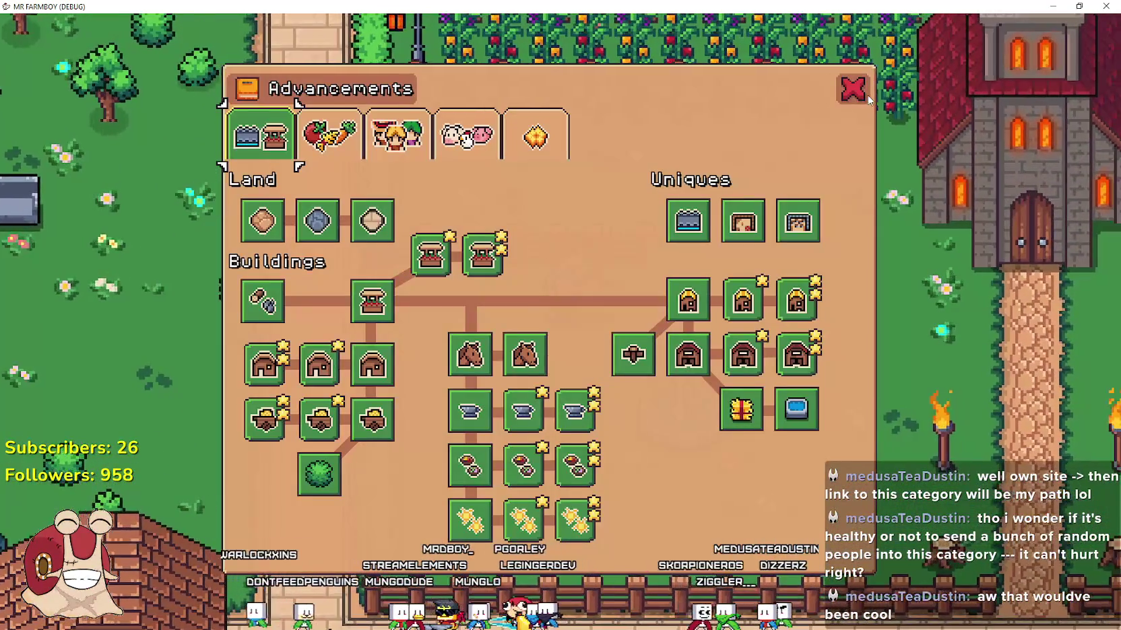
pyautogui.click(867, 98)
pyautogui.press('d')
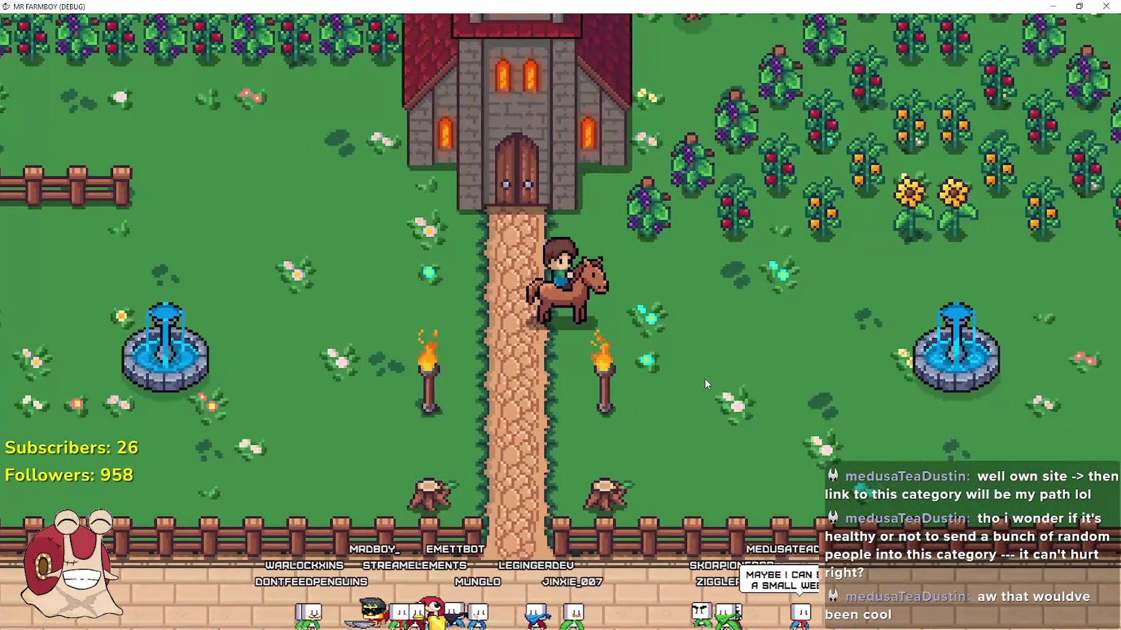
pyautogui.press('d')
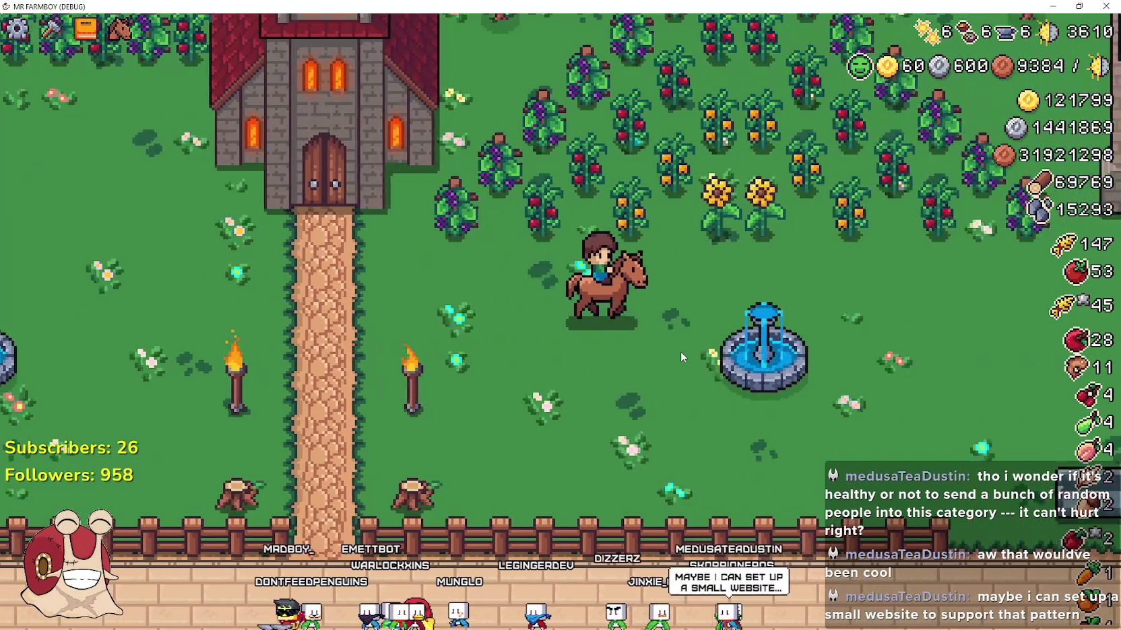
pyautogui.press('s')
pyautogui.press('a')
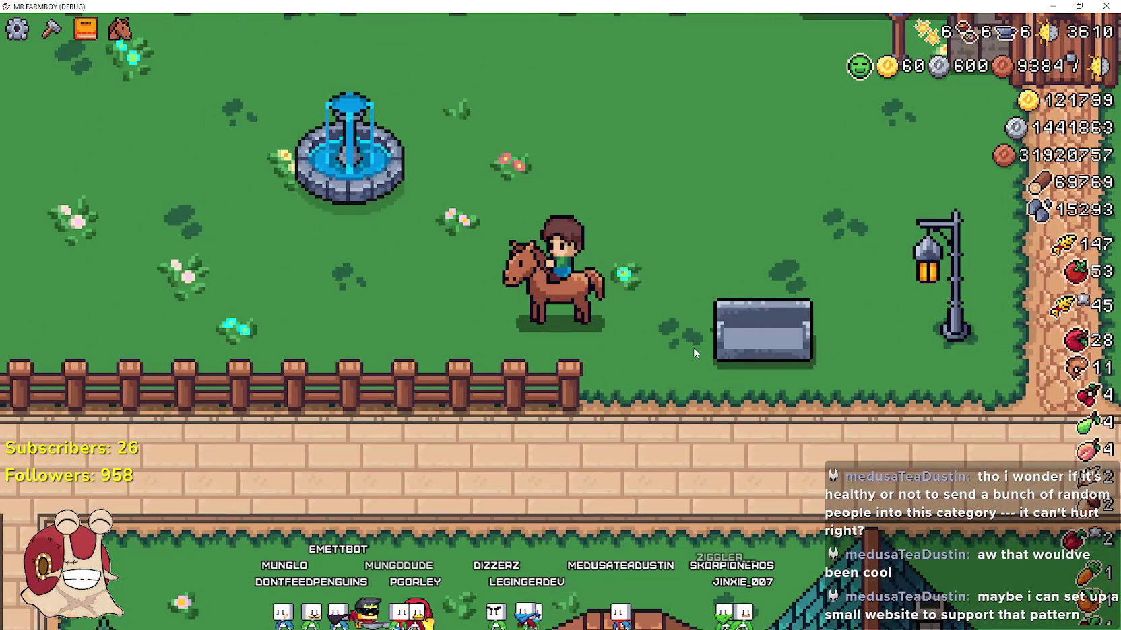
pyautogui.press('a')
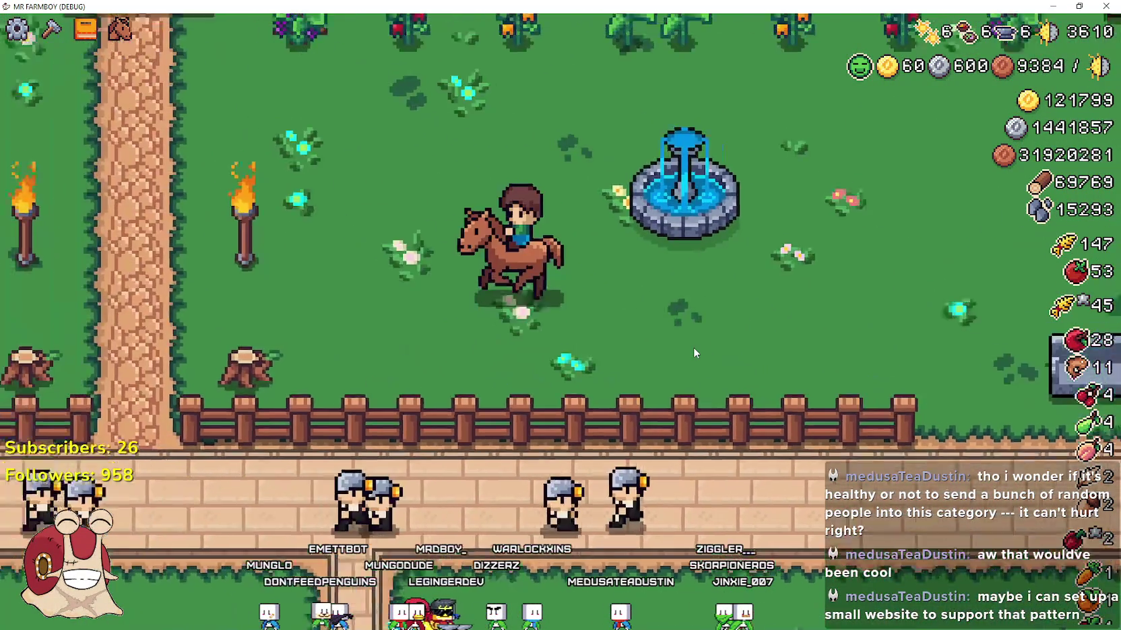
pyautogui.press('a')
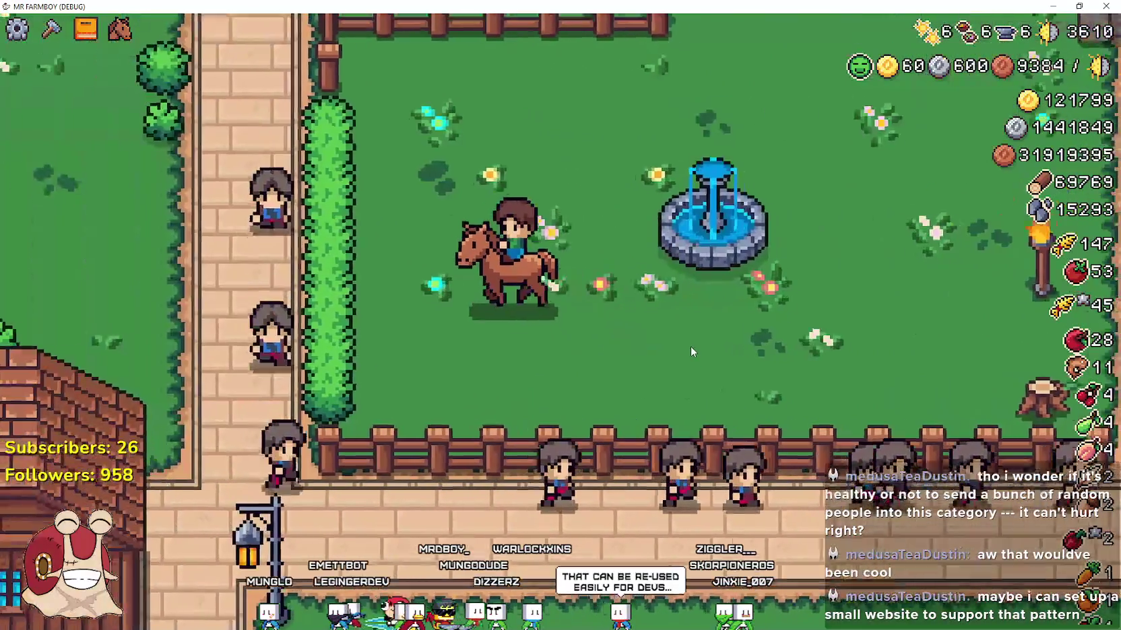
pyautogui.press('d')
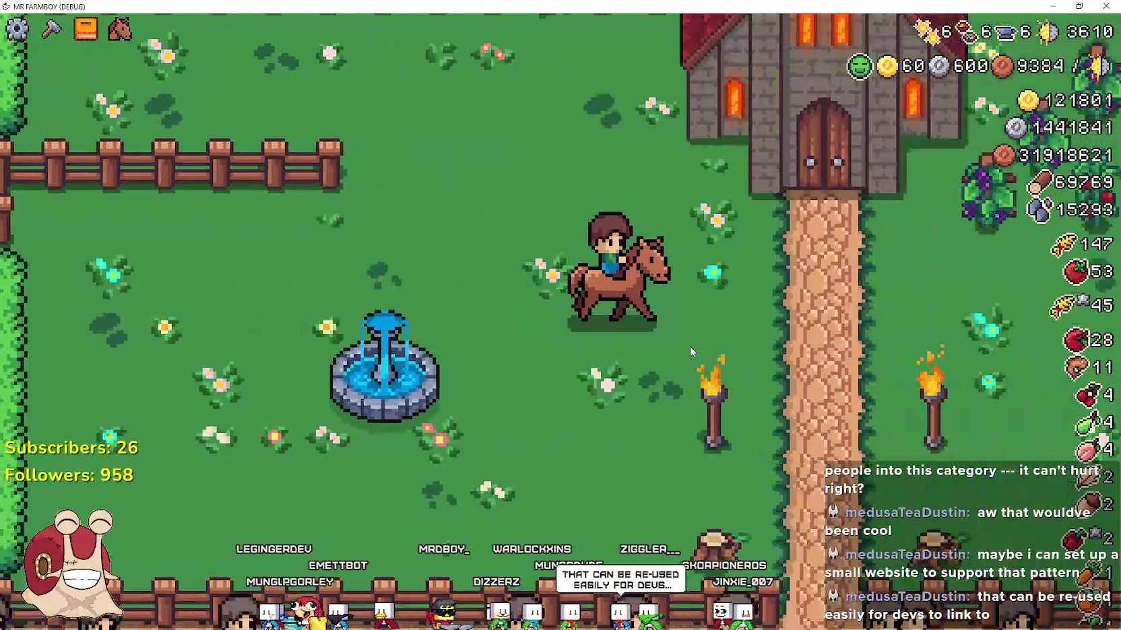
pyautogui.press('d')
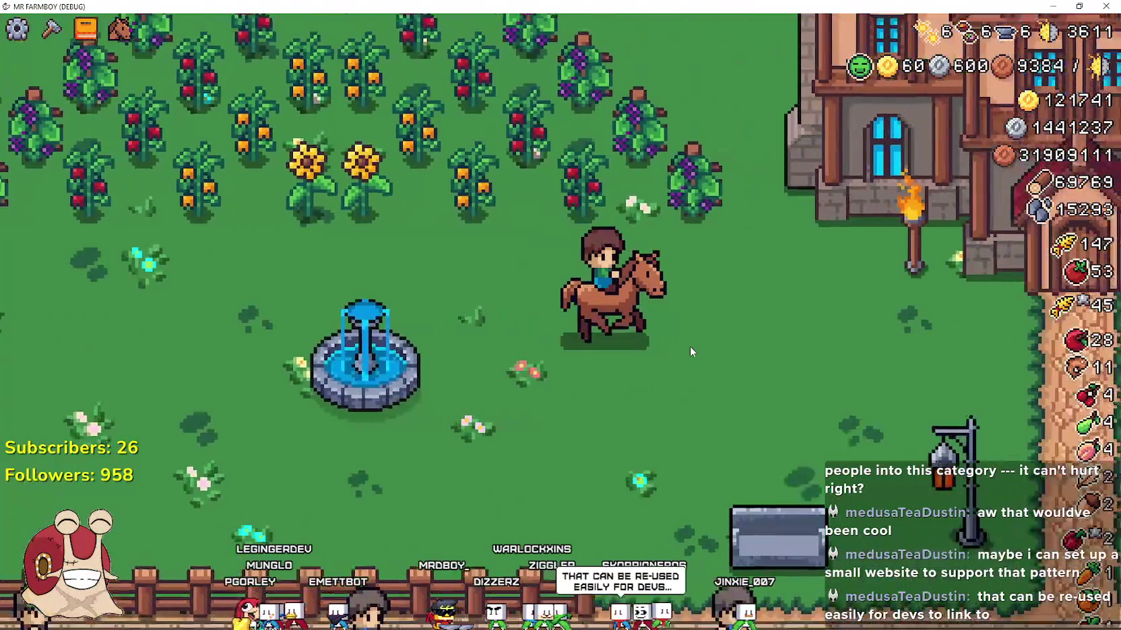
pyautogui.press('d')
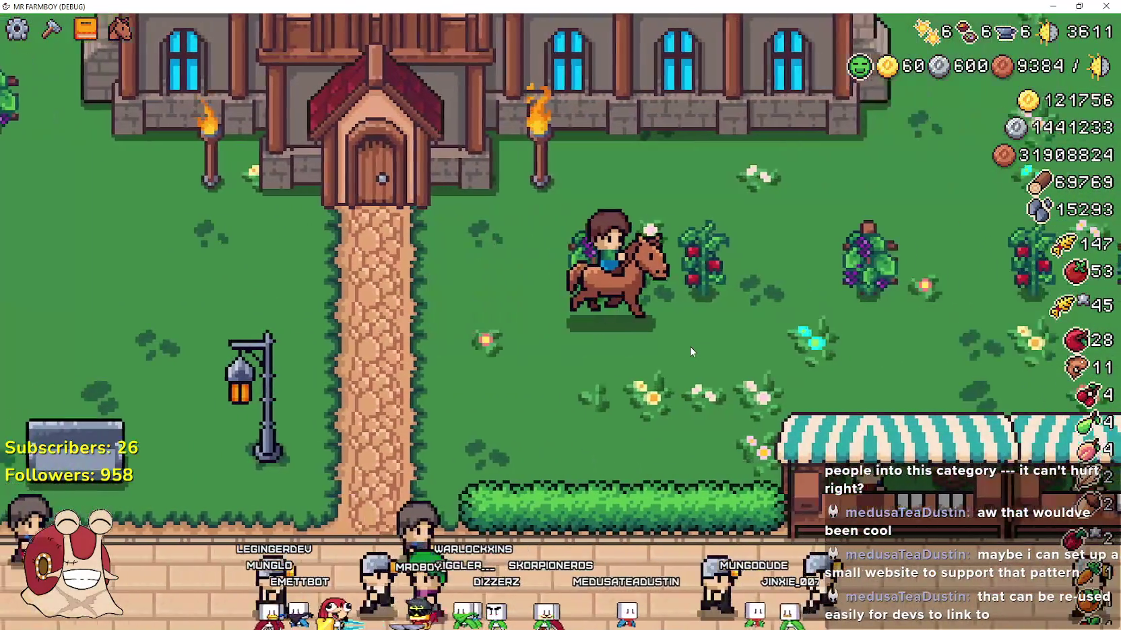
pyautogui.press('d')
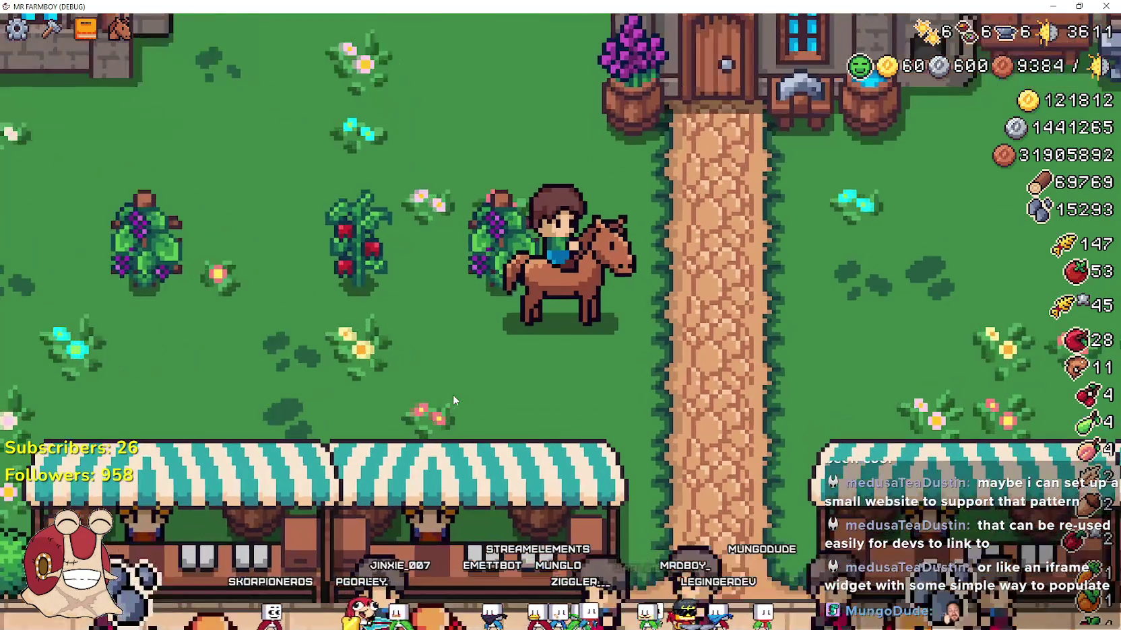
# - Ride the horse left across the field and around the fountain
pyautogui.press('a')
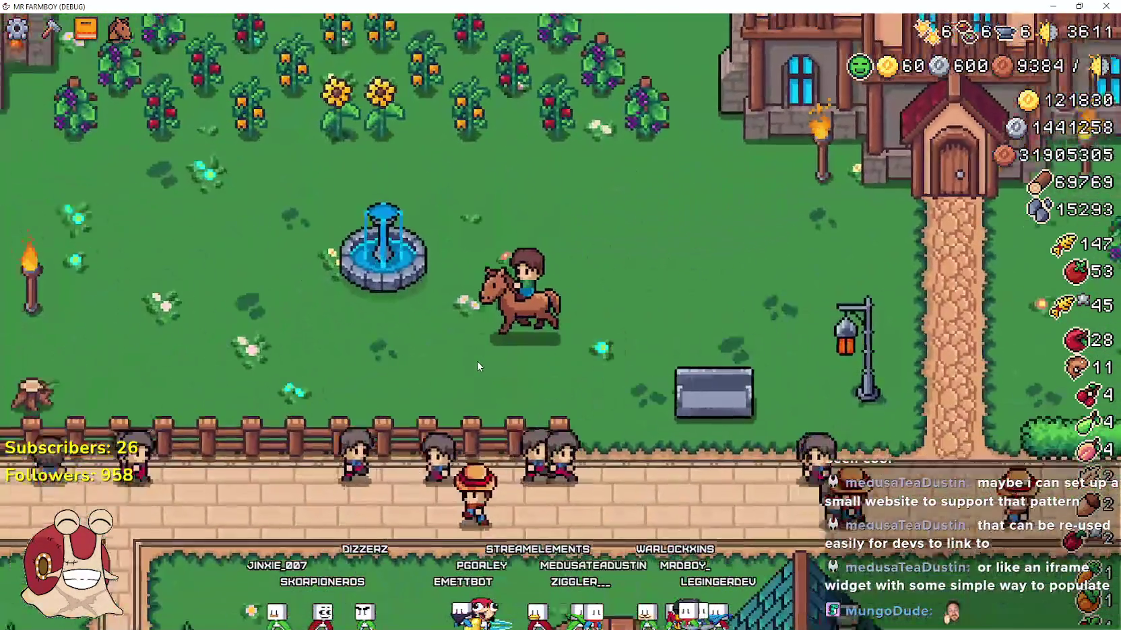
pyautogui.press('a')
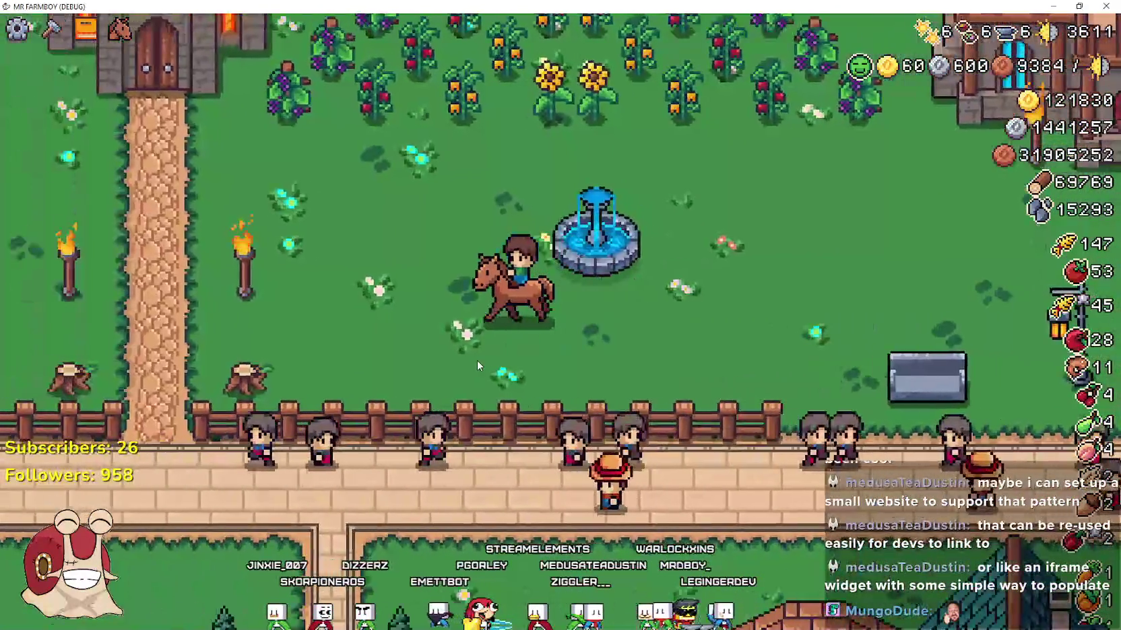
pyautogui.press('a')
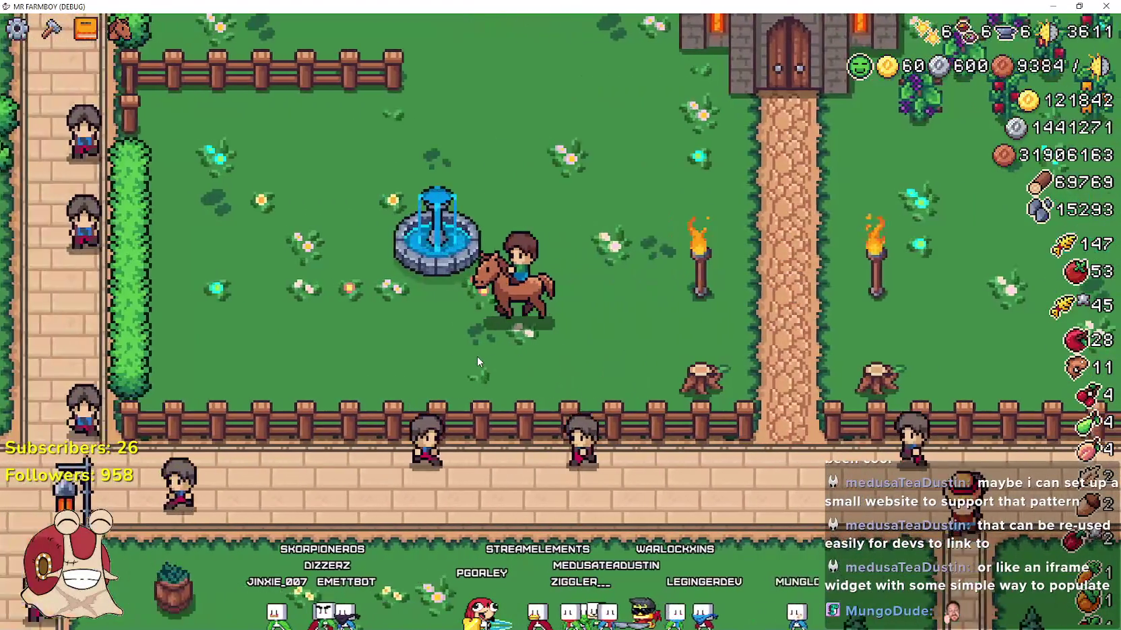
pyautogui.press('d')
pyautogui.press('d')
pyautogui.press('a')
pyautogui.press('w')
pyautogui.press('s')
pyautogui.press('d')
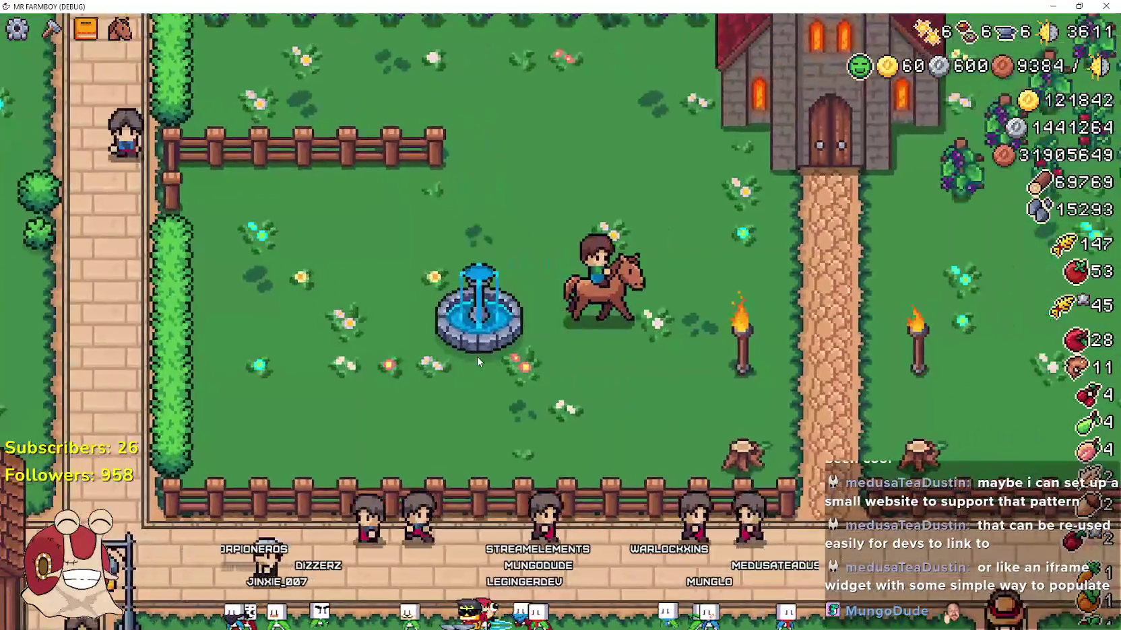
# - Dismount on the path, walk about, and get back on the horse
pyautogui.press('e')
pyautogui.press('e')
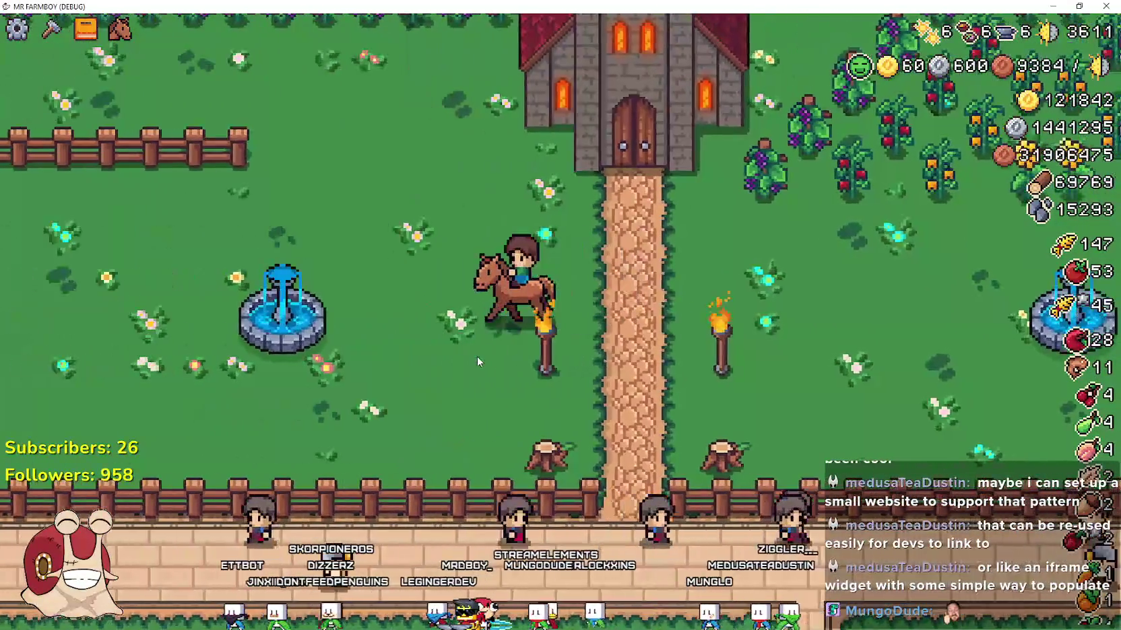
pyautogui.press('a')
pyautogui.press('e')
pyautogui.press('a')
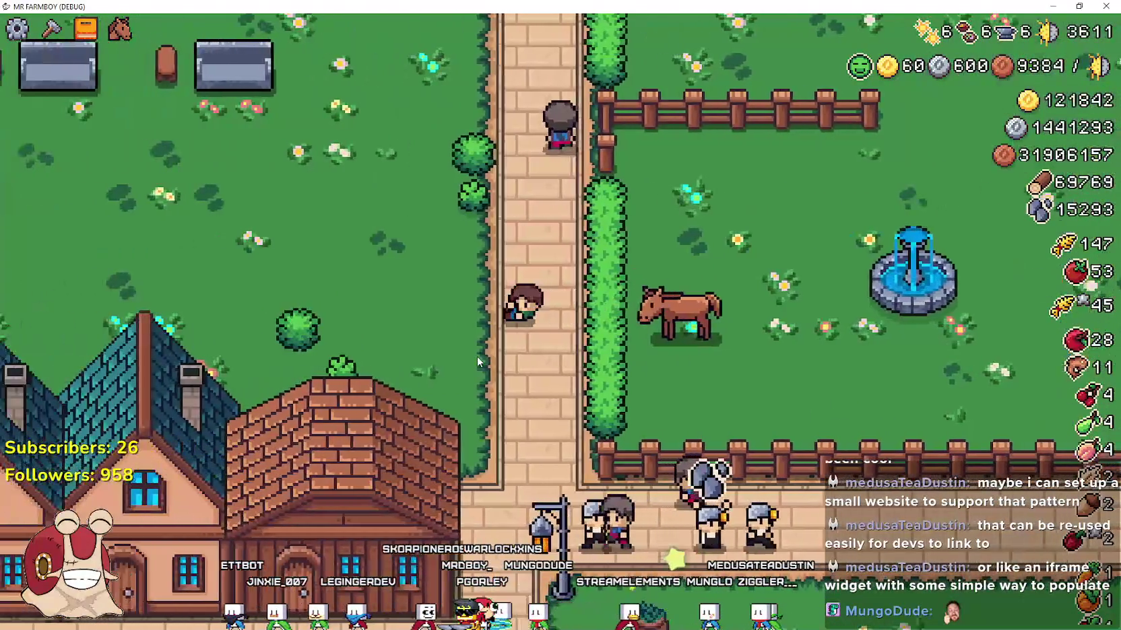
pyautogui.press('d')
pyautogui.press('e')
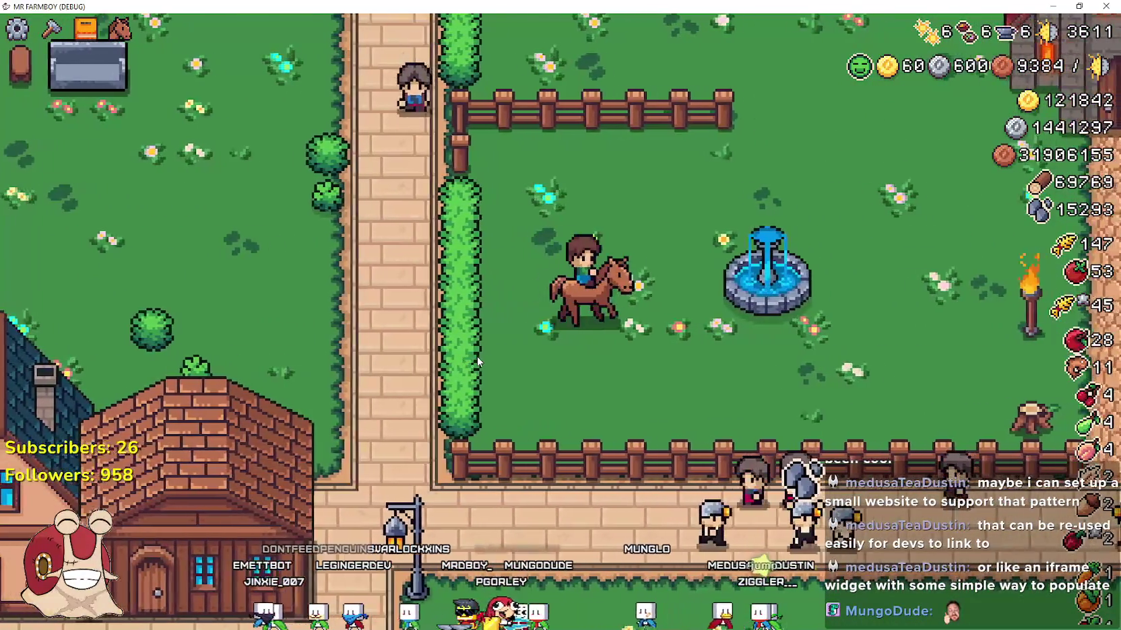
pyautogui.press('d')
# - Ride toward the church and back across the yard, zoom in, then switch to Spotify
pyautogui.press('d')
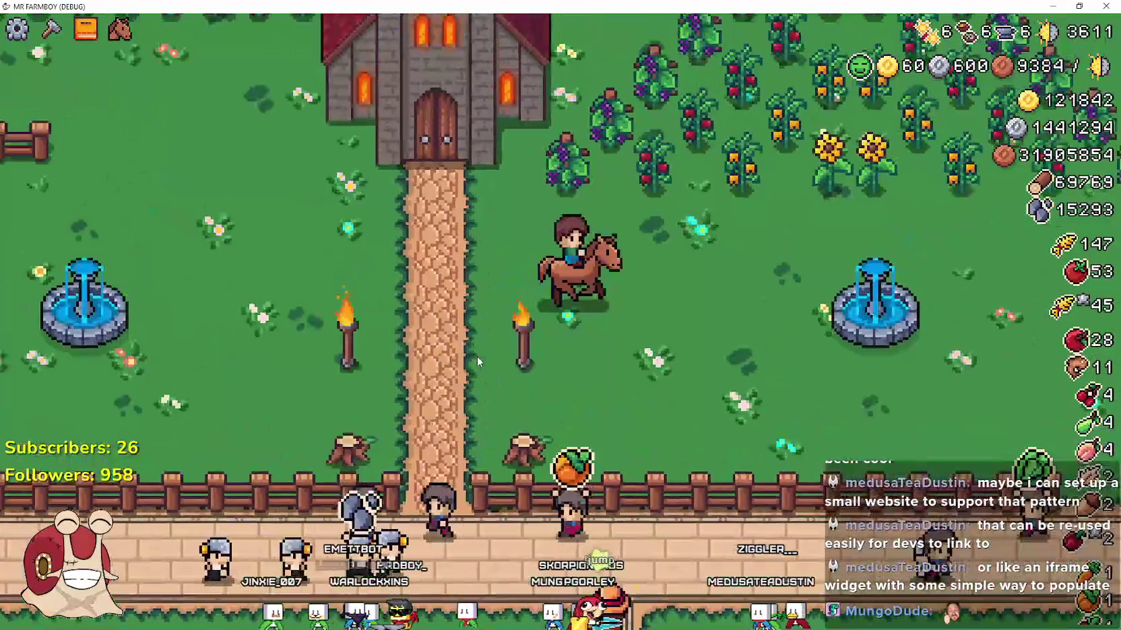
pyautogui.press('w')
pyautogui.press('a')
pyautogui.press('s')
pyautogui.press('d')
pyautogui.scroll(3, 481, 322)
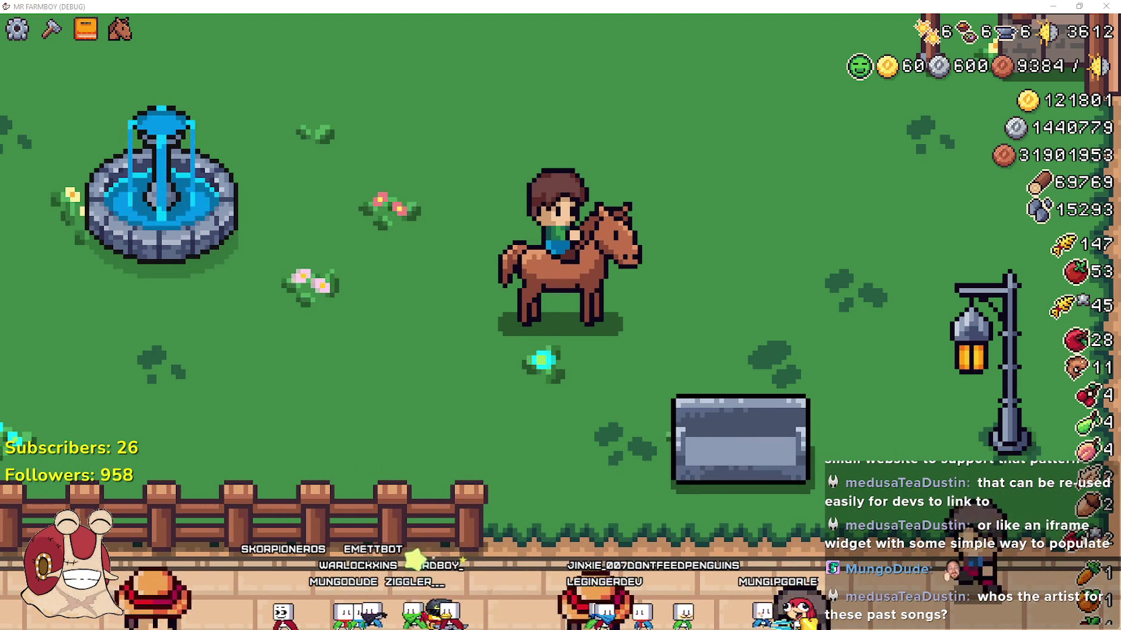
pyautogui.hotkey('alt', 'Tab')
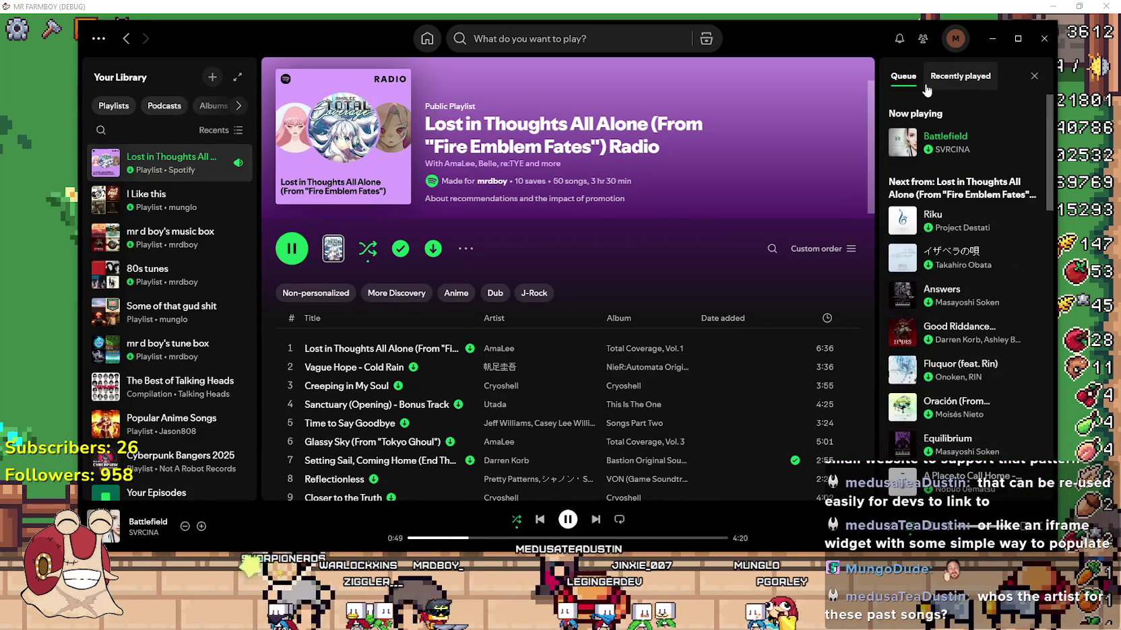
# - Browse the Fire Emblem Fates radio playlist from recently played and open its "..." menu
pyautogui.click(938, 82)
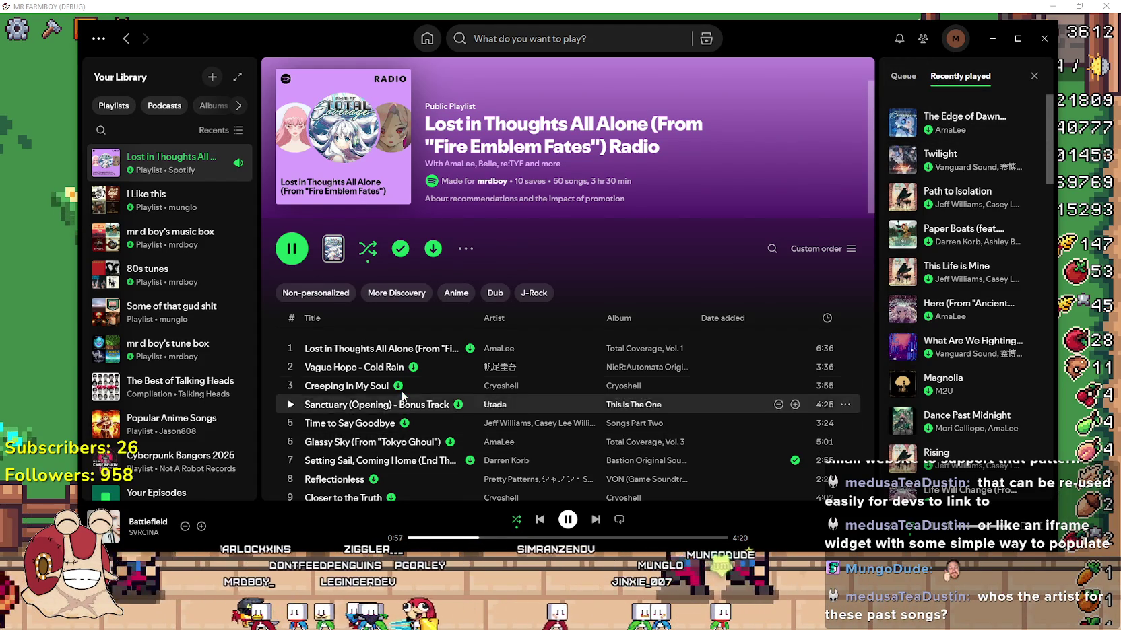
pyautogui.scroll(-5, 419, 379)
pyautogui.scroll(-5, 406, 387)
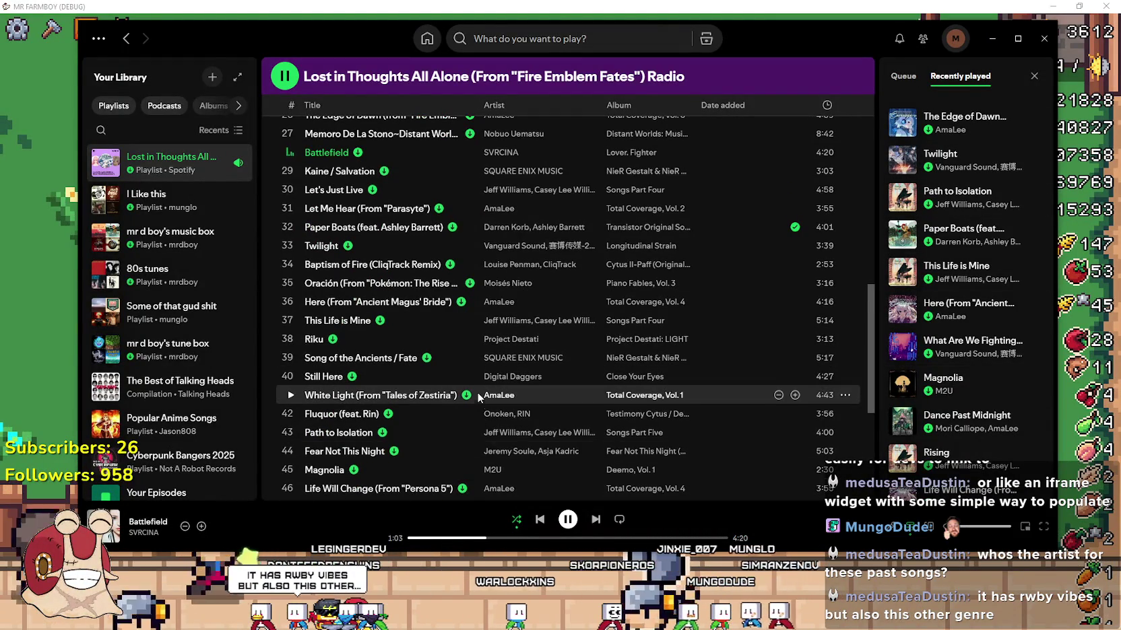
pyautogui.scroll(-3, 476, 392)
pyautogui.scroll(6, 447, 444)
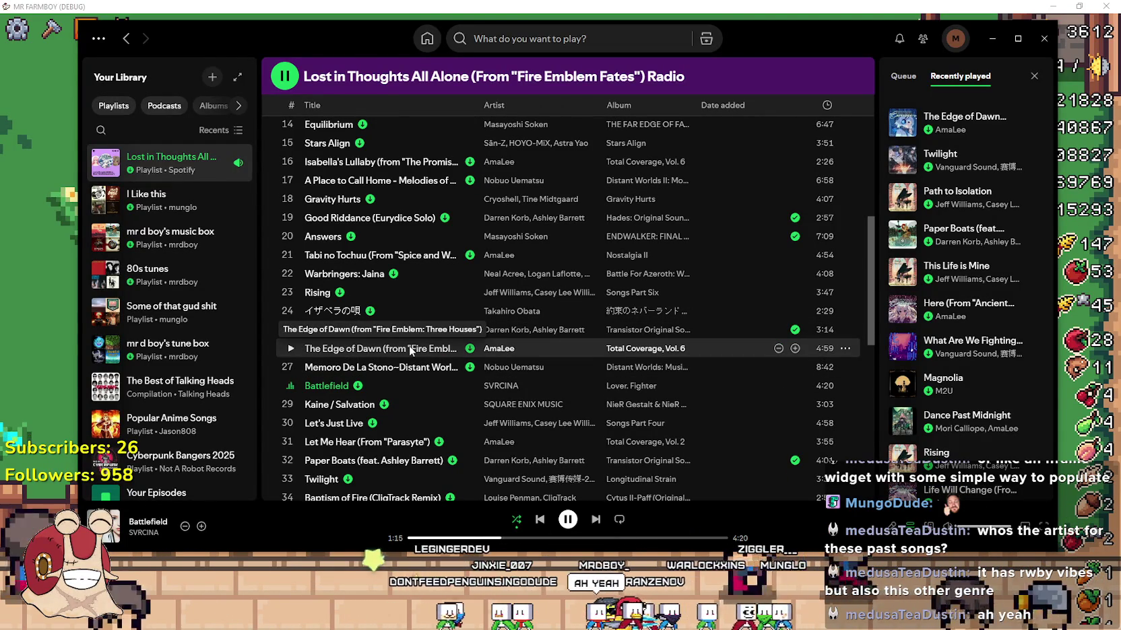
pyautogui.scroll(6, 438, 348)
pyautogui.scroll(2, 488, 345)
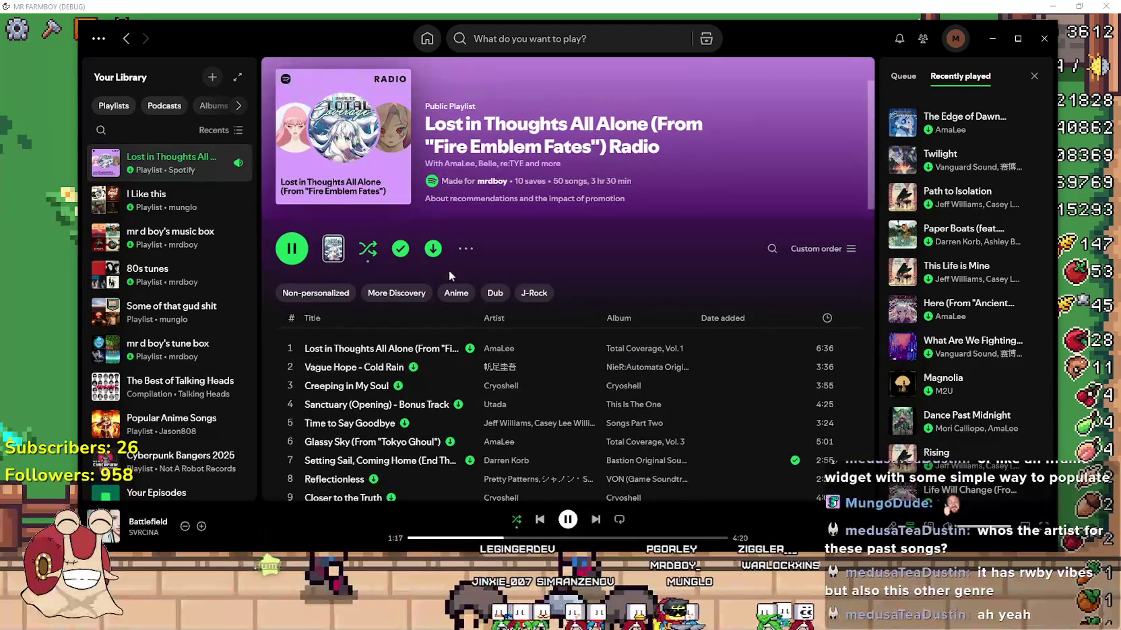
pyautogui.click(464, 250)
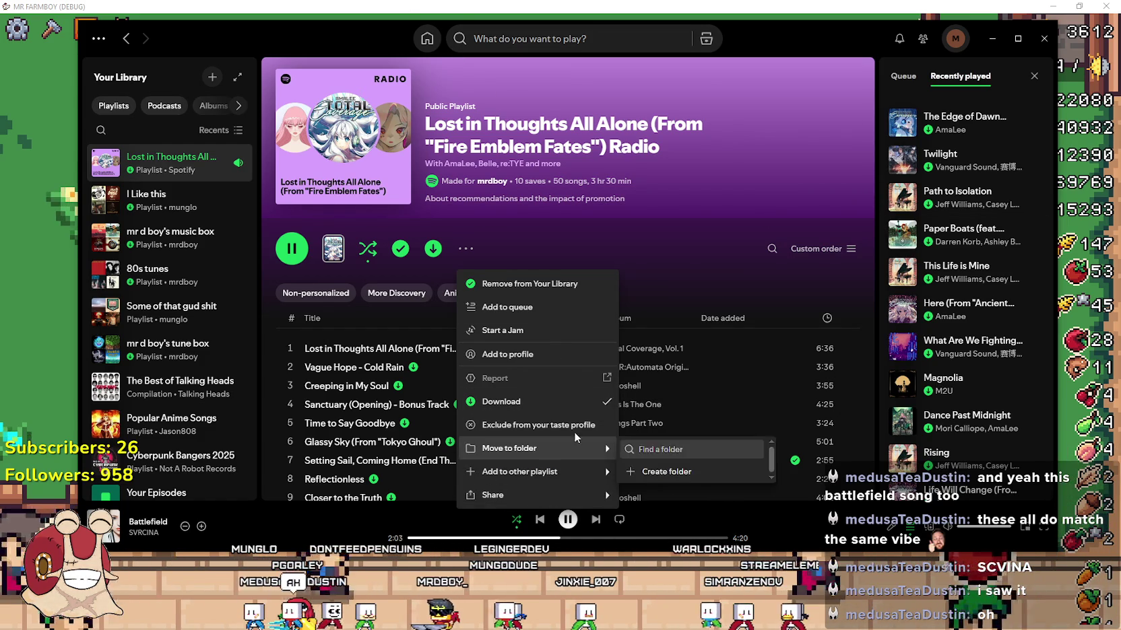
# - Copy the share link to the Fire Emblem Fates radio playlist
pyautogui.moveTo(511, 495)
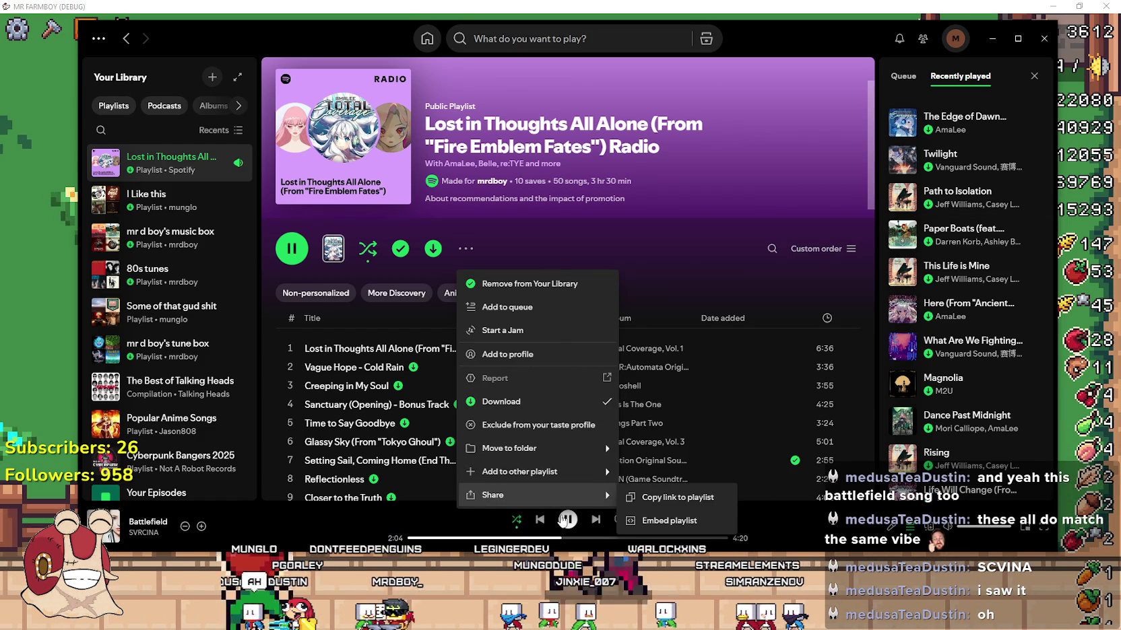
pyautogui.click(679, 500)
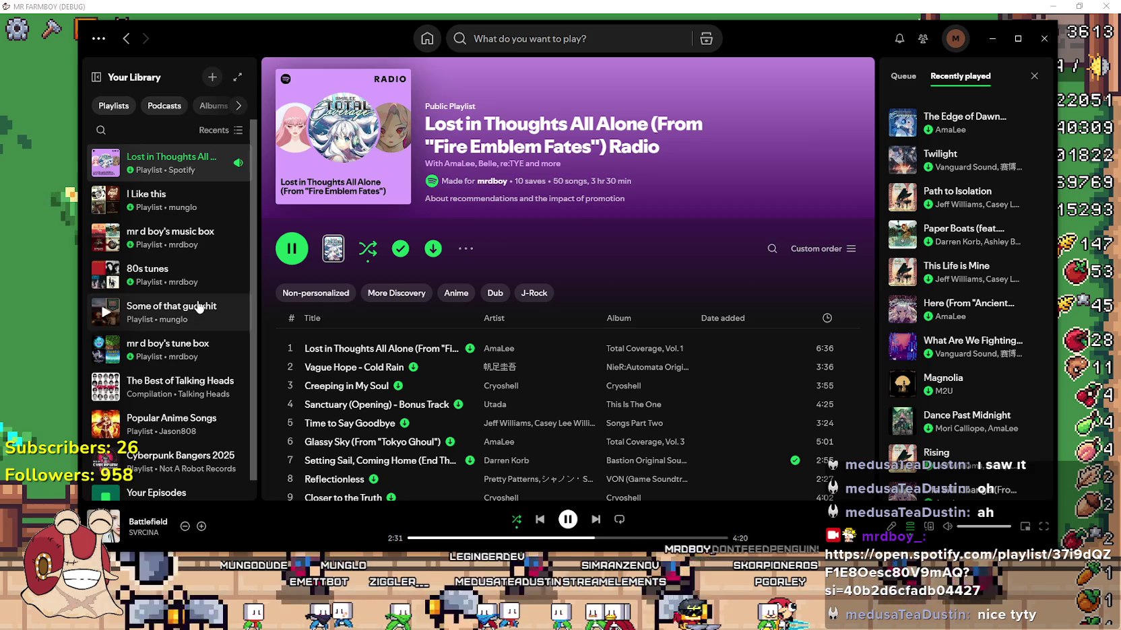
pyautogui.scroll(-1, 204, 327)
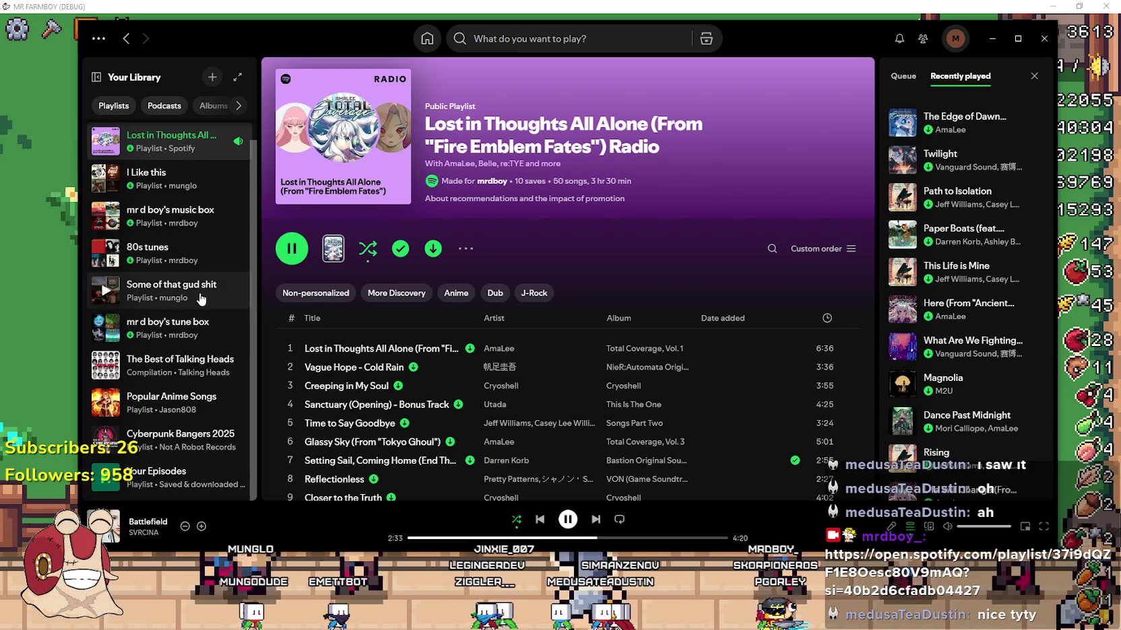
pyautogui.scroll(1, 199, 390)
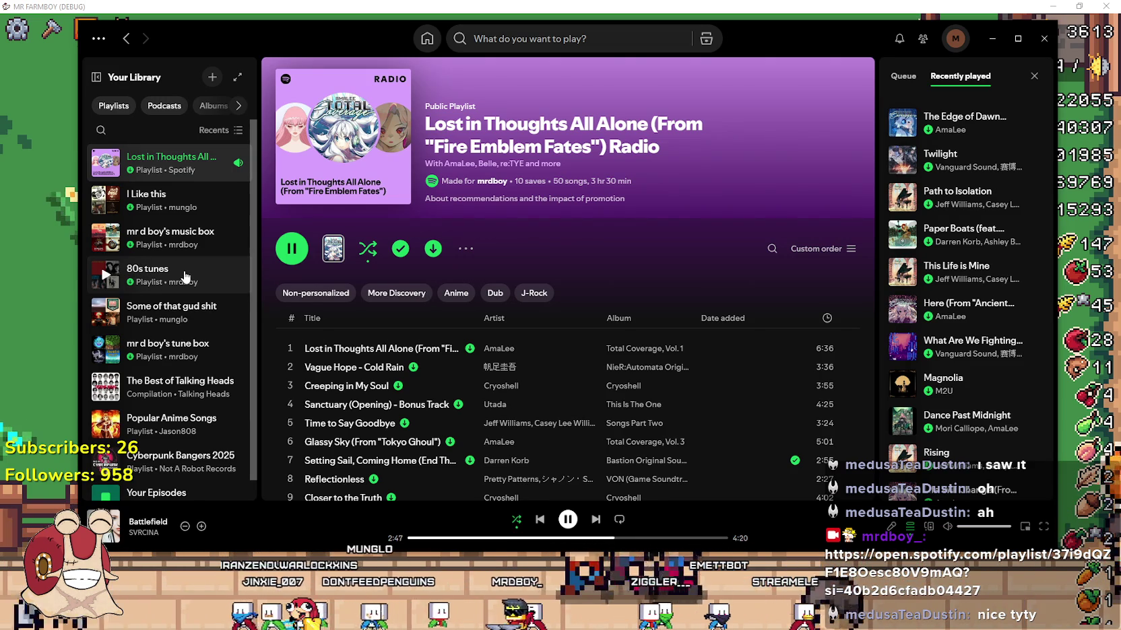
# - Browse Your Library, then minimise Spotify to bring the farm game back
pyautogui.scroll(-1, 183, 306)
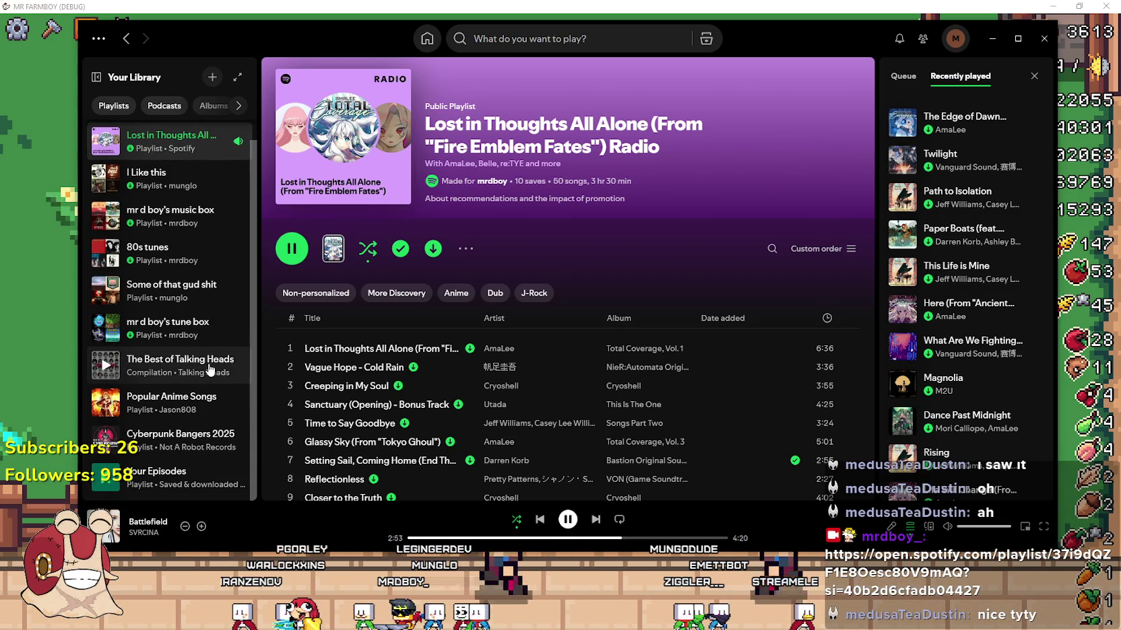
pyautogui.scroll(1, 212, 380)
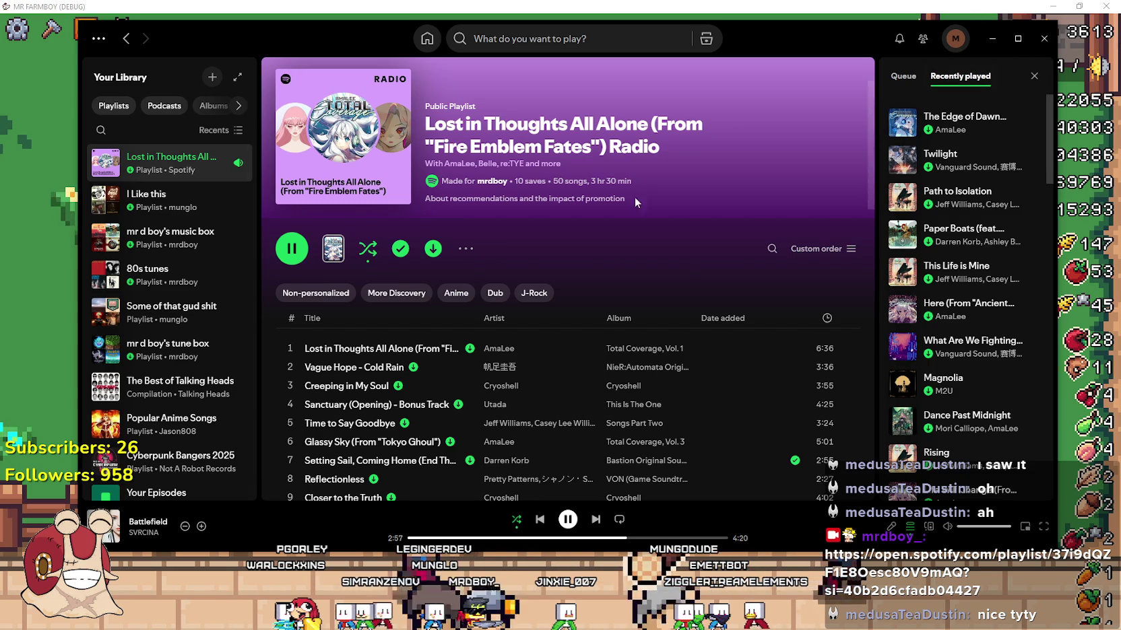
pyautogui.scroll(-6, 580, 307)
pyautogui.scroll(-4, 572, 295)
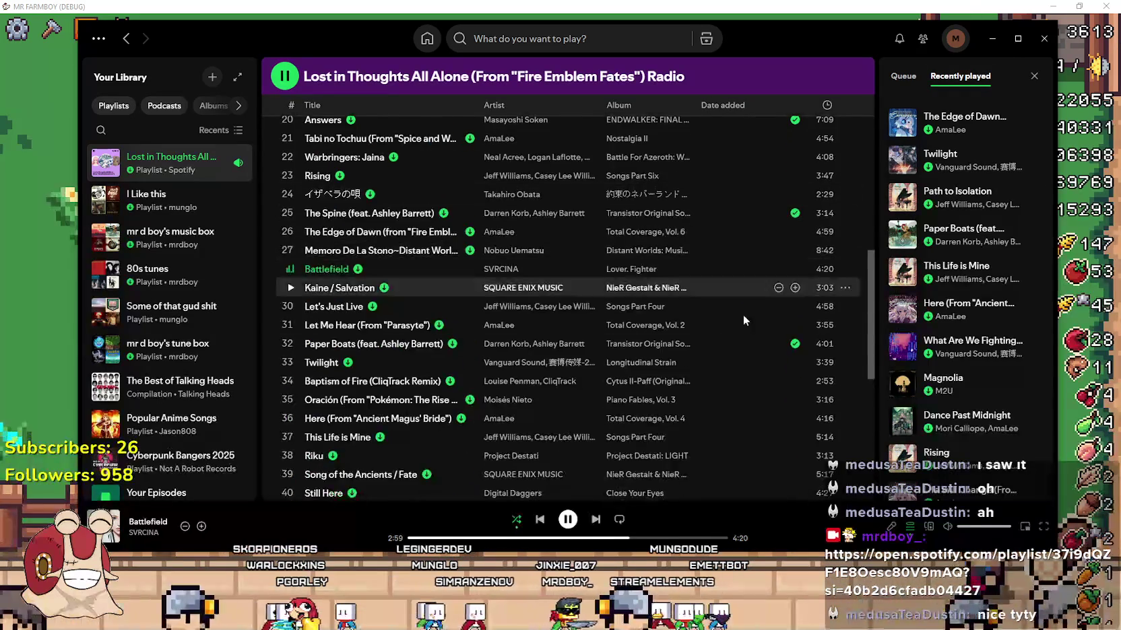
pyautogui.scroll(-5, 873, 346)
pyautogui.scroll(15, 808, 337)
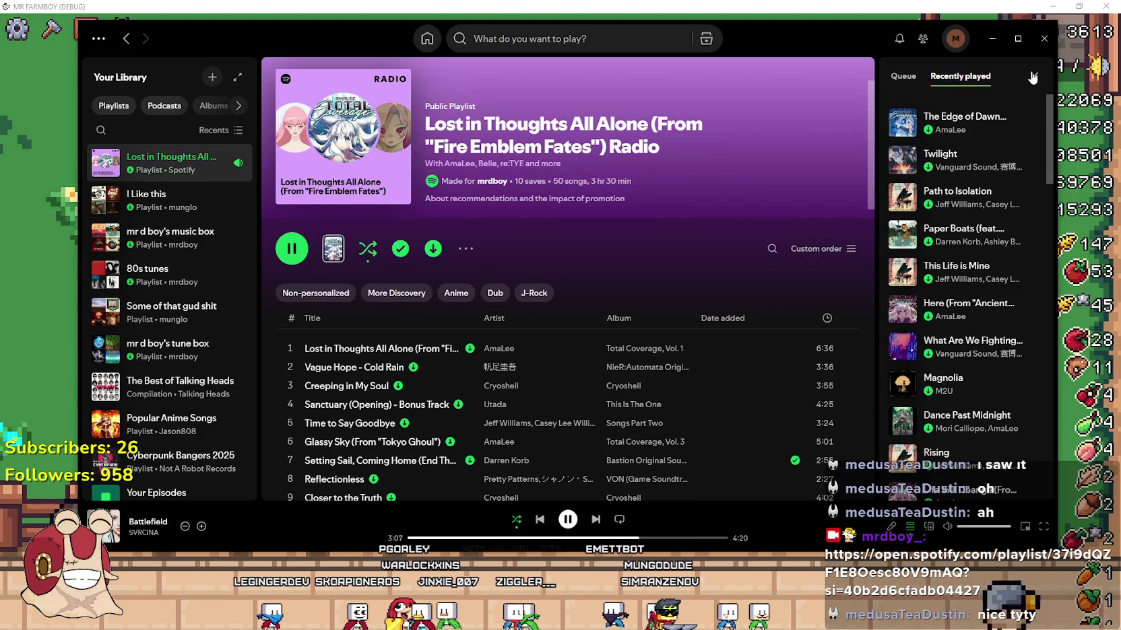
pyautogui.click(995, 40)
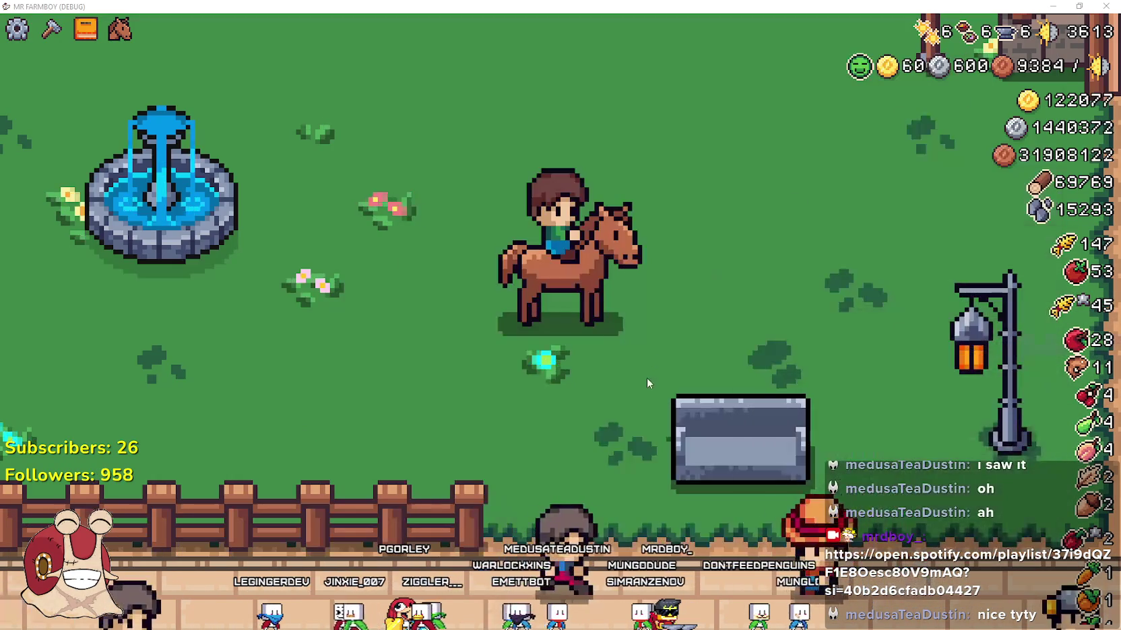
# - Ride left across the farm and back past the fountain, zoom in, then return to Spotify
pyautogui.press('a')
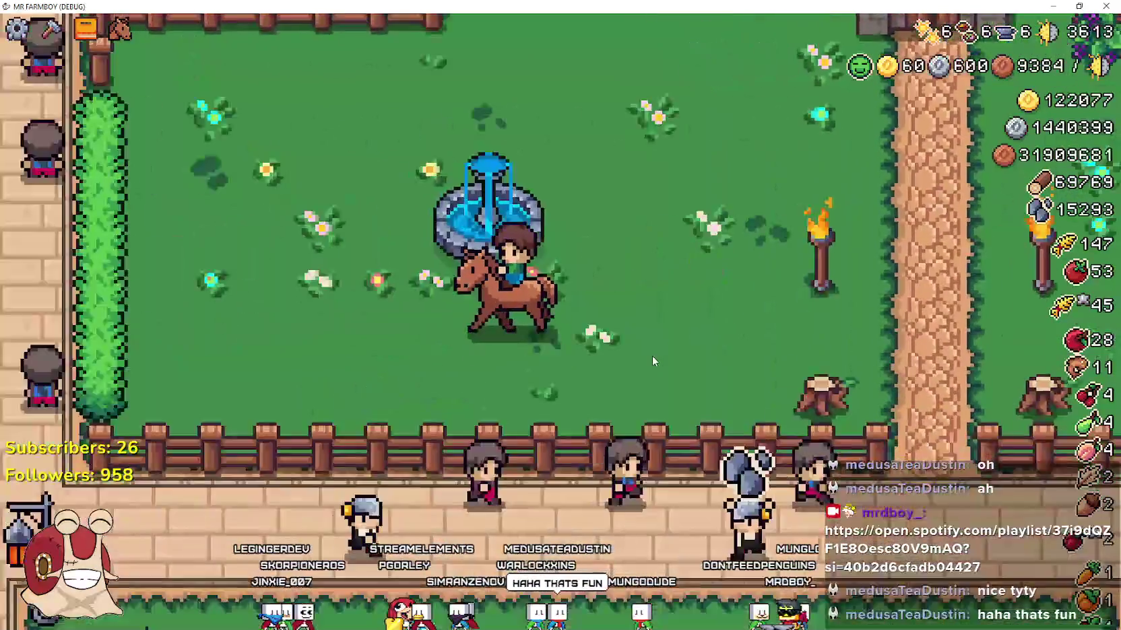
pyautogui.press('w')
pyautogui.press('d')
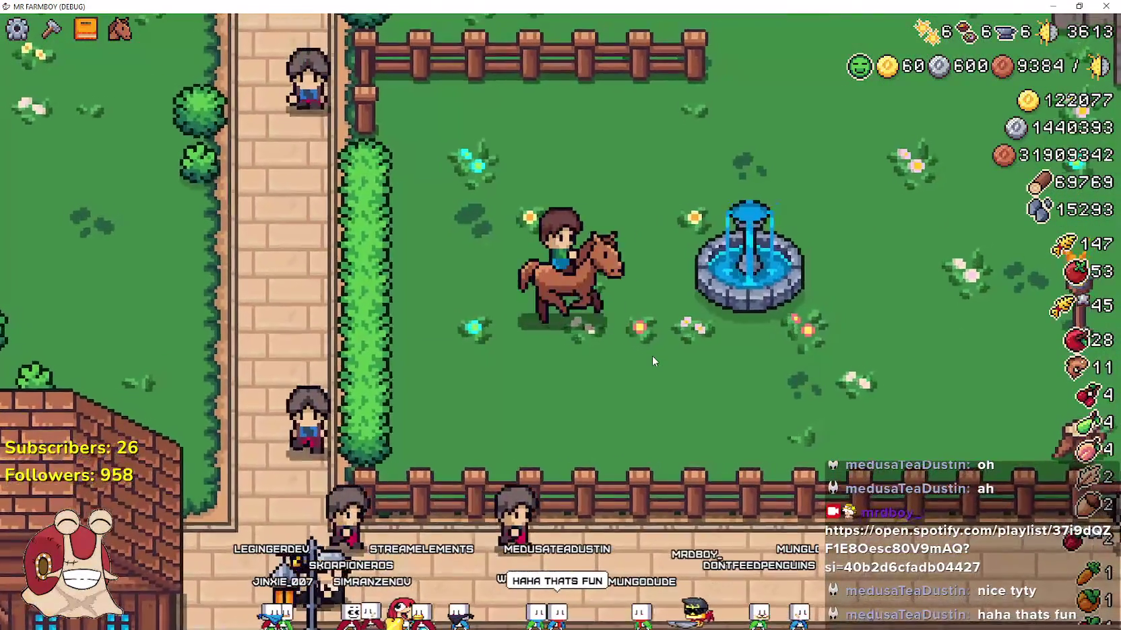
pyautogui.scroll(3, 652, 355)
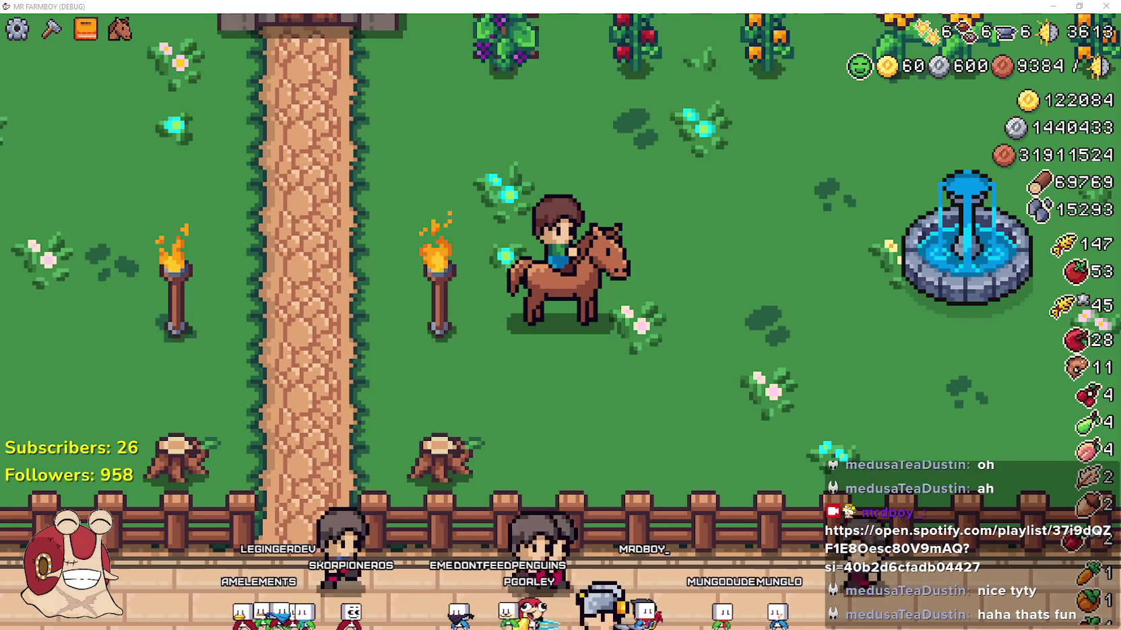
pyautogui.hotkey('alt', 'Tab')
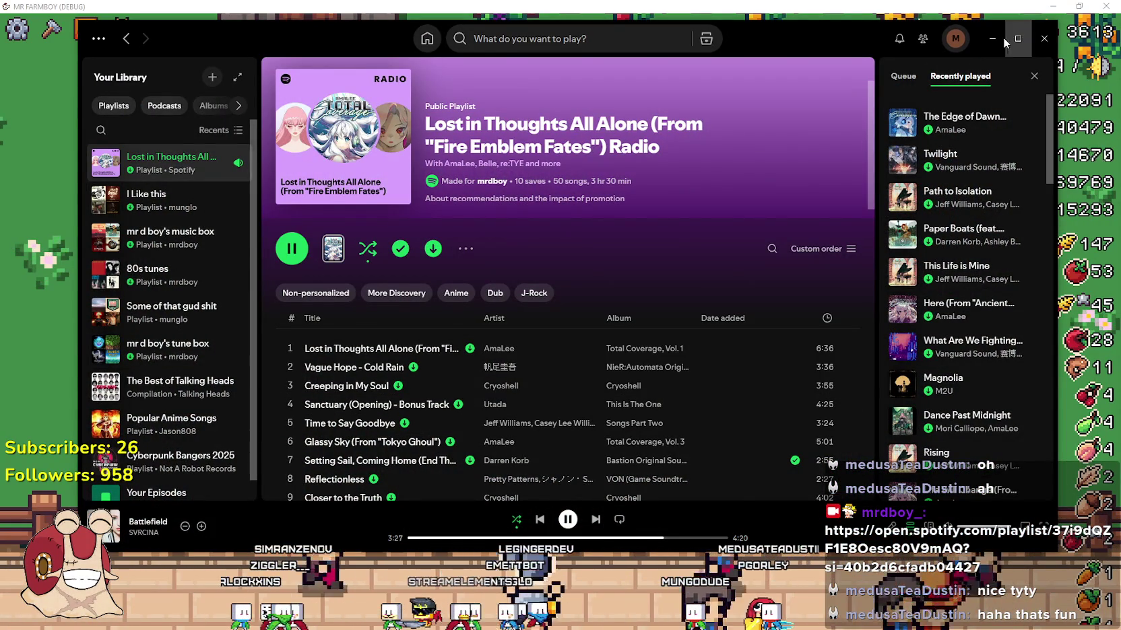
# - Scroll the 50-track radio list down to "You might also like" and back up
pyautogui.scroll(-5, 348, 331)
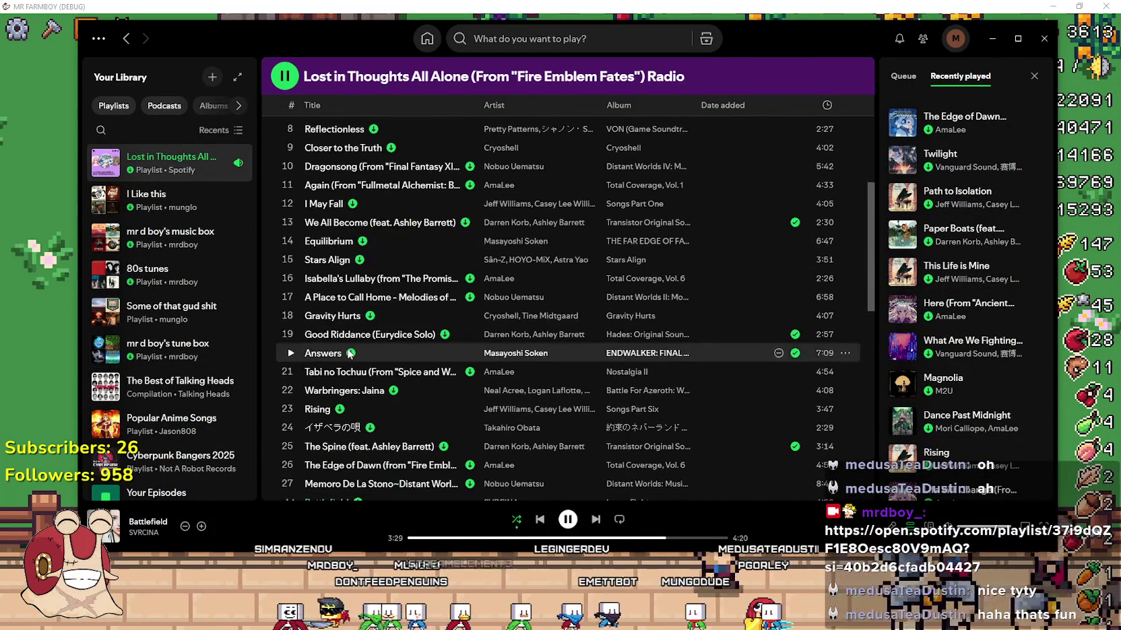
pyautogui.scroll(-4, 344, 343)
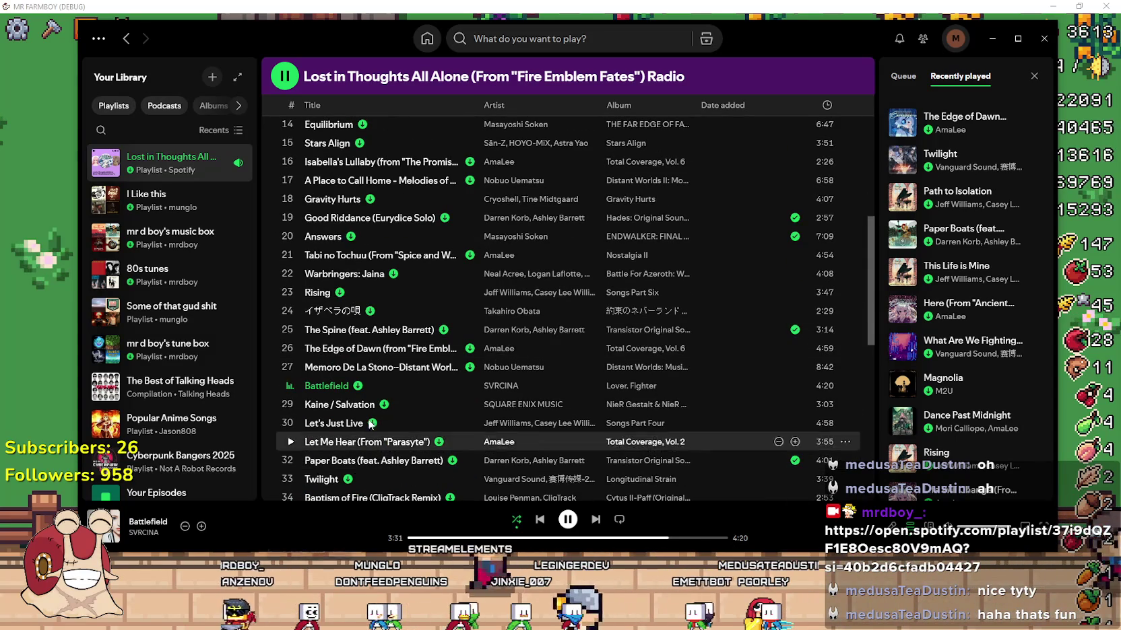
pyautogui.scroll(-10, 420, 399)
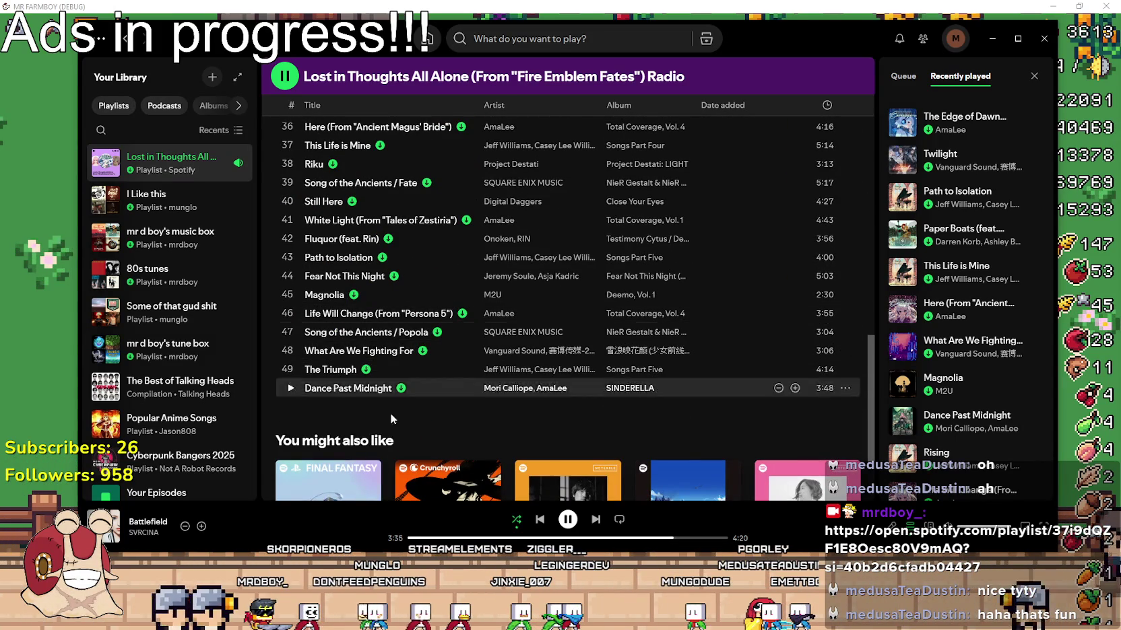
pyautogui.scroll(10, 465, 407)
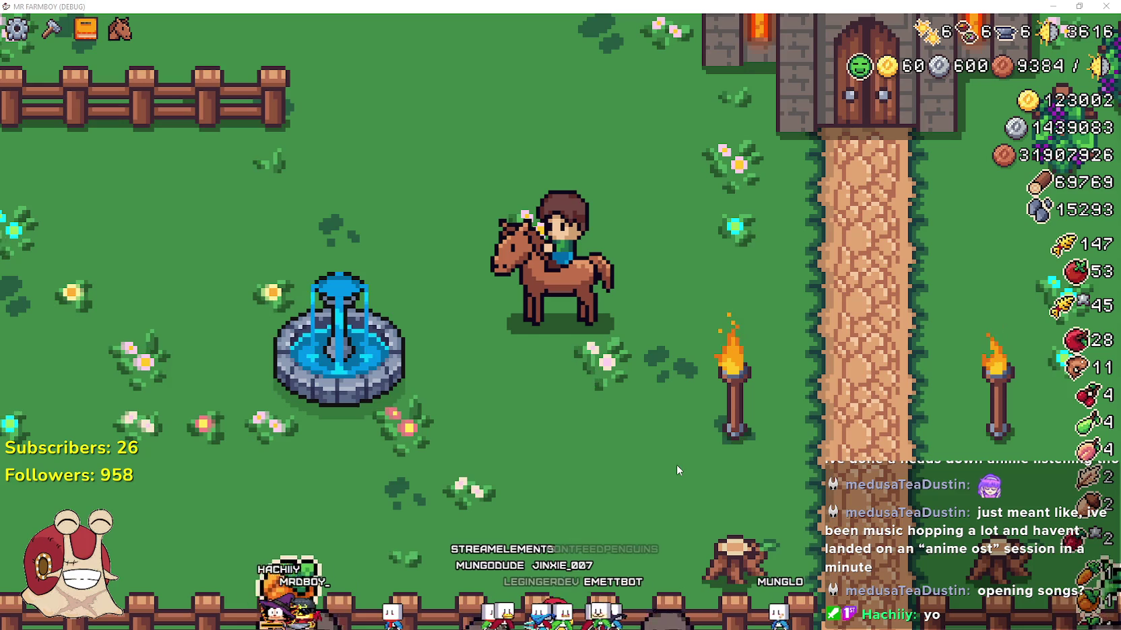
# - Ride the horse up-left, over toward the castle building, and back and forth
pyautogui.press('w')
pyautogui.press('a')
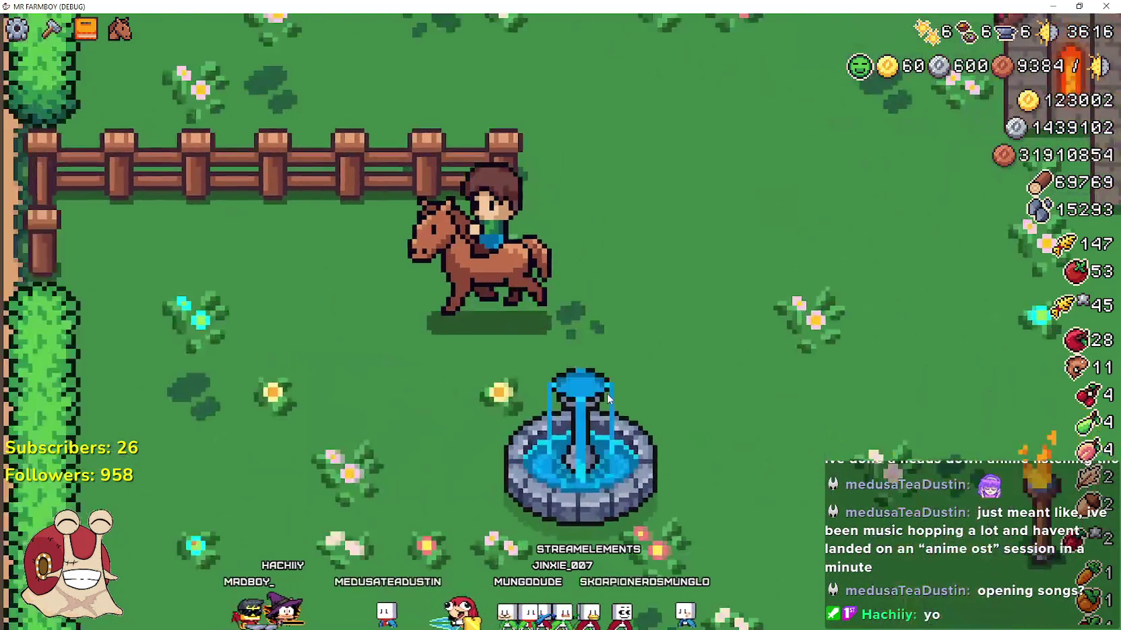
pyautogui.press('s')
pyautogui.press('d')
pyautogui.press('w')
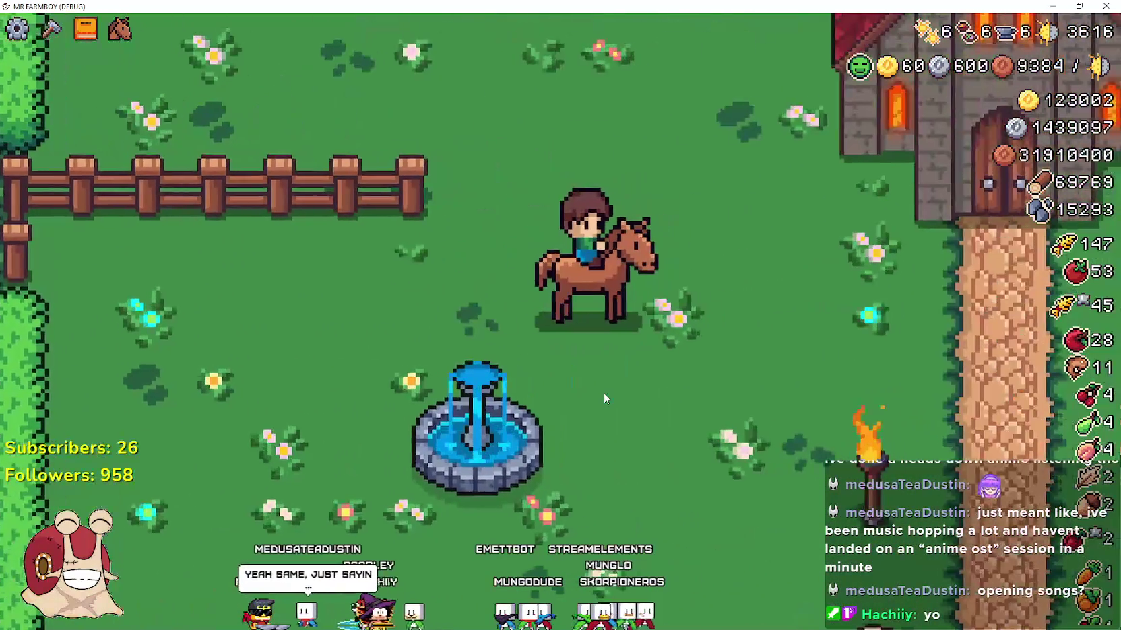
pyautogui.press('a')
pyautogui.press('d')
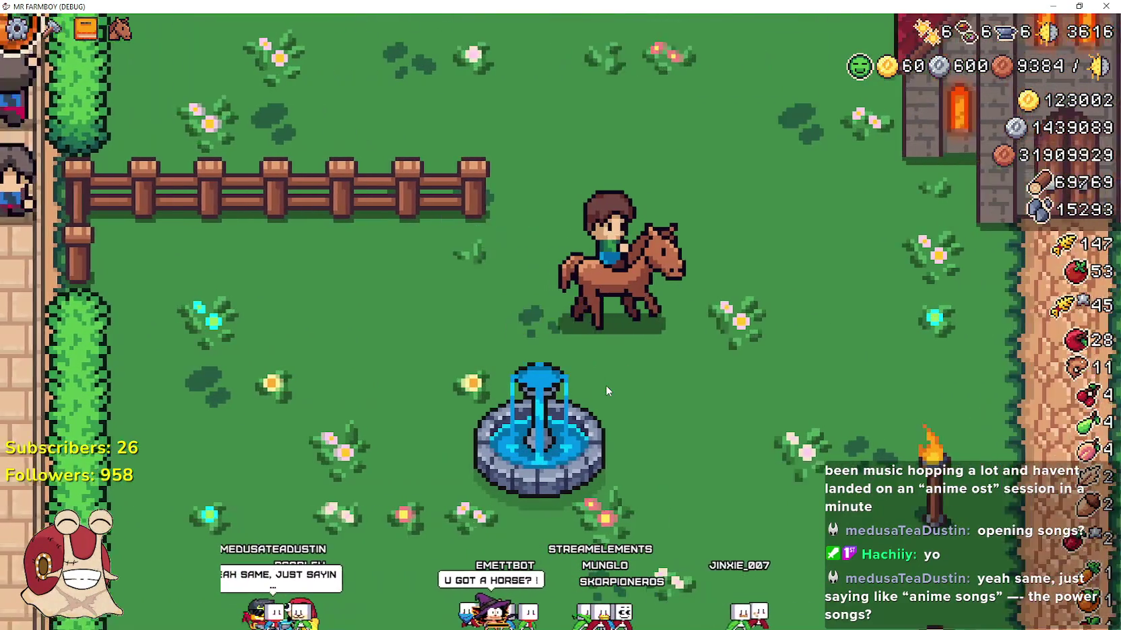
pyautogui.press('d')
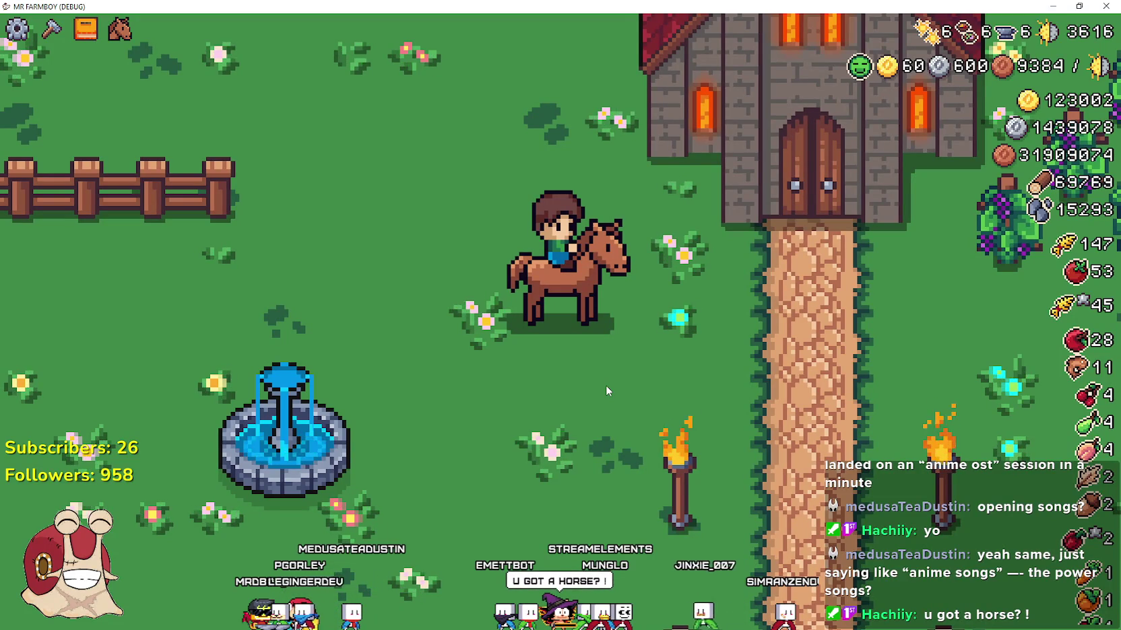
pyautogui.press('a')
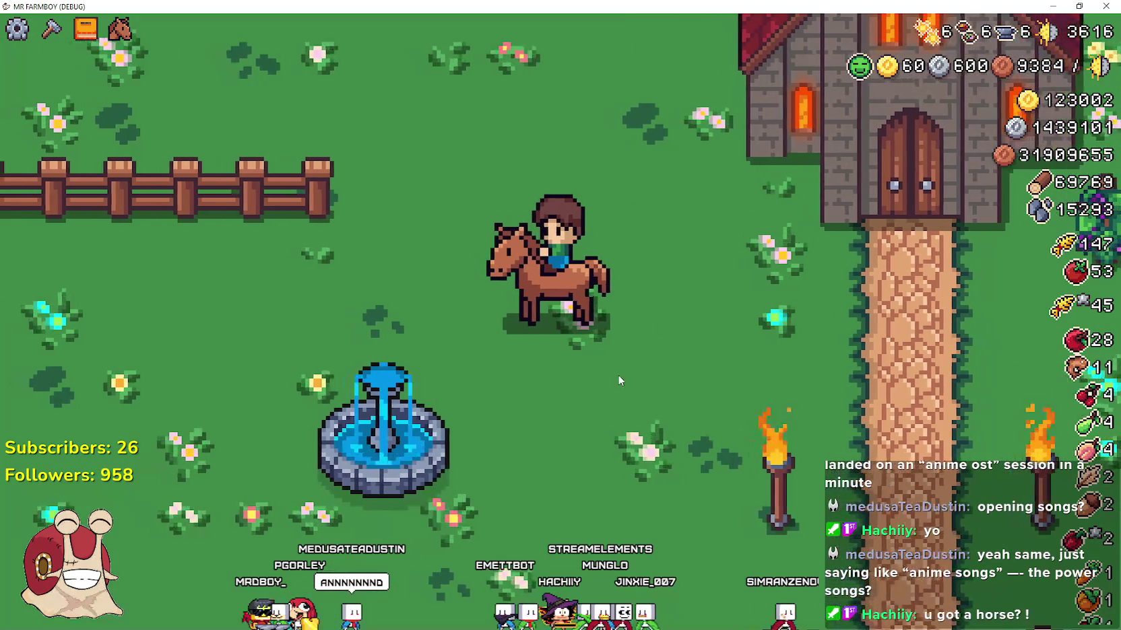
pyautogui.press('d')
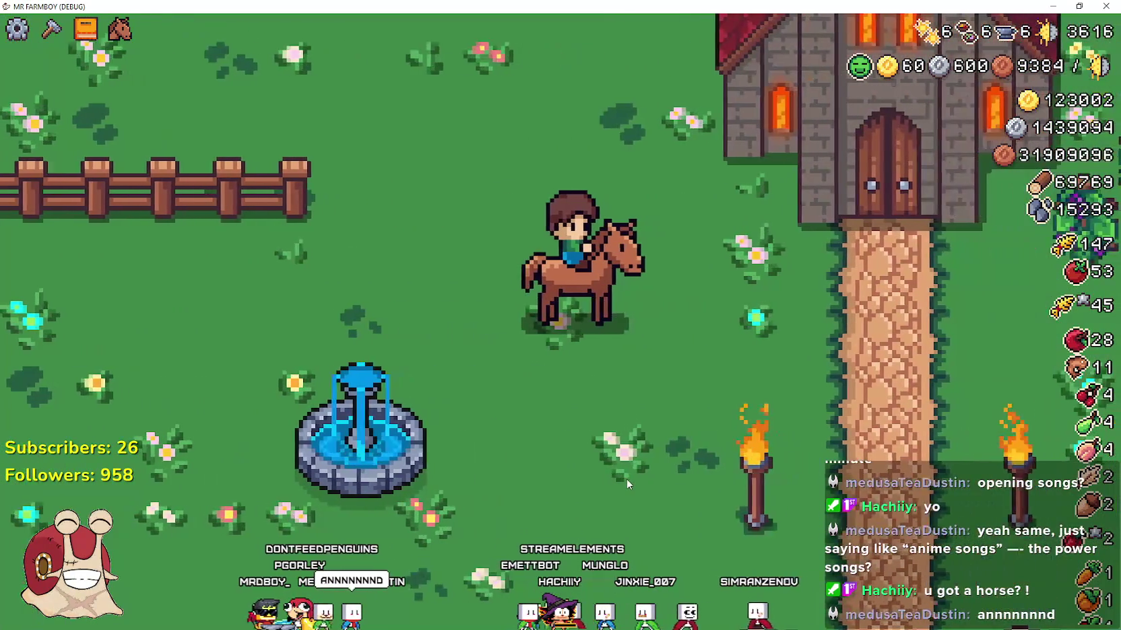
# - Dismount, remount, ride to the castle path and into the grass, then dismount by the hedge
pyautogui.press('e')
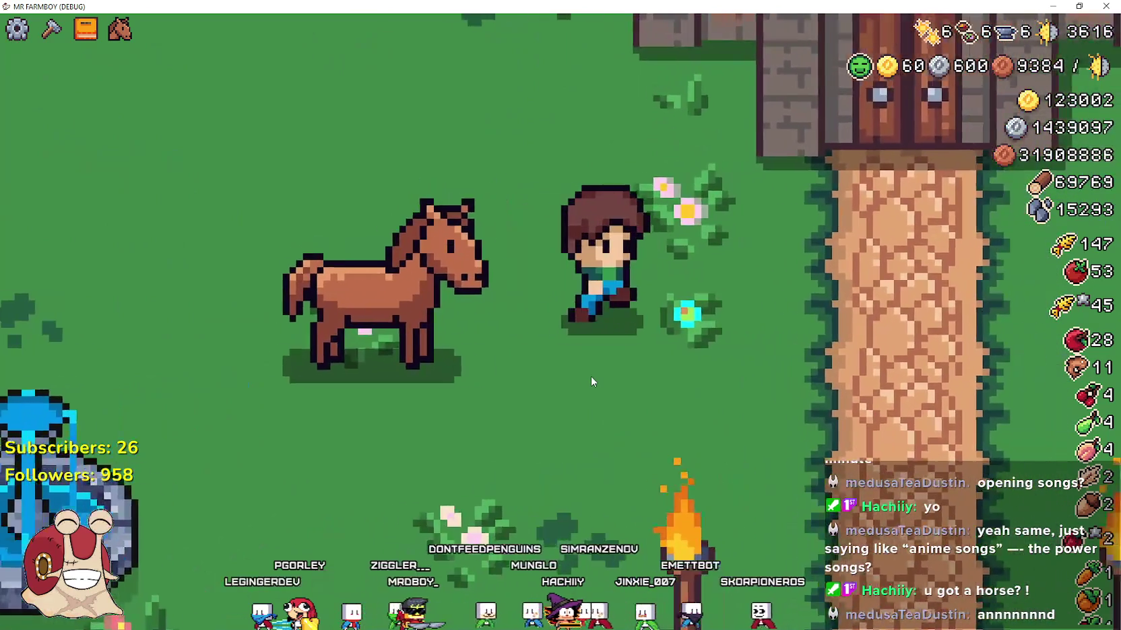
pyautogui.press('s')
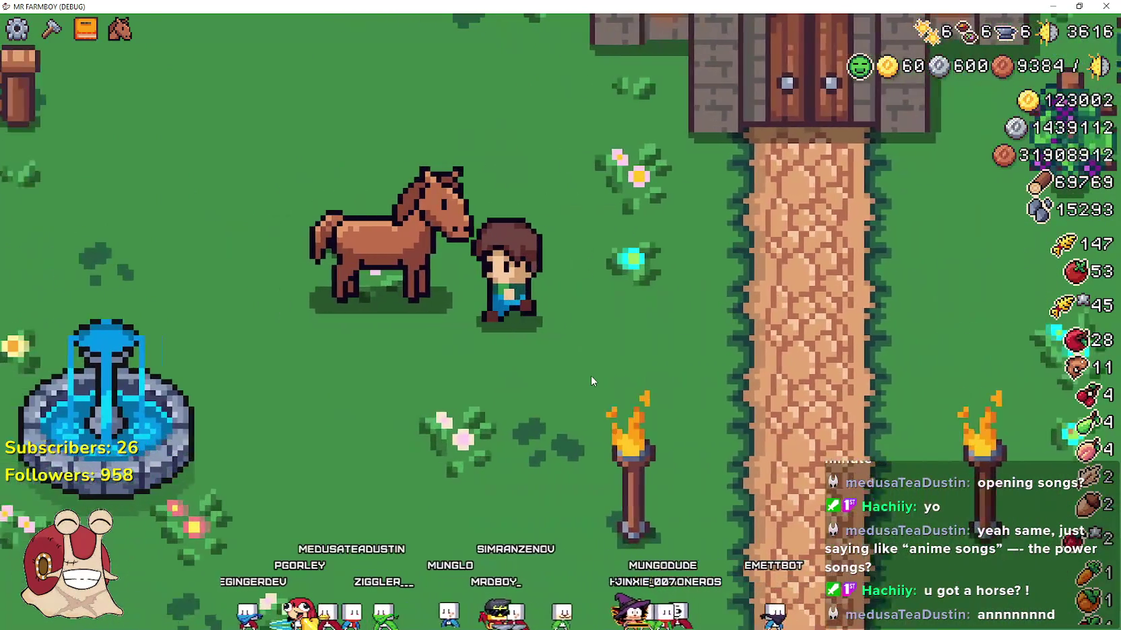
pyautogui.press('e')
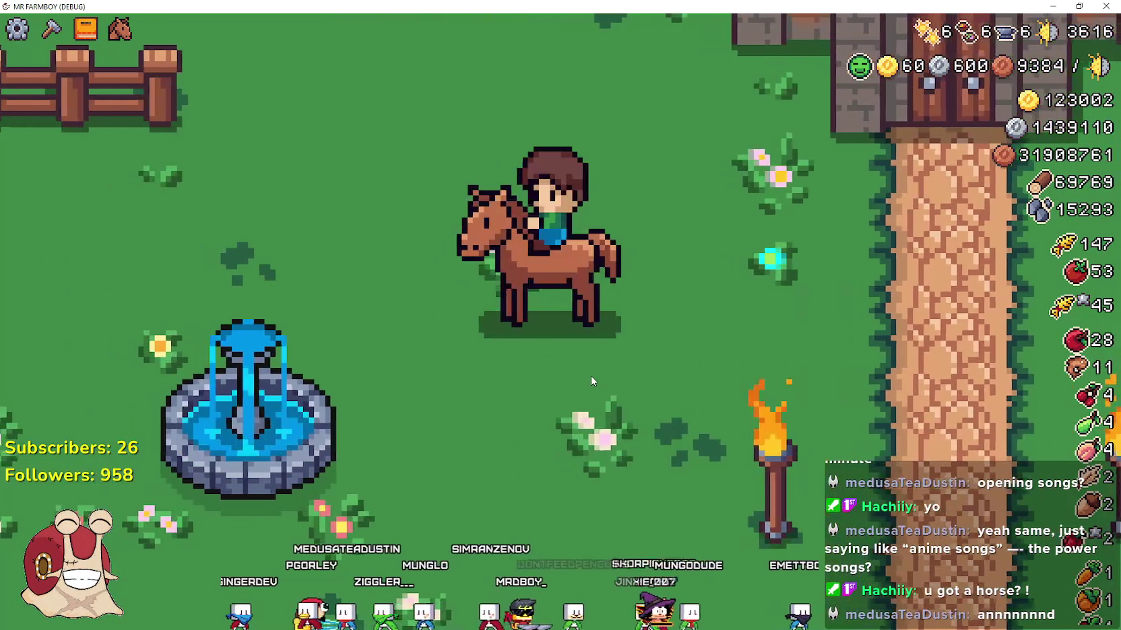
pyautogui.press('d')
pyautogui.press('w')
pyautogui.press('a')
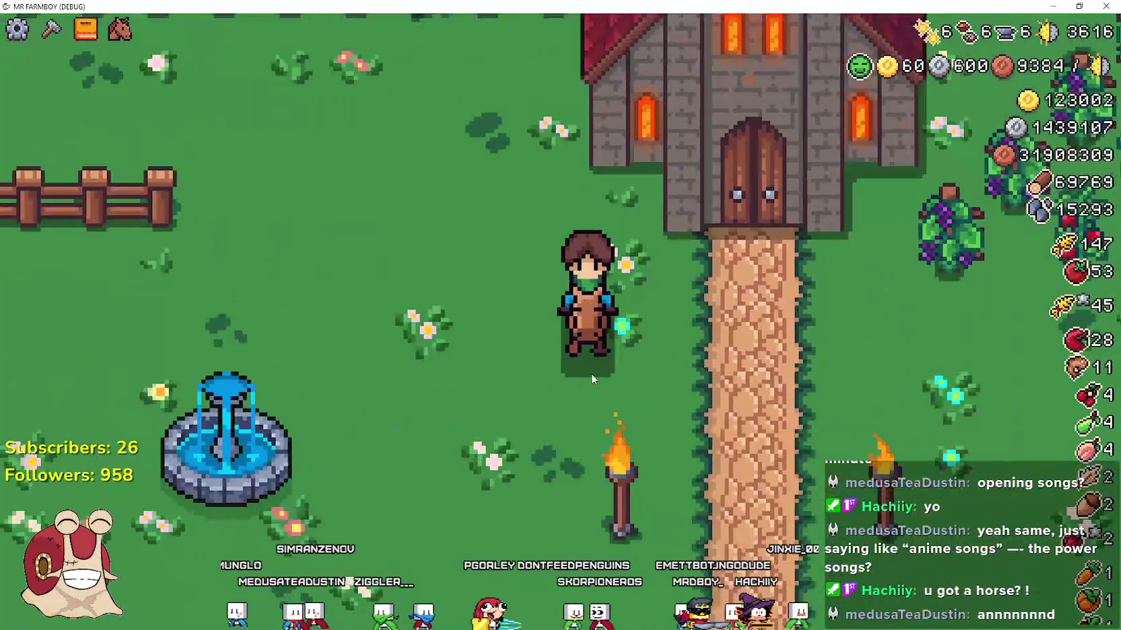
pyautogui.press('e')
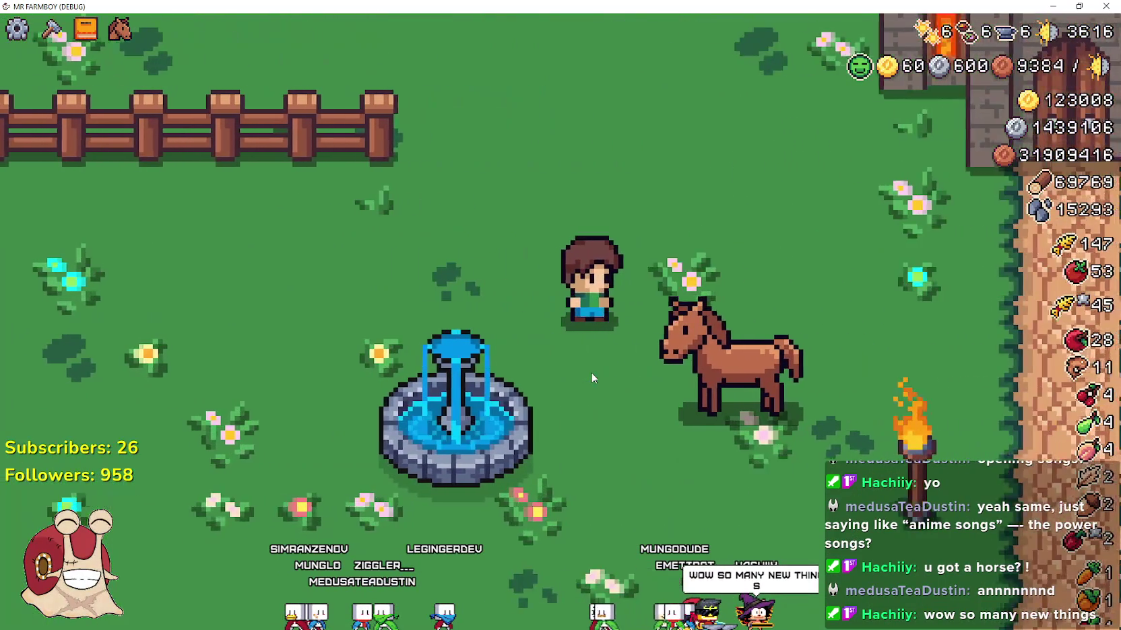
# - Walk past the fountain toward the castle gate, down to the fence, and back
pyautogui.press('a')
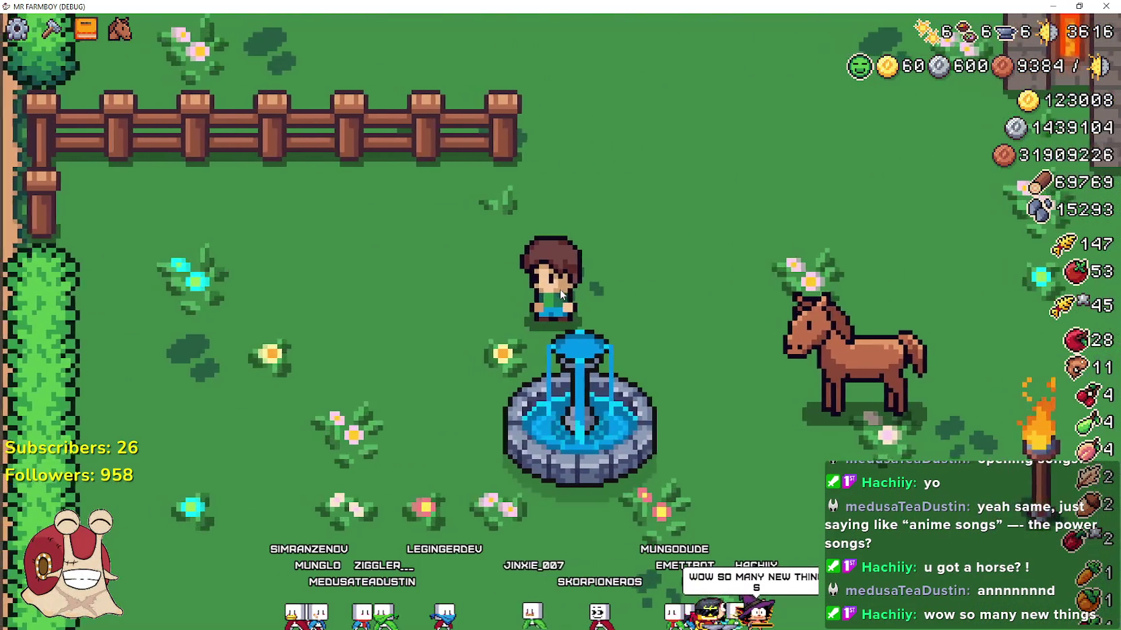
pyautogui.press('w')
pyautogui.press('d')
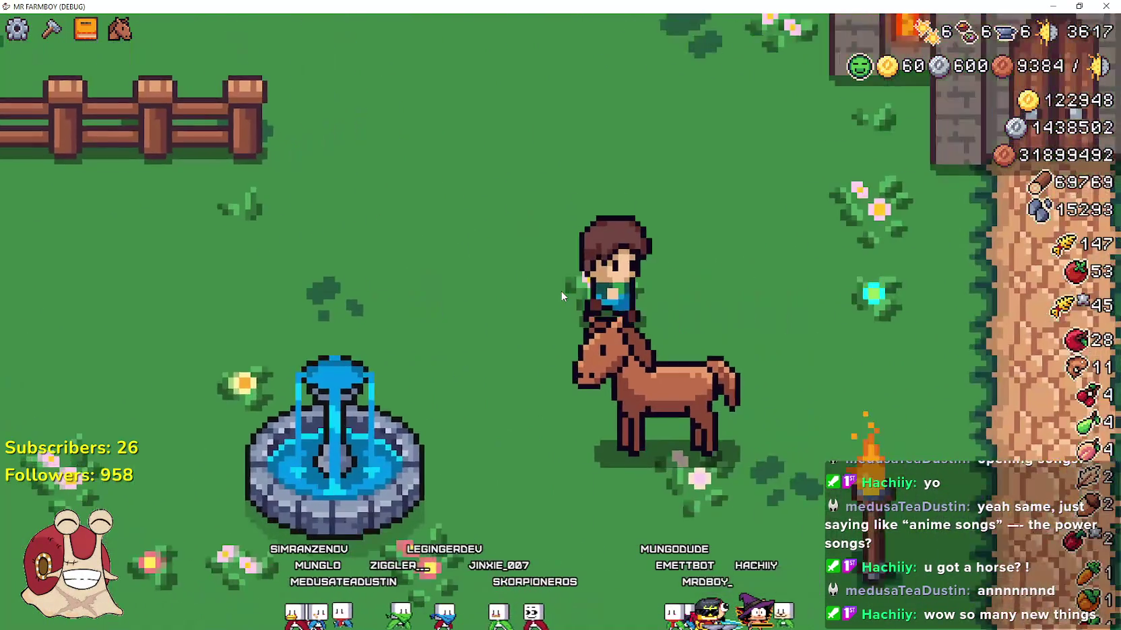
pyautogui.press('a')
pyautogui.press('s')
pyautogui.press('d')
pyautogui.press('w')
pyautogui.press('a')
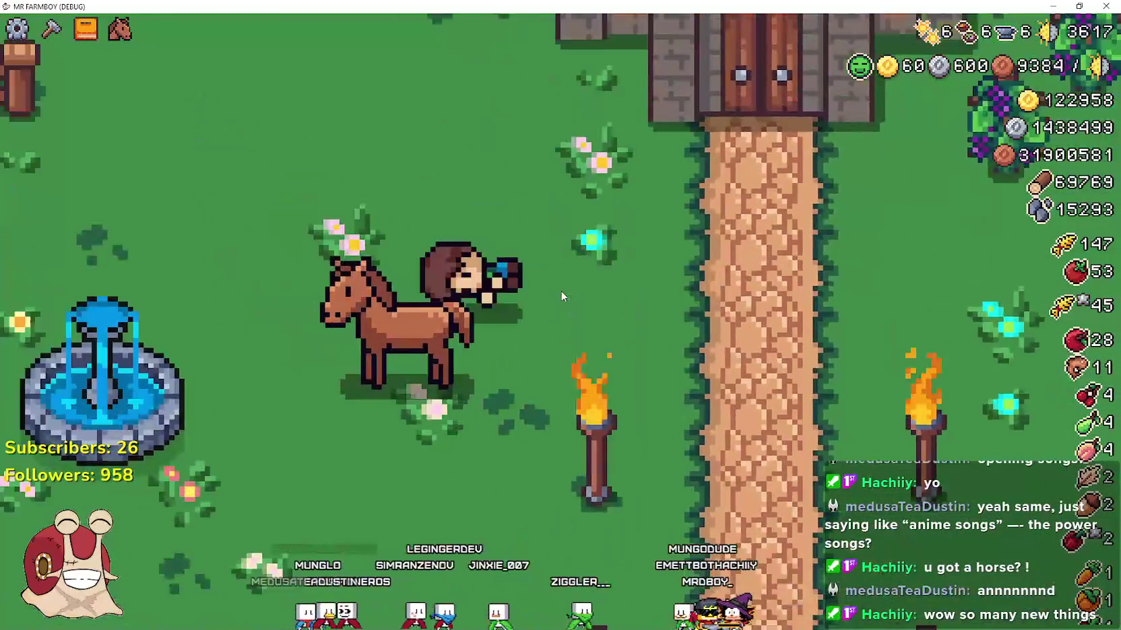
pyautogui.press('a')
pyautogui.press('w')
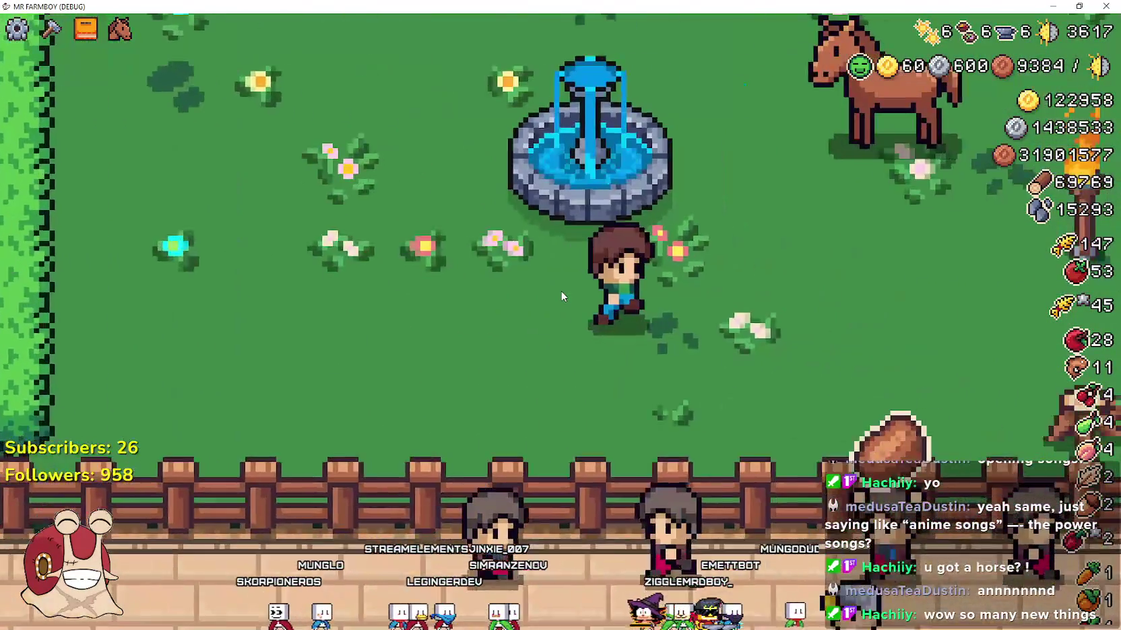
pyautogui.press('a')
pyautogui.press('d')
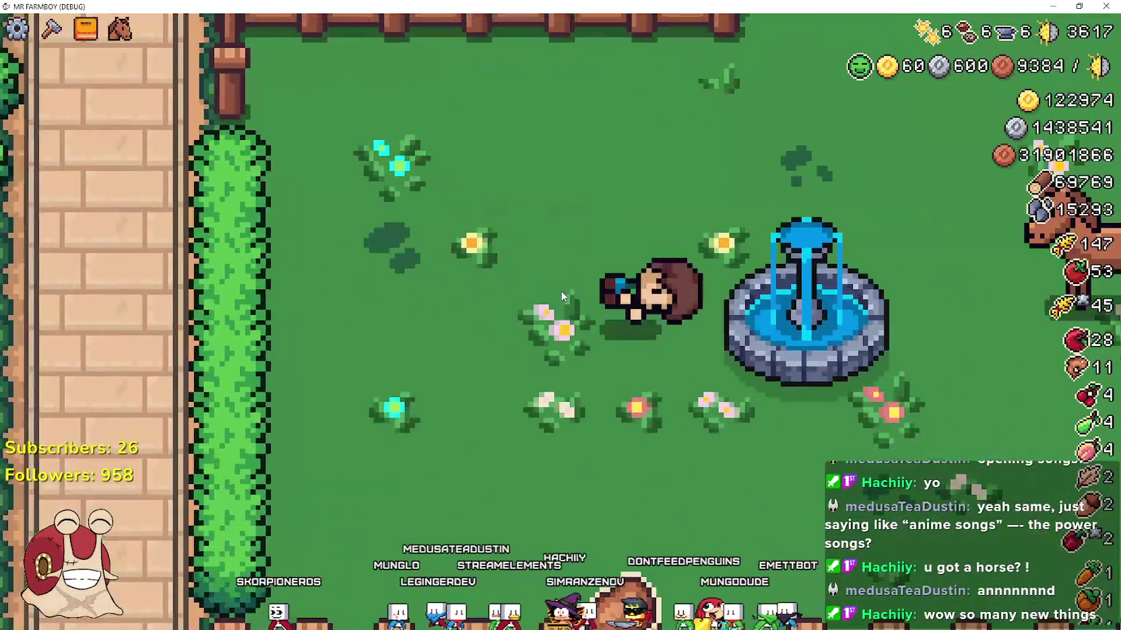
# - Walk past the castle gate and horse onto the path between the torches
pyautogui.press('d')
pyautogui.press('w')
pyautogui.press('a')
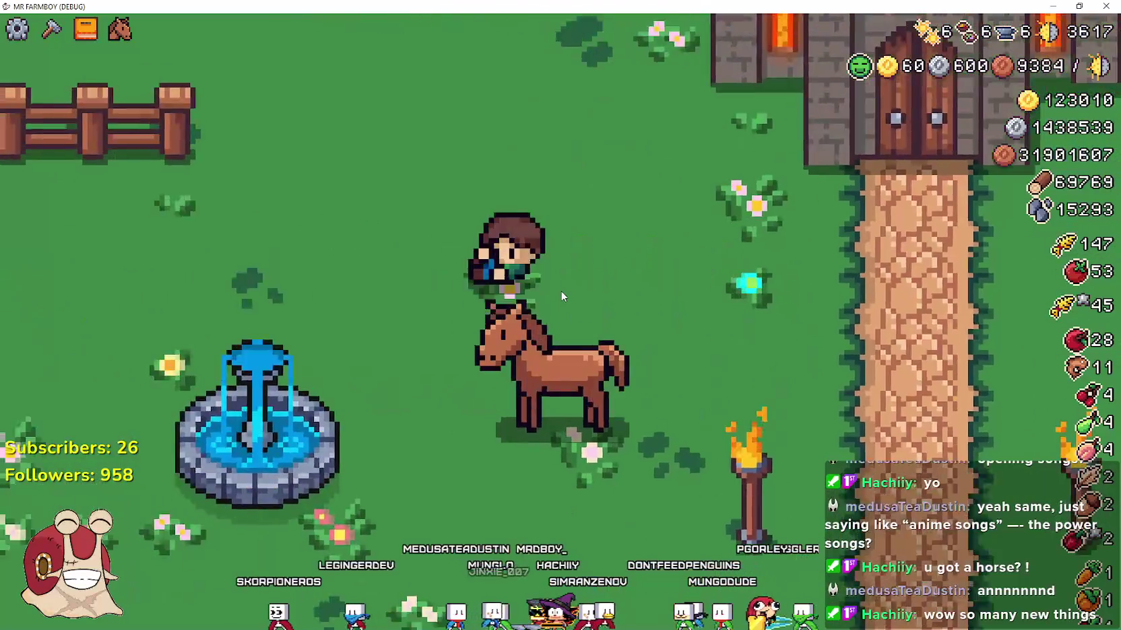
pyautogui.press('s')
pyautogui.press('d')
pyautogui.press('w')
pyautogui.press('w')
pyautogui.press('d')
pyautogui.press('s')
pyautogui.press('a')
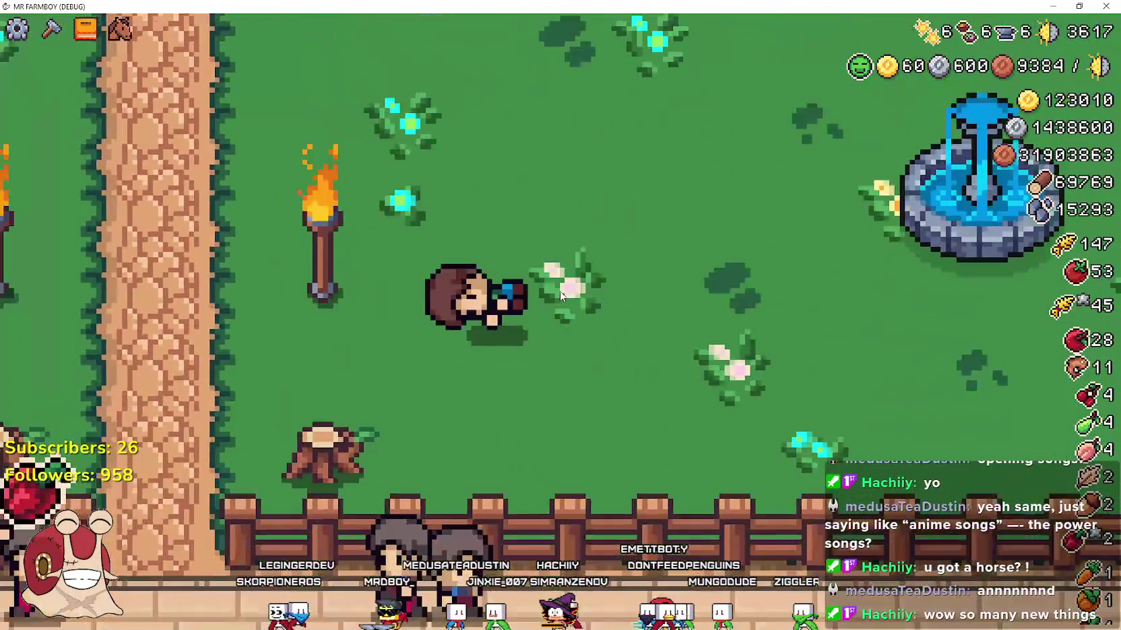
# - Mount the horse with H, ride around the fountain, and dismount left of it
pyautogui.press('h')
pyautogui.press('a')
pyautogui.press('s')
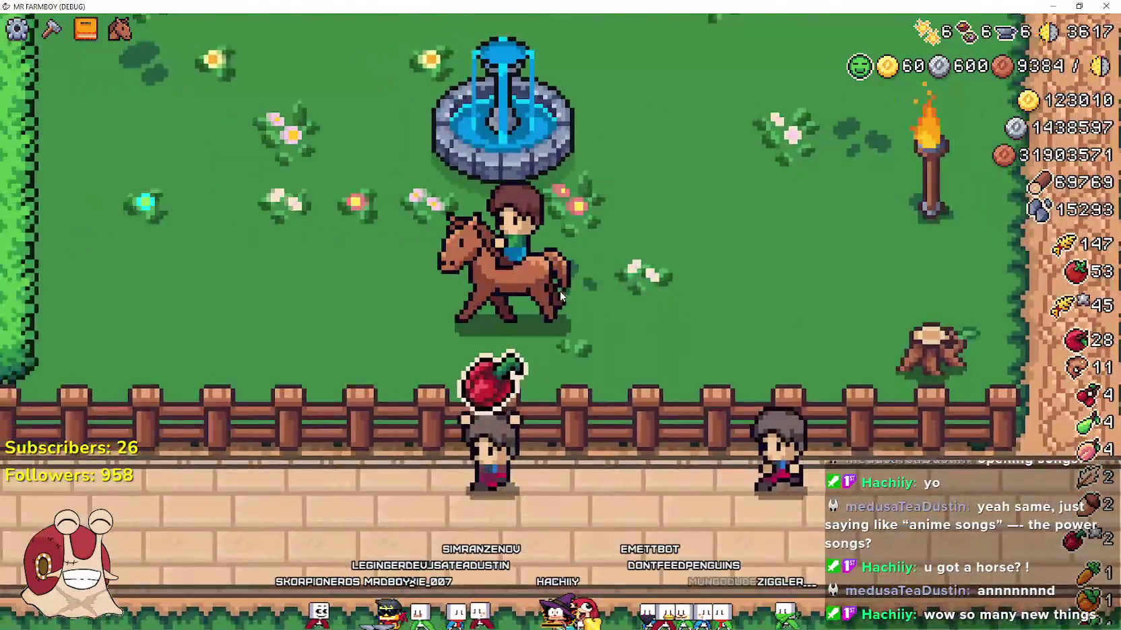
pyautogui.press('d')
pyautogui.press('w')
pyautogui.press('a')
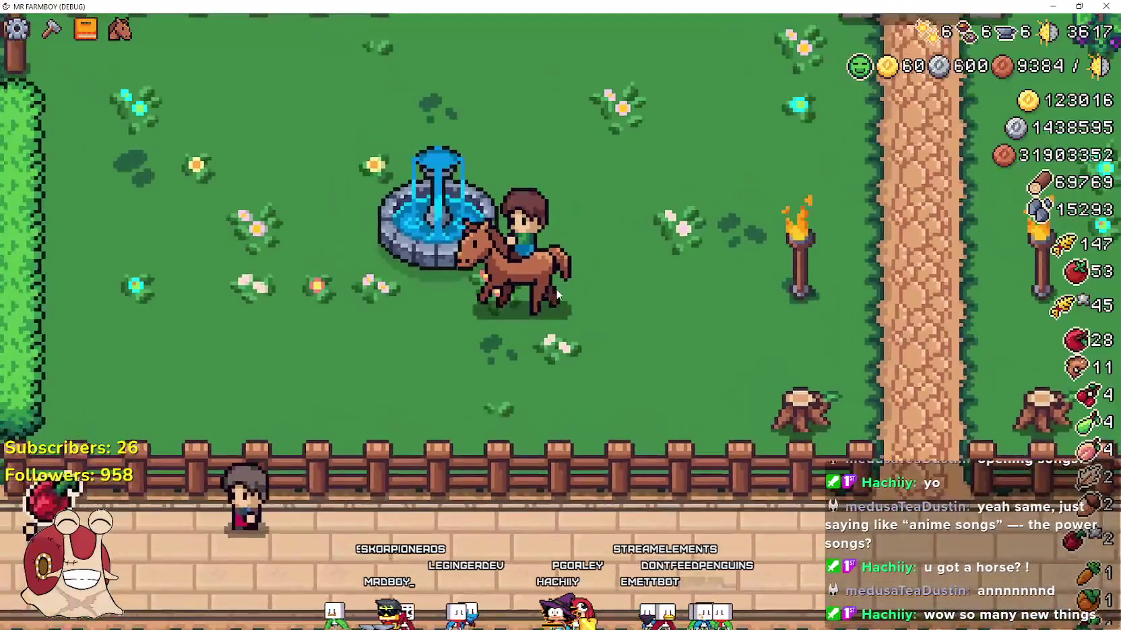
pyautogui.press('a')
pyautogui.press('h')
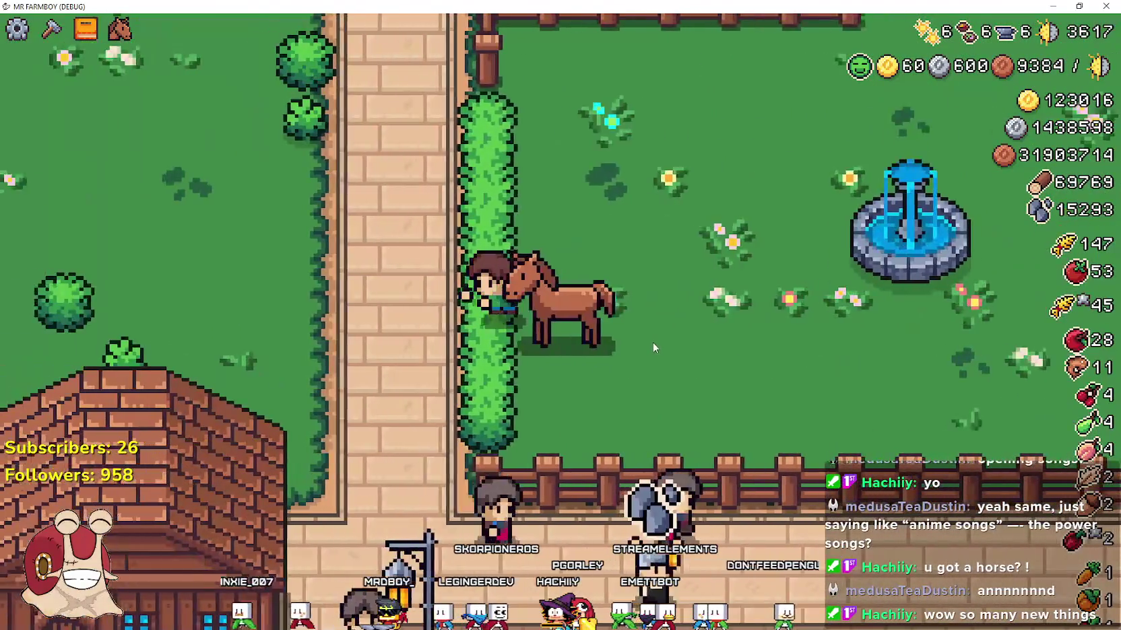
# - Walk along the stone path to the horse, ride toward the torches and back, then dismount
pyautogui.press('d')
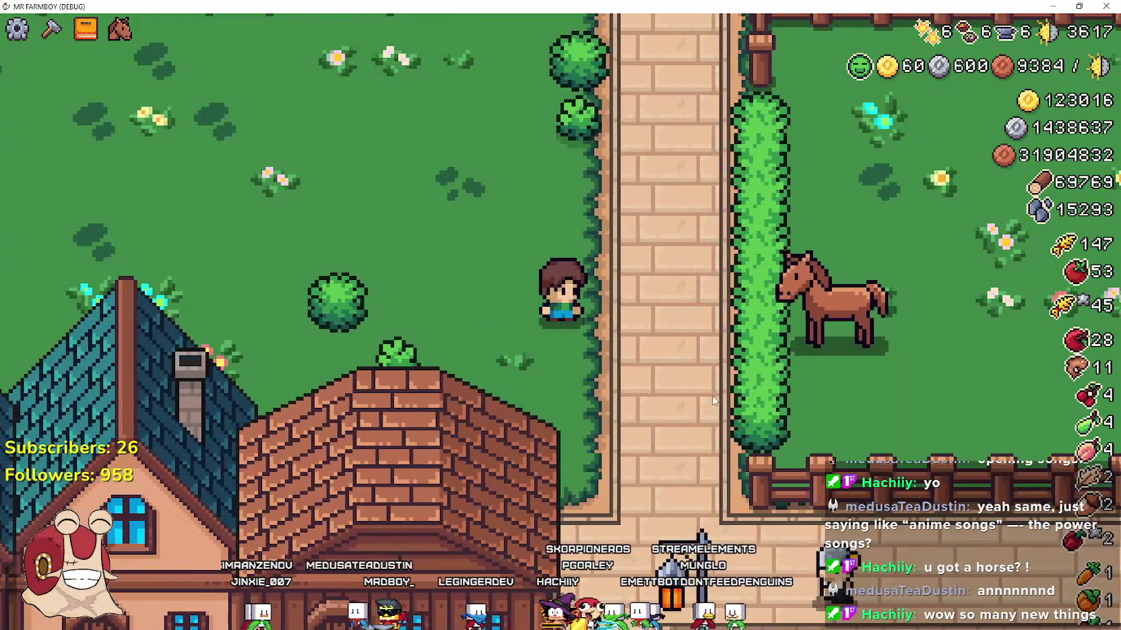
pyautogui.press('d')
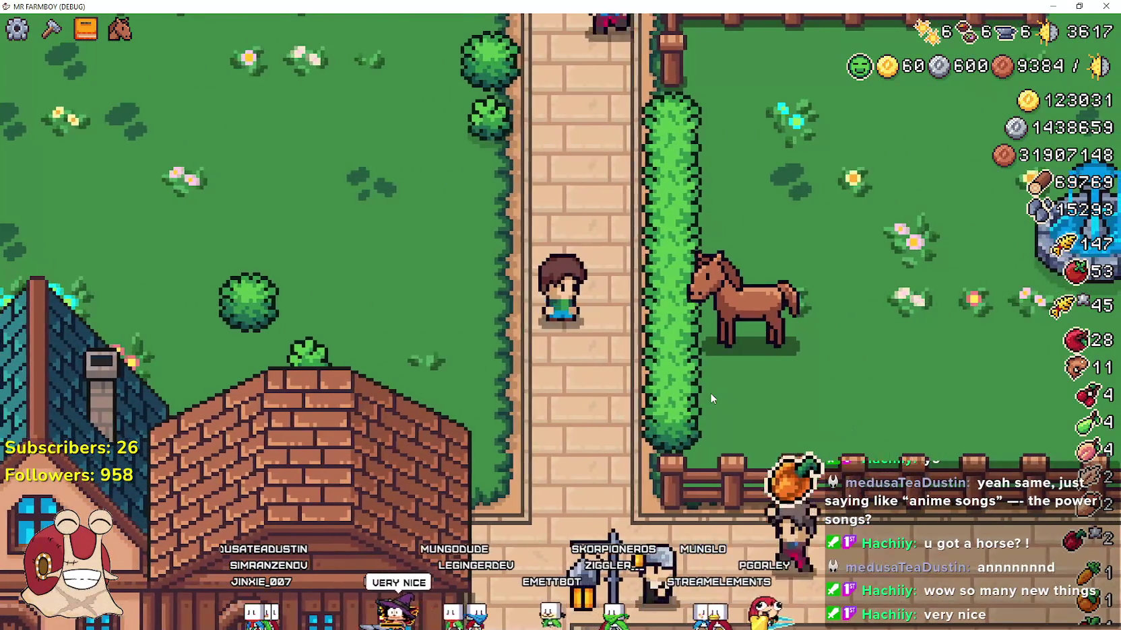
pyautogui.press('d')
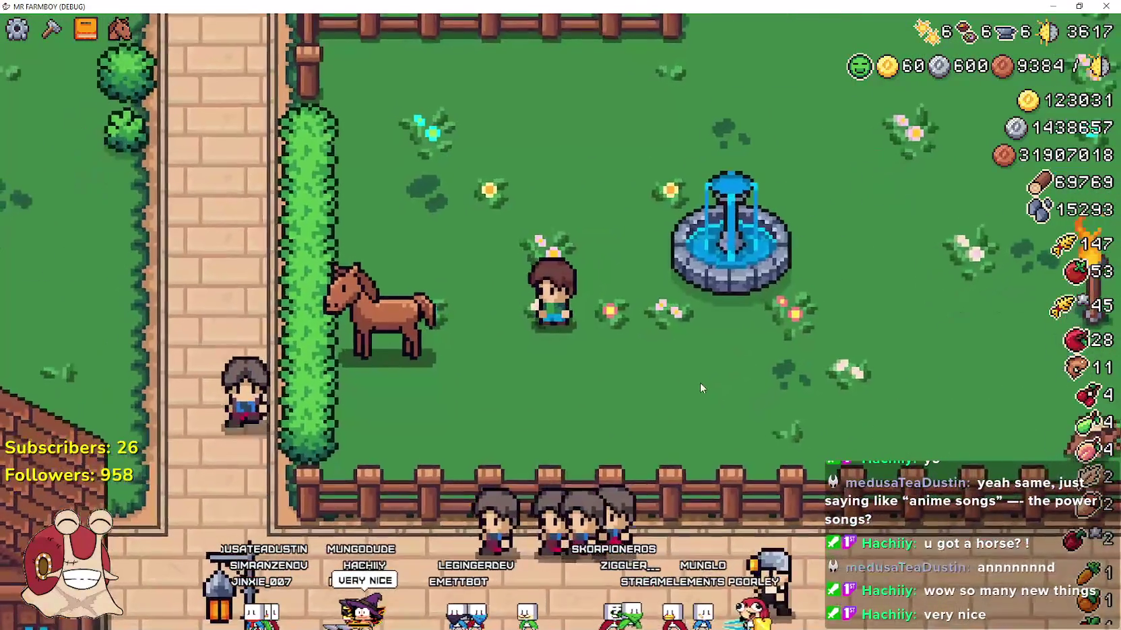
pyautogui.press('h')
pyautogui.press('d')
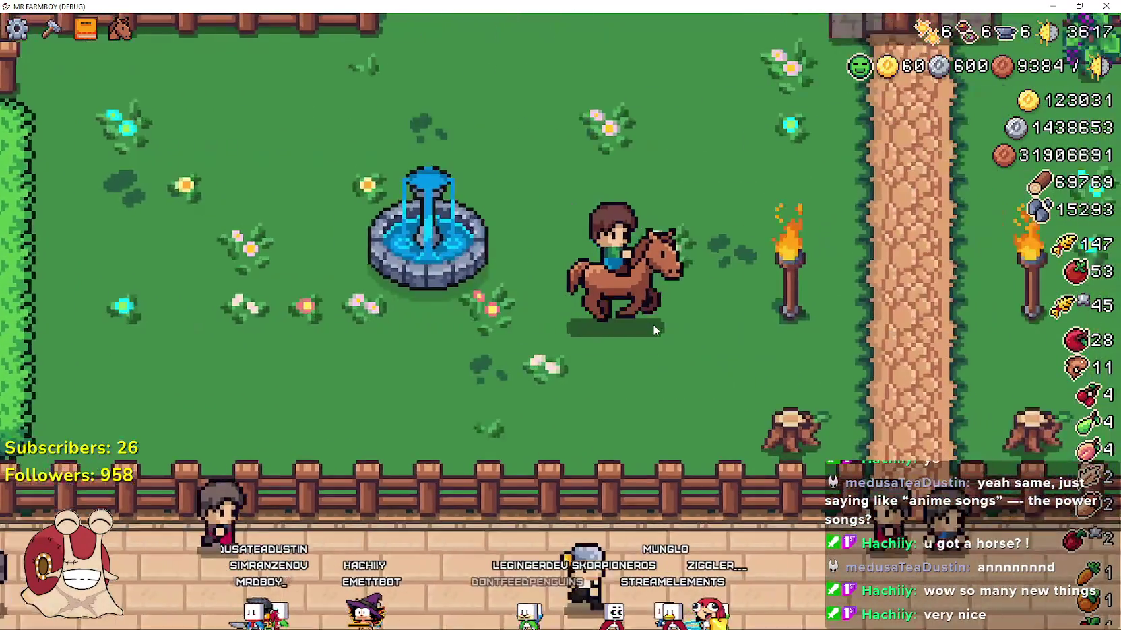
pyautogui.press('w')
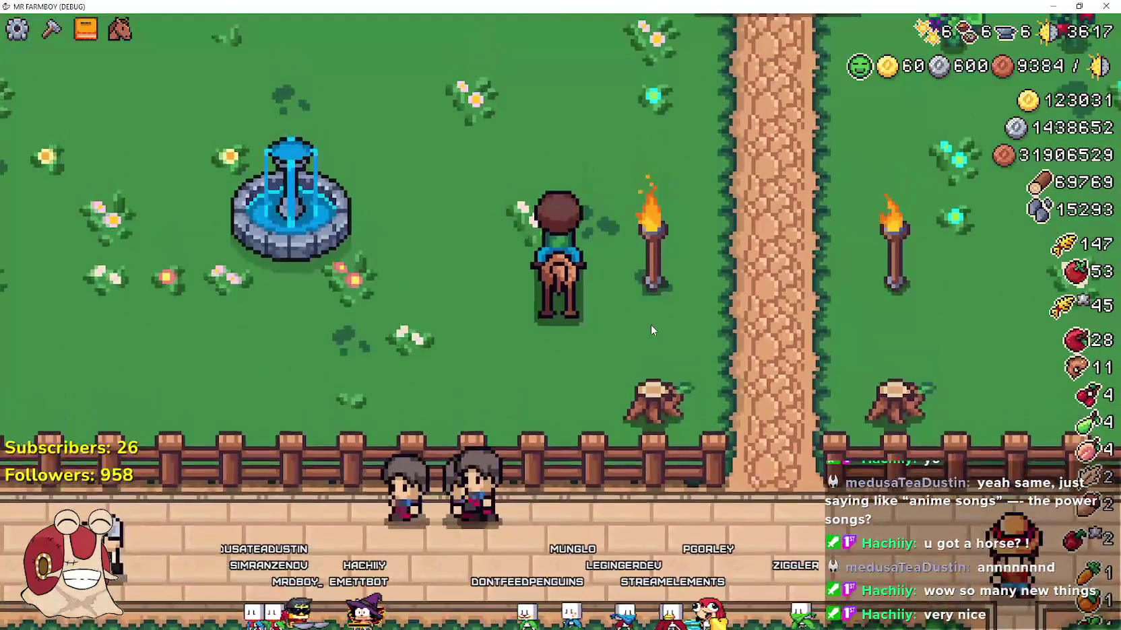
pyautogui.press('a')
pyautogui.press('a')
pyautogui.press('h')
# - Remount and ride past the castle down the dirt path toward the fence
pyautogui.press('d')
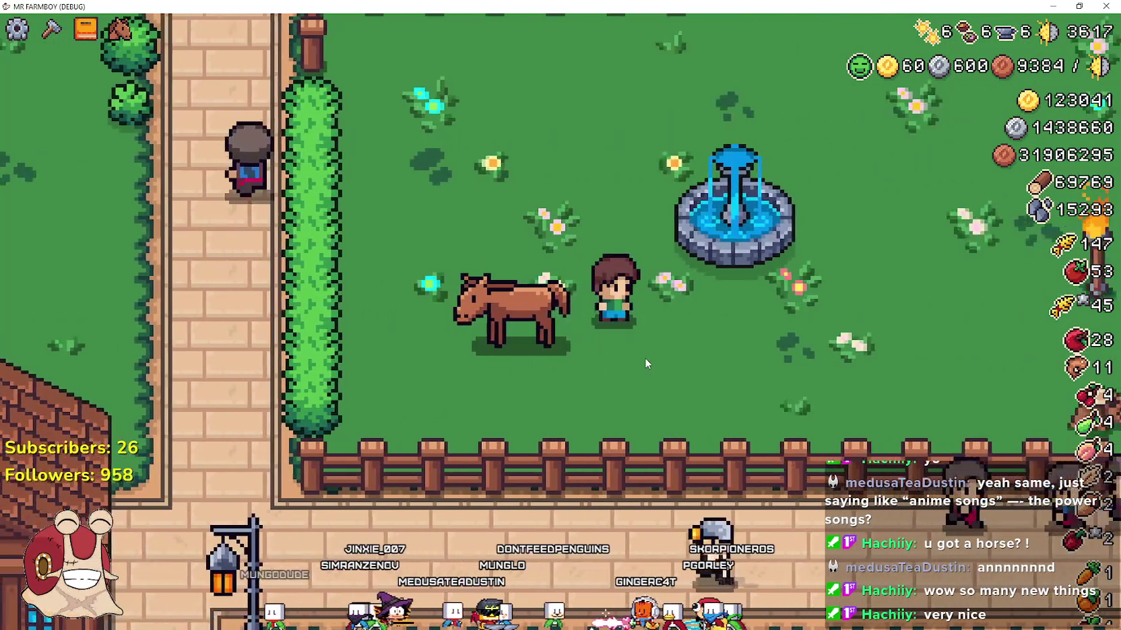
pyautogui.press('h')
pyautogui.press('d')
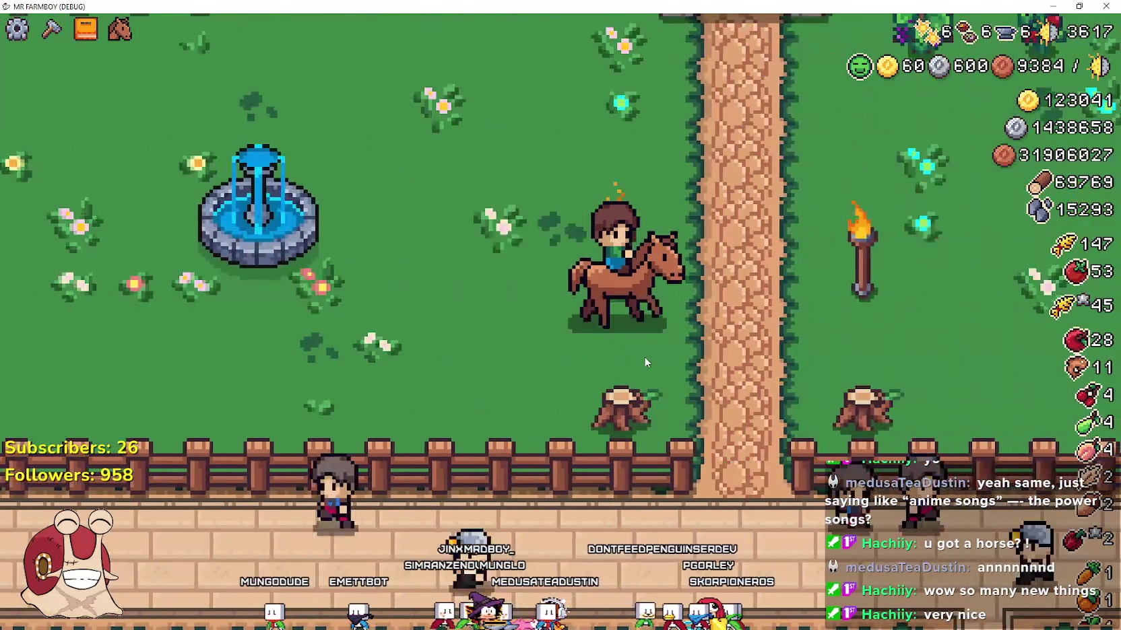
pyautogui.press('w')
pyautogui.press('a')
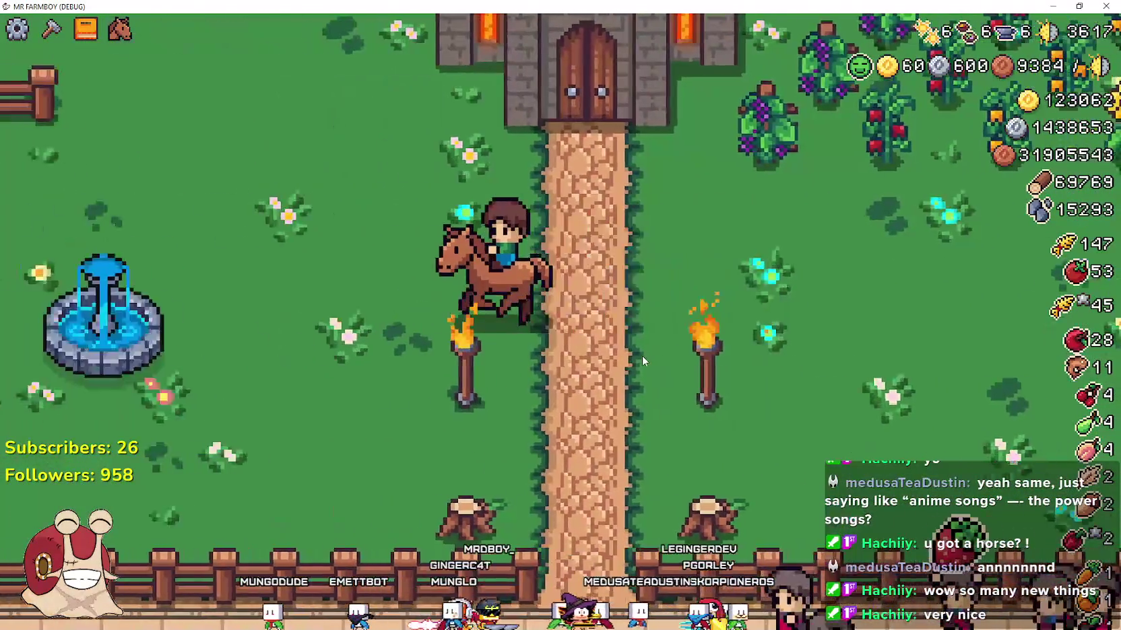
pyautogui.press('d')
pyautogui.press('s')
pyautogui.press('a')
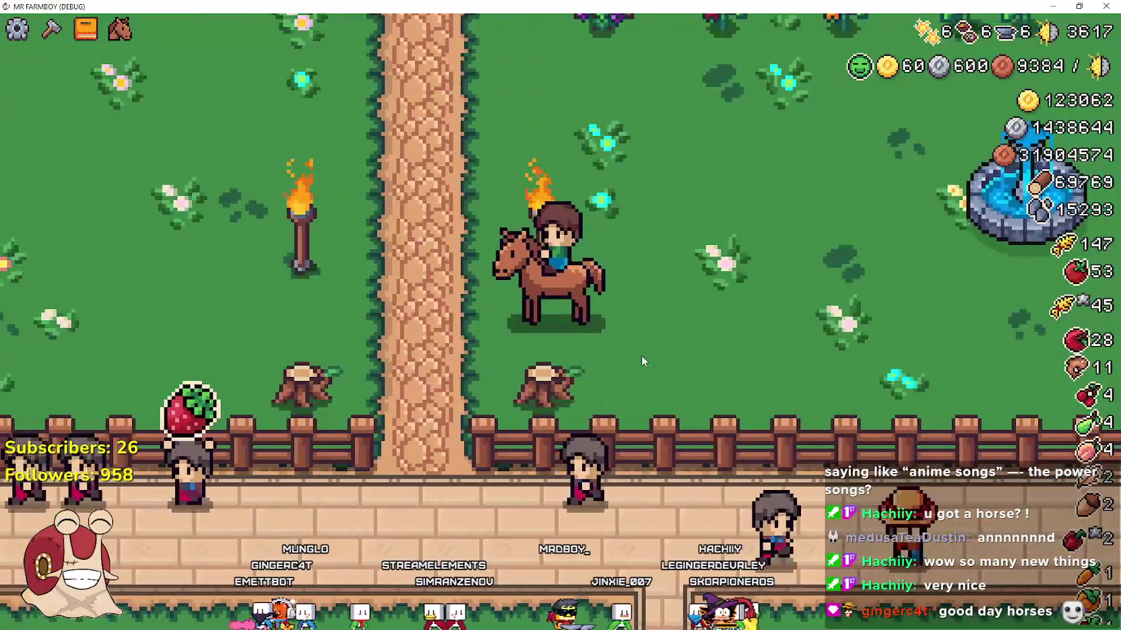
# - Dismount on the dirt path, remount and dismount again, then walk beside the sleeping horse
pyautogui.press('e')
pyautogui.press('a')
pyautogui.press('e')
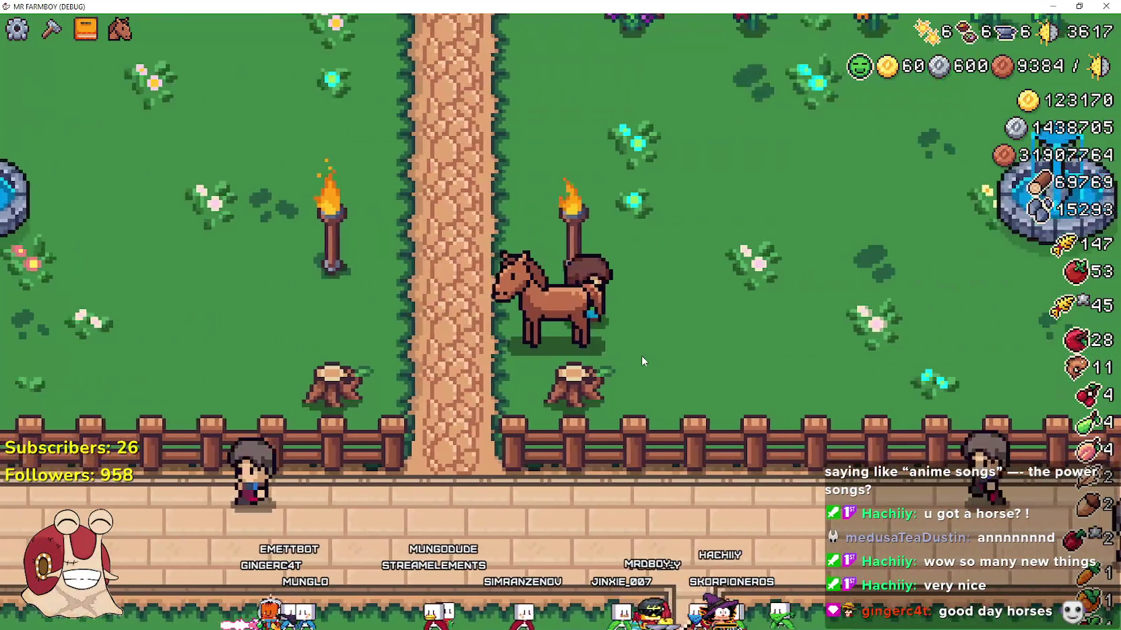
pyautogui.press('e')
pyautogui.press('s')
pyautogui.scroll(2, 615, 340)
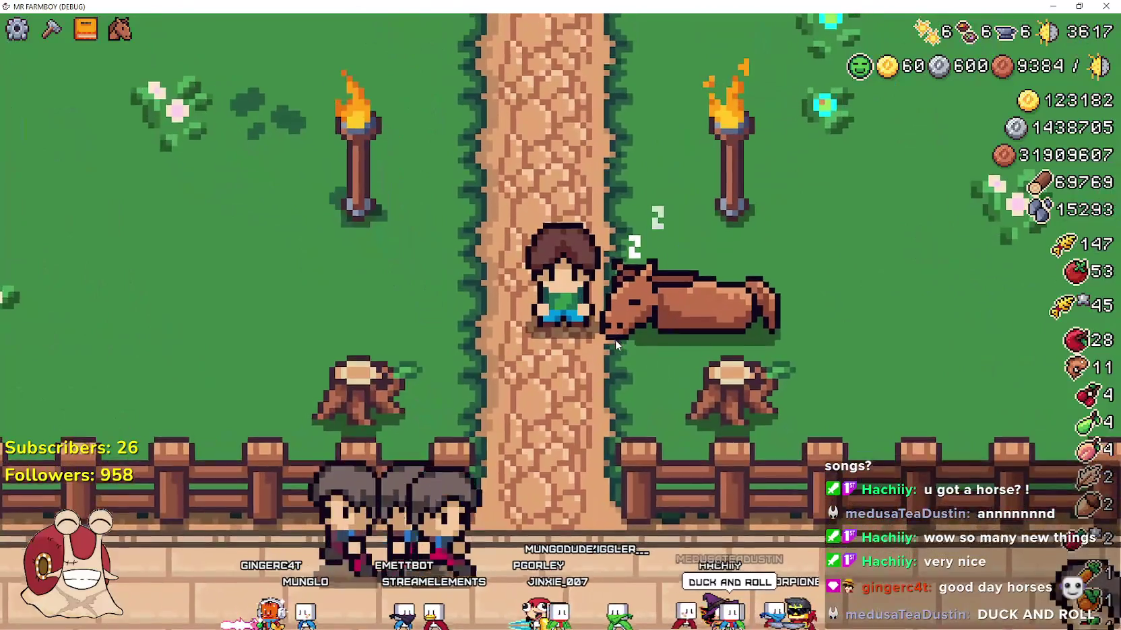
pyautogui.press('d')
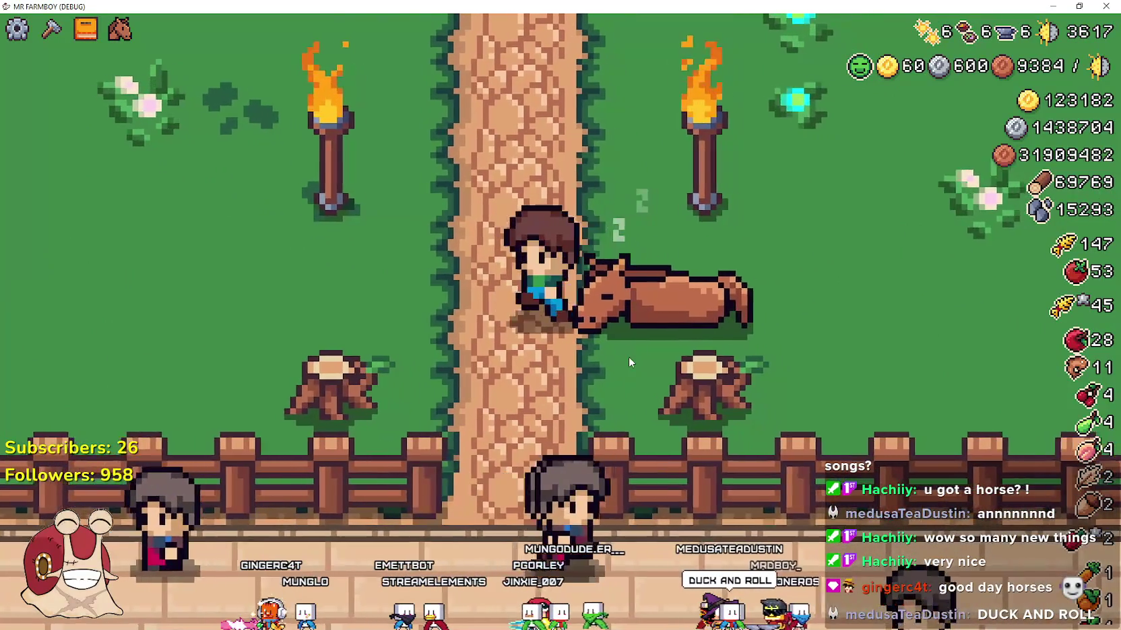
pyautogui.press('w')
pyautogui.press('a')
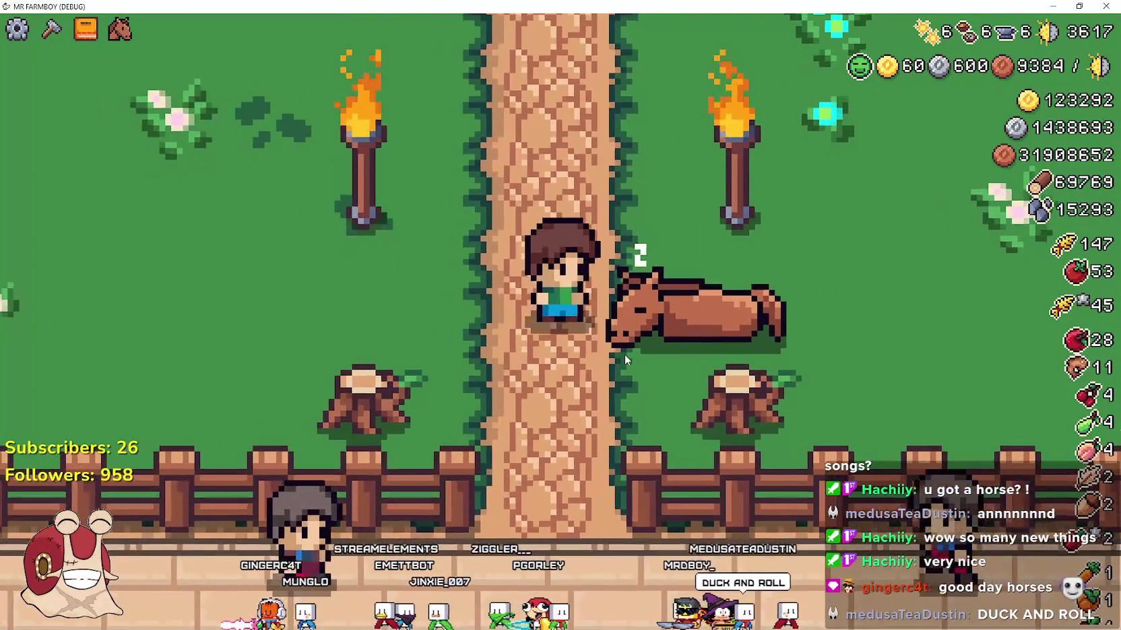